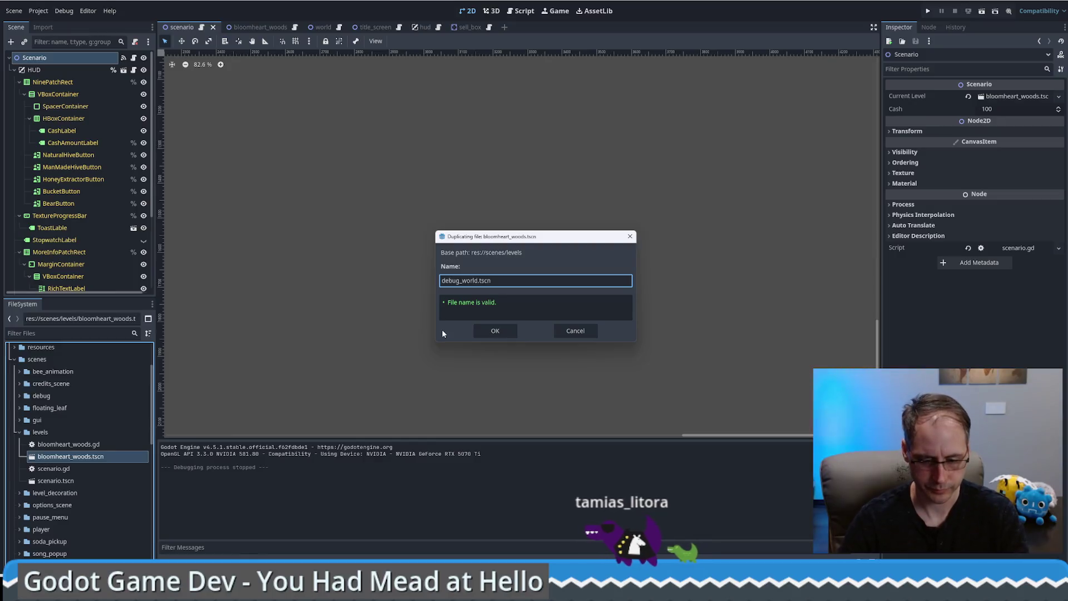
Duplicate bloomheart_woods.tscn as debug_world.tscn, then rename the copy to debug_apiary_world.tscn.
left_click(460, 283)
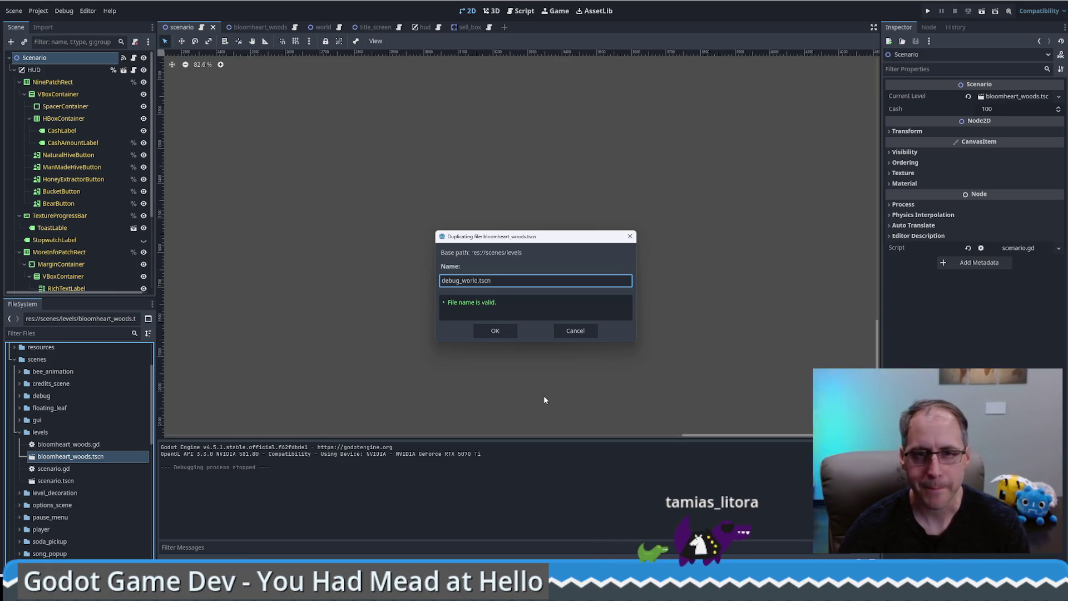
left_click(489, 332)
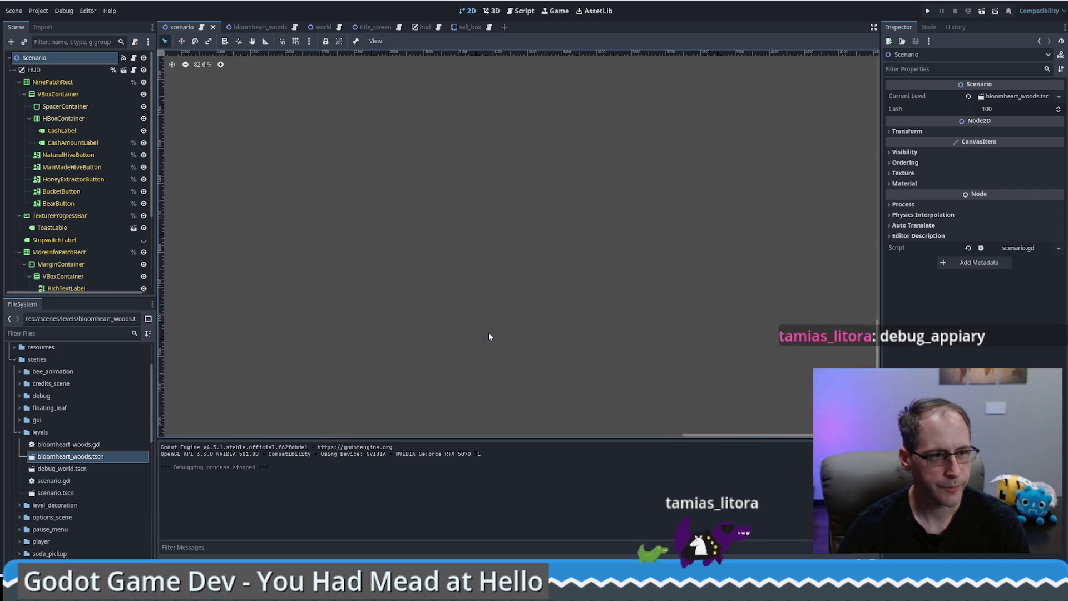
left_click(61, 468)
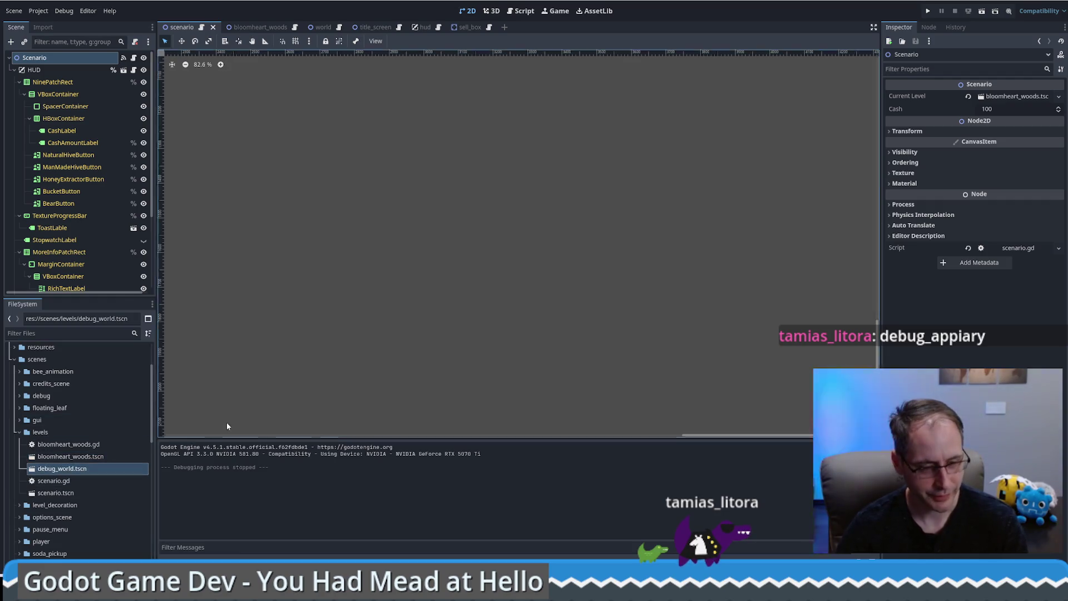
right_click(68, 473)
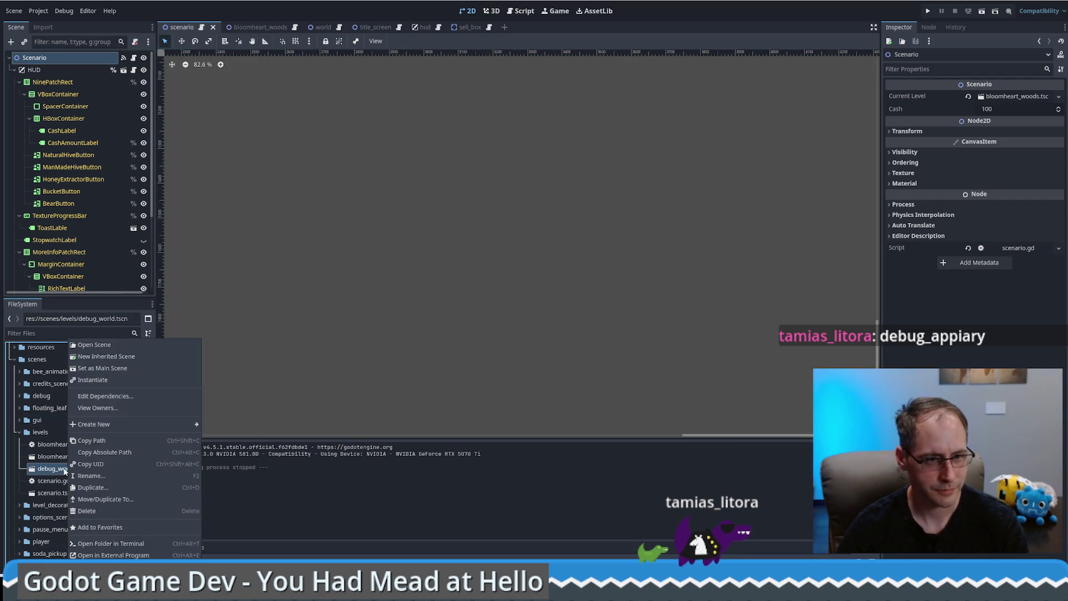
left_click(127, 491)
key("BackSpace")
key("BackSpace")
key("BackSpace")
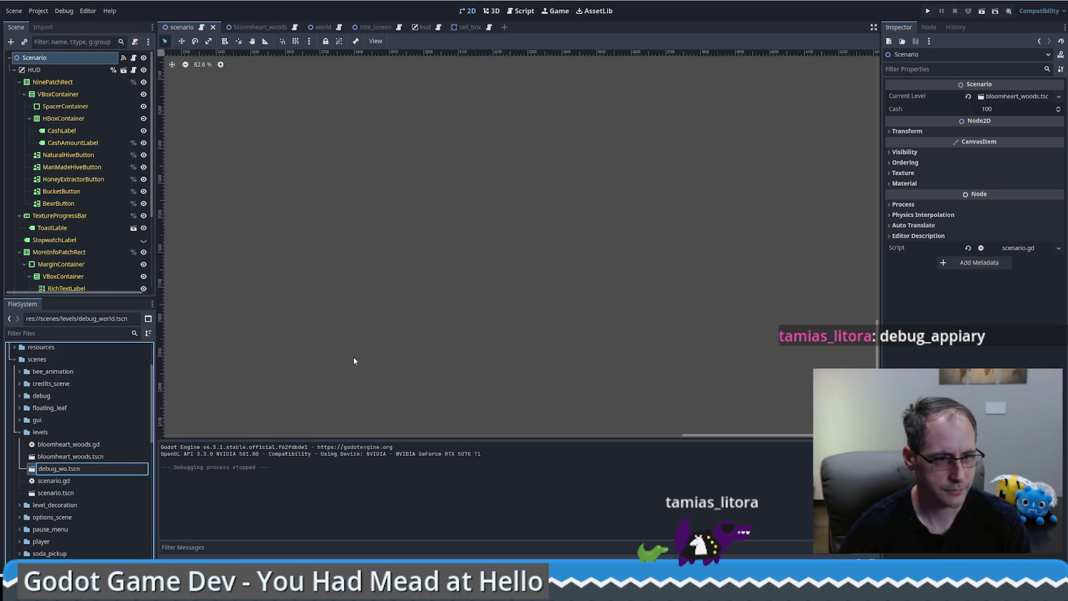
type("apiary")
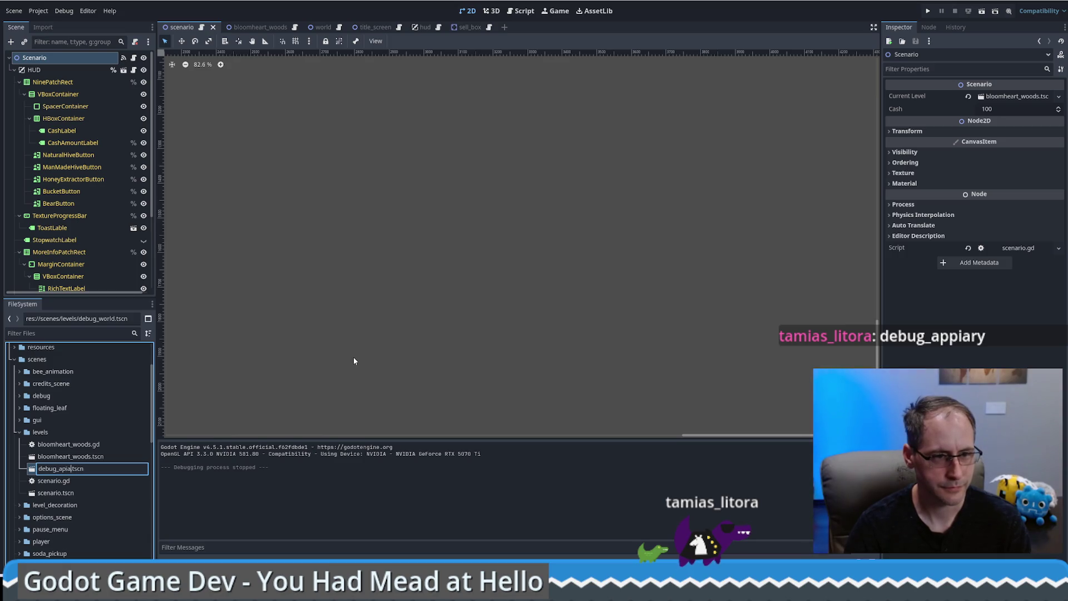
type("_world")
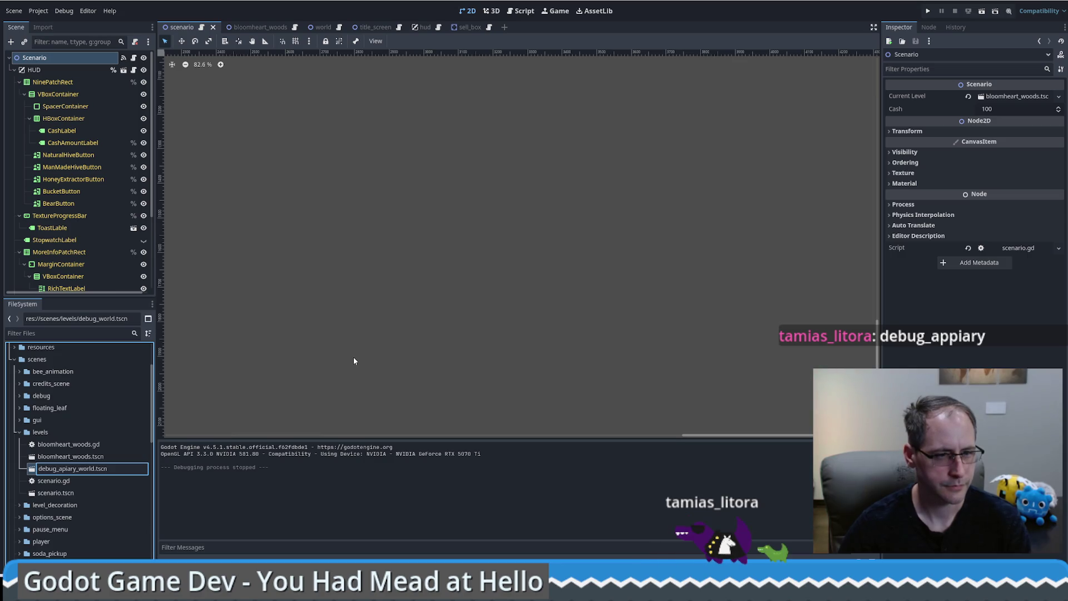
type("_apiary")
key("Escape")
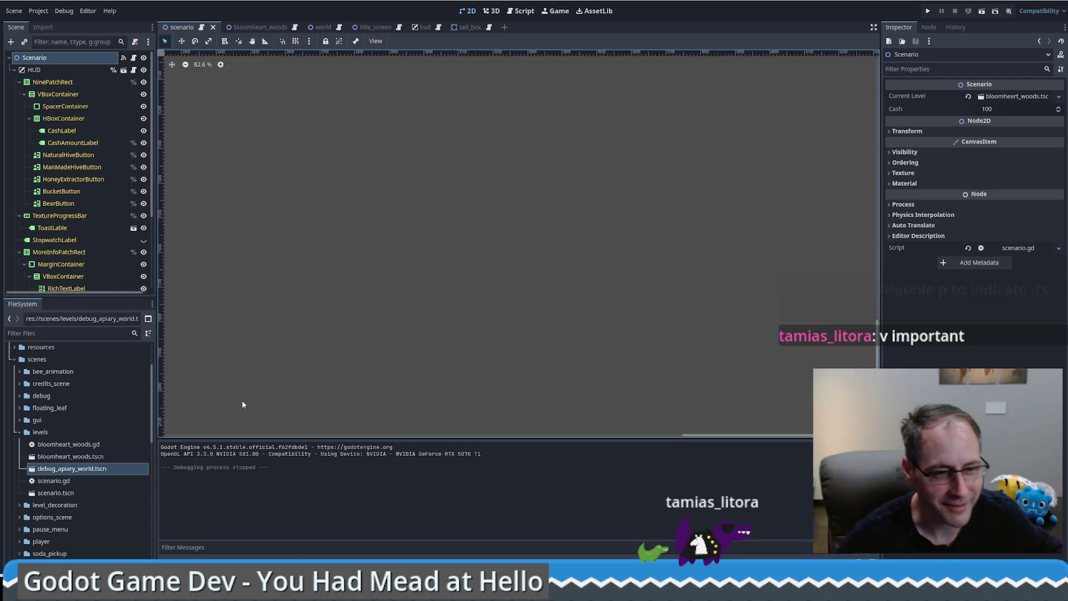
Select bloomheart_woods.tscn so Godot warns it was modified outside the editor.
left_click(98, 458)
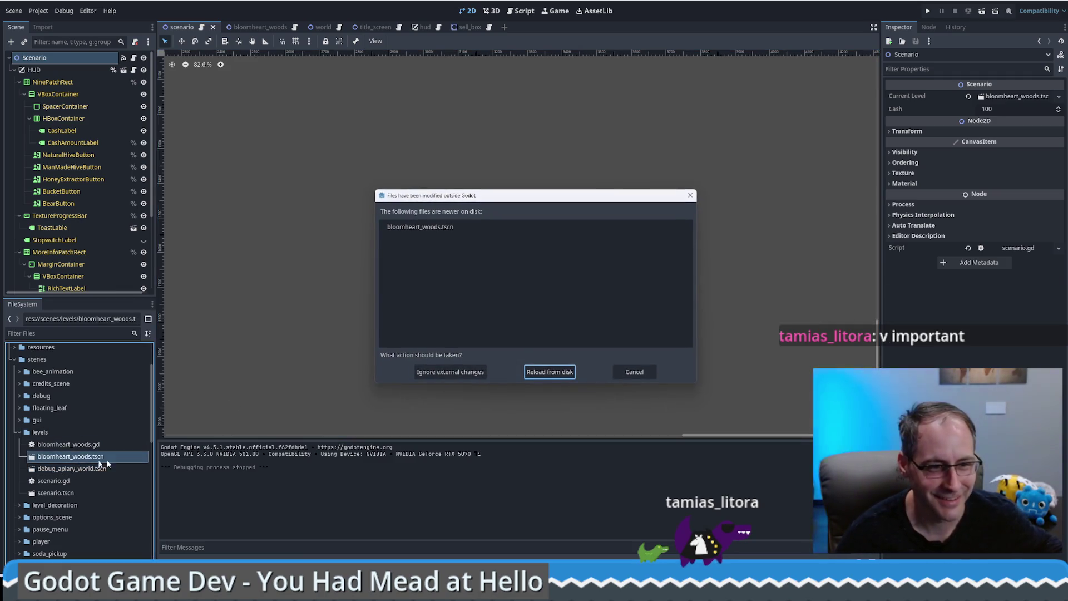
Reload the level from disk, duplicate bloomheart_woods.gd as debug_apiary_world.gd and open it.
left_click(553, 373)
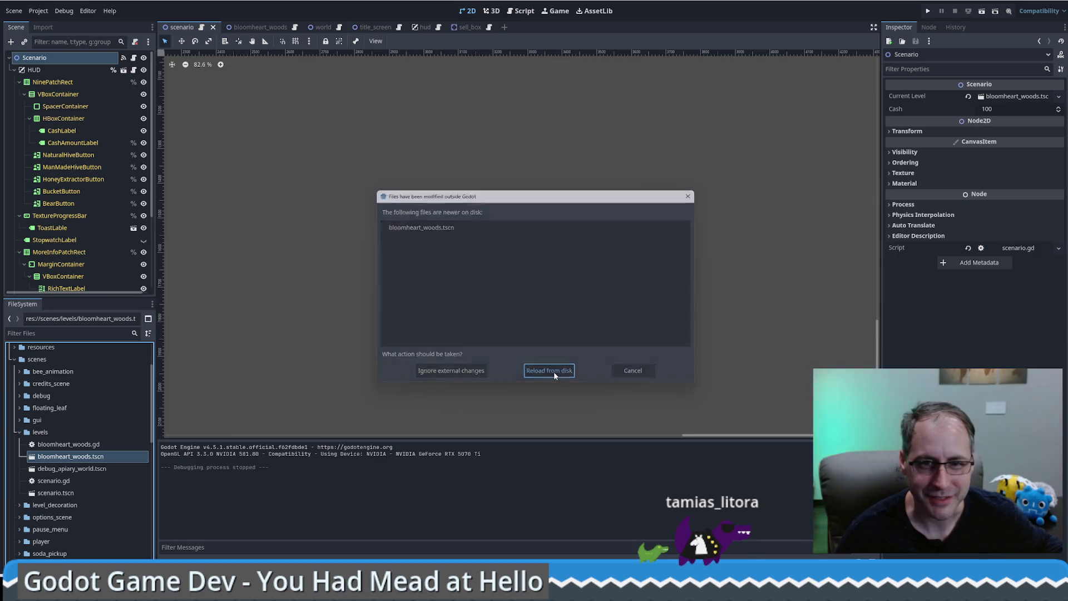
right_click(91, 444)
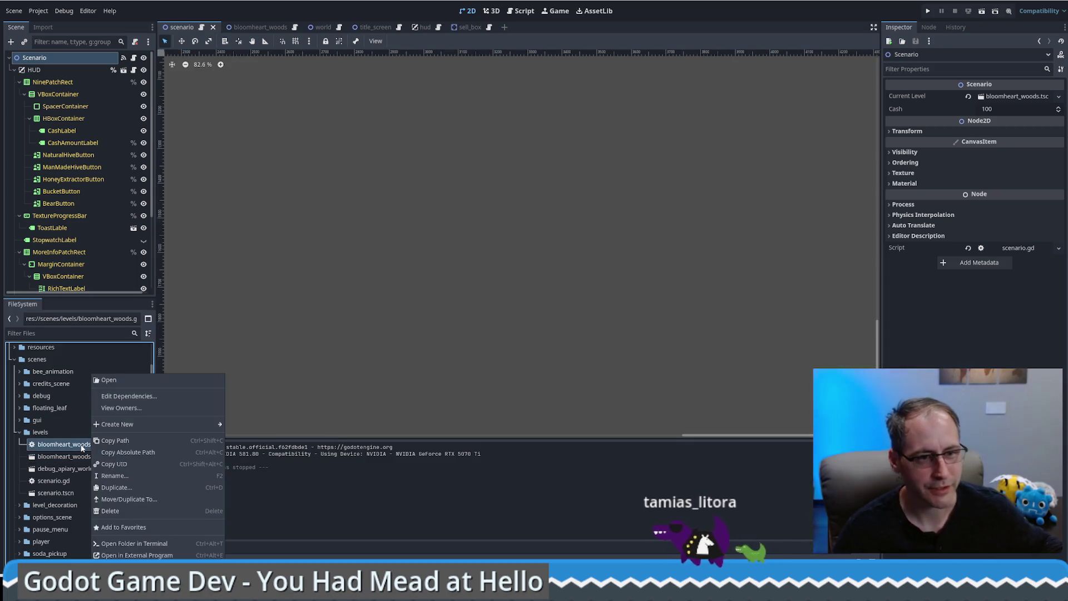
left_click(119, 489)
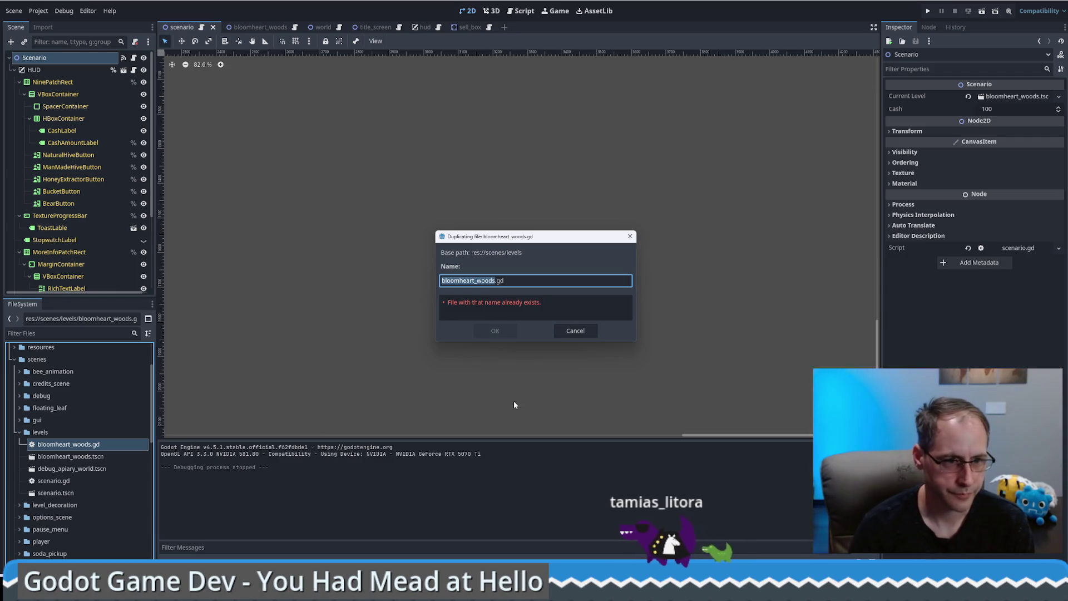
type("debug_api")
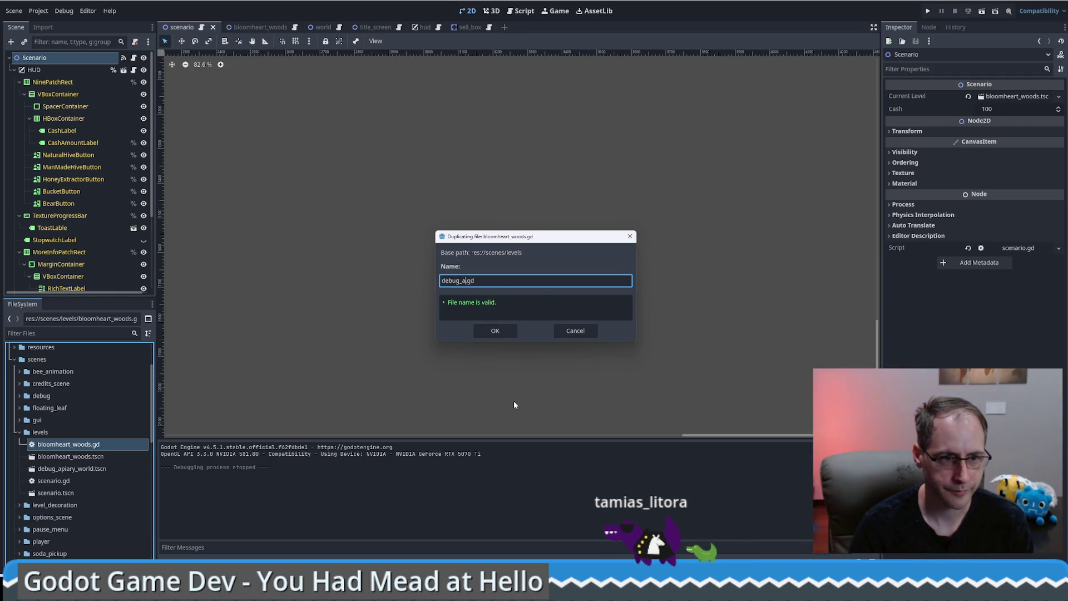
type("ary_world")
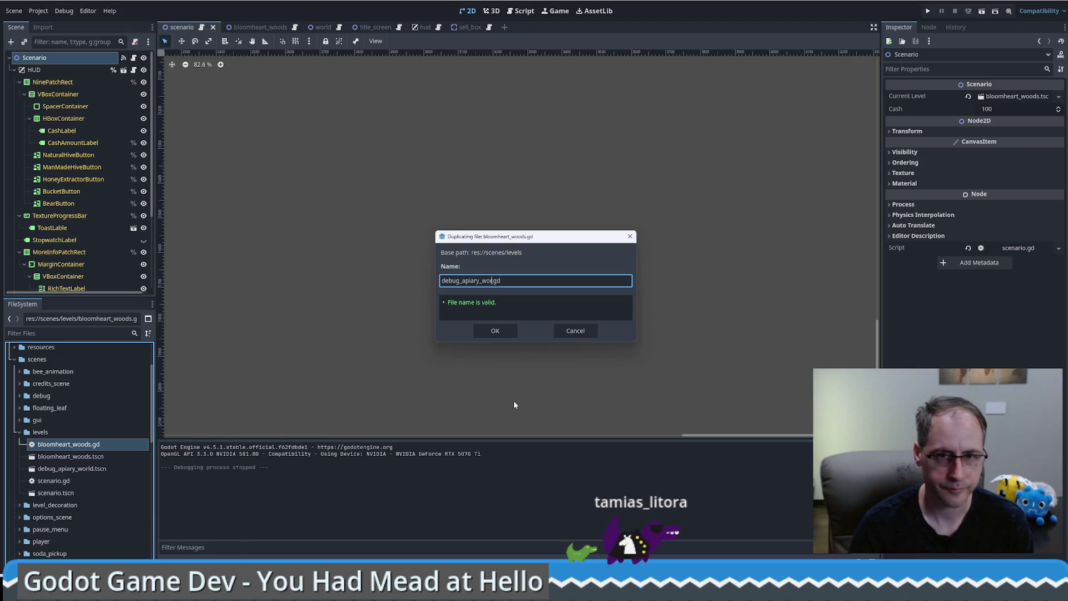
left_click(494, 330)
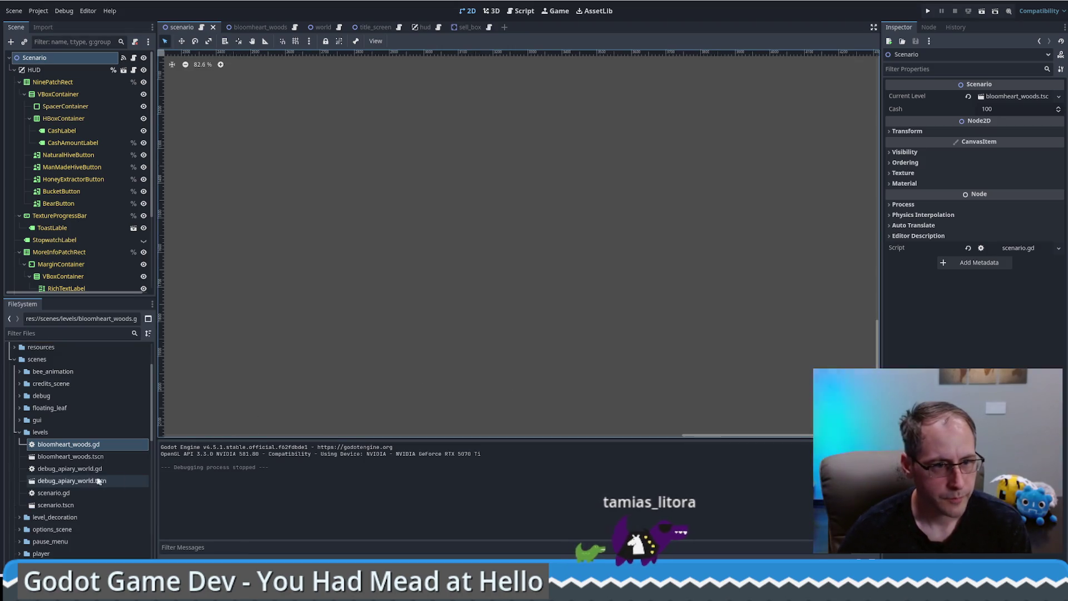
double_click(88, 470)
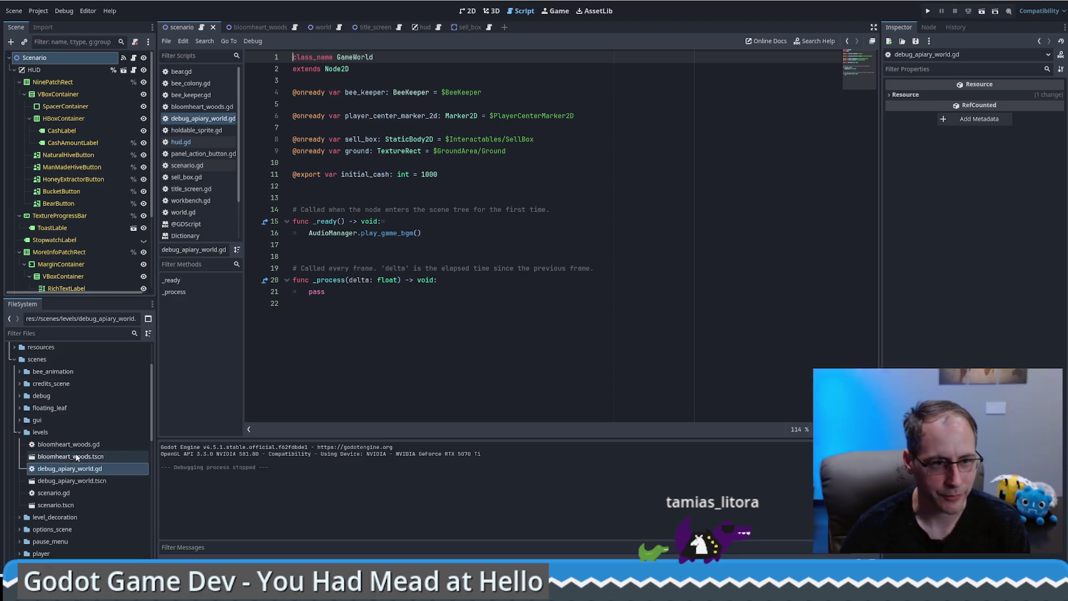
Delete the debug_apiary_world.gd script from the project.
left_click(79, 469)
key("Delete")
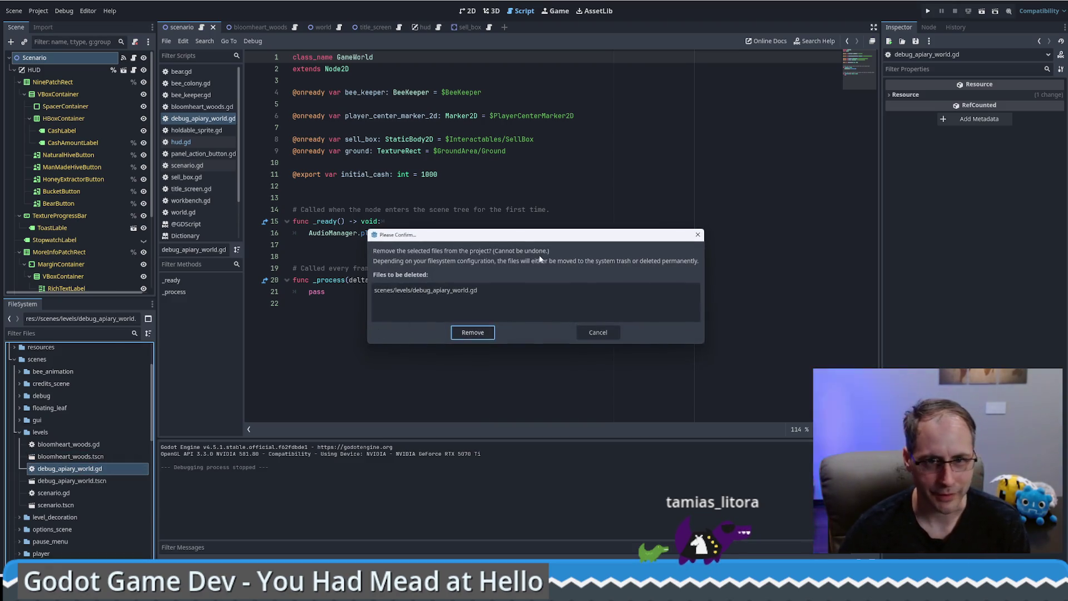
left_click(492, 334)
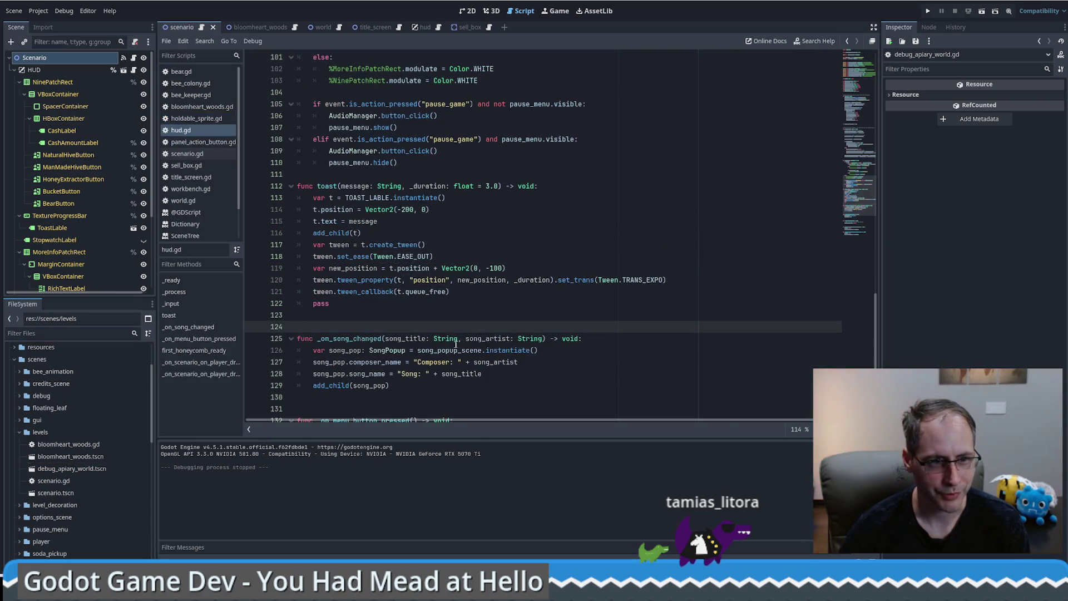
Rename bloomheart_woods.gd to level.gd and open the bloomheart_woods level scene.
left_click(75, 445)
key("F2")
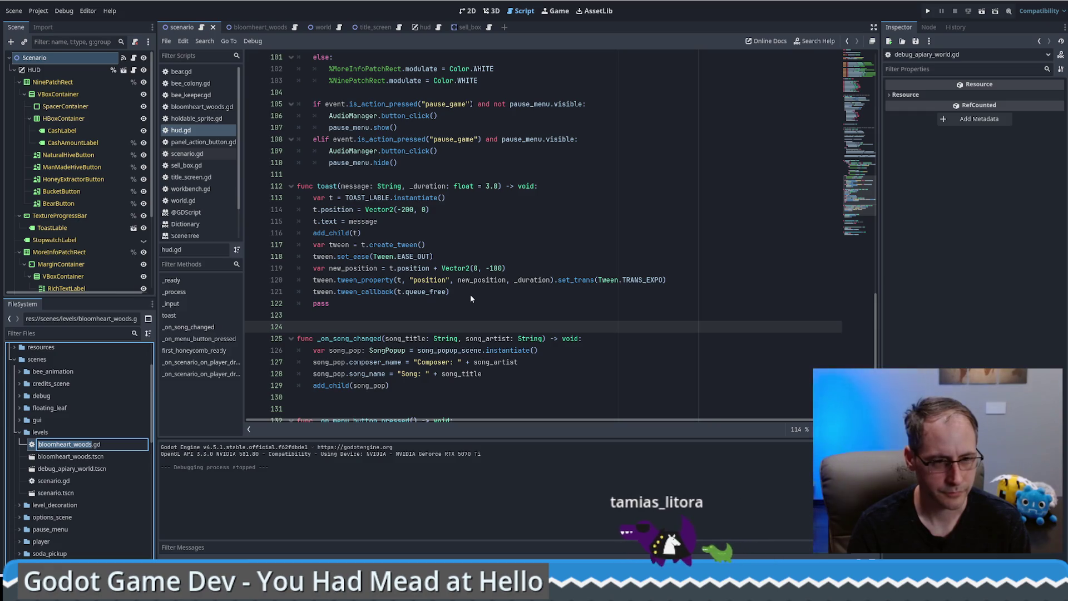
type("level")
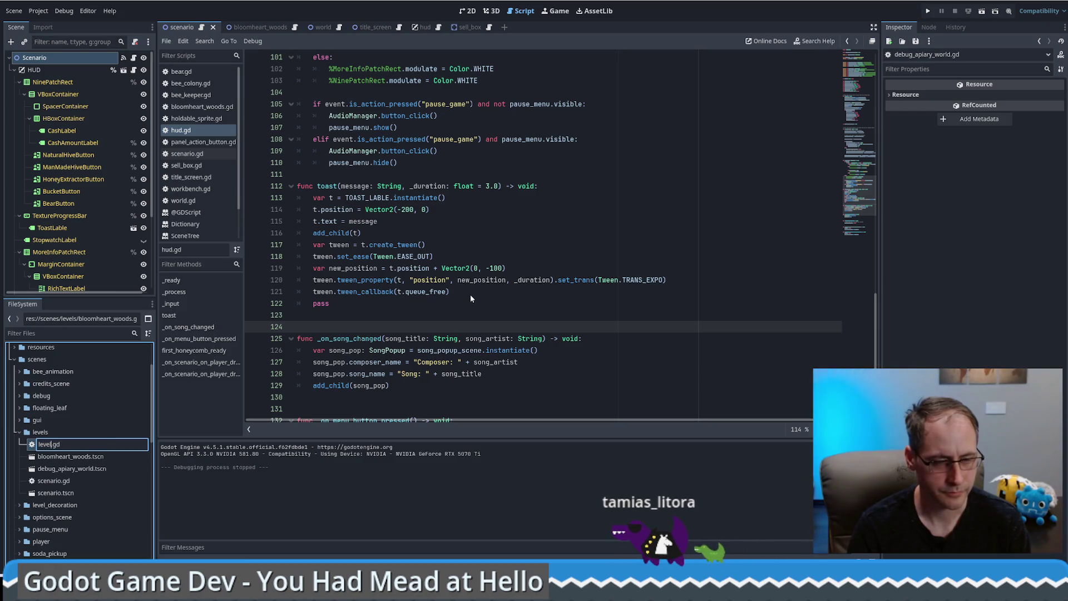
key("Return")
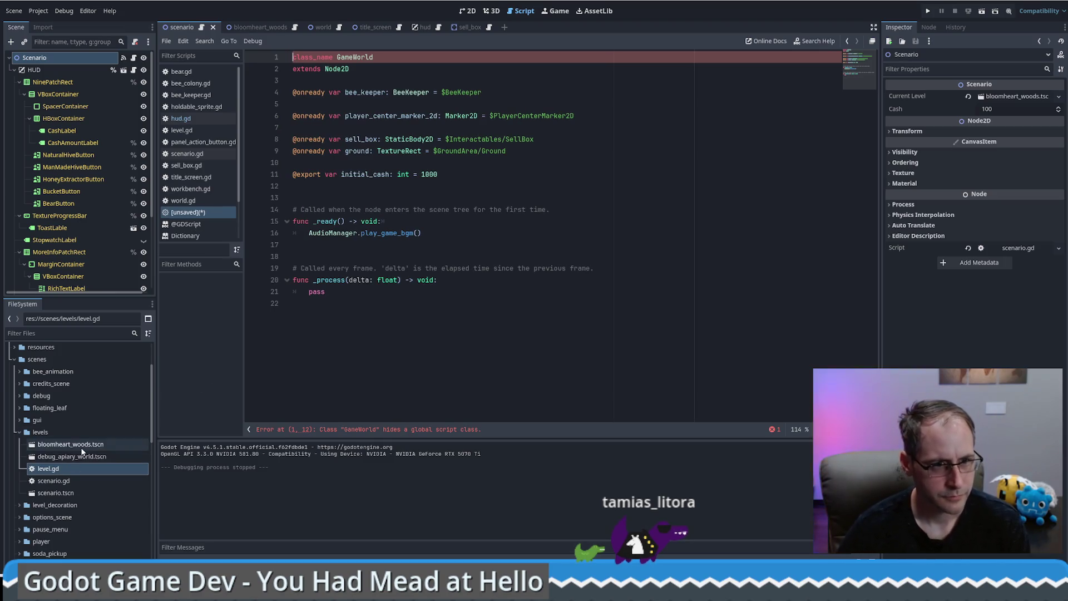
double_click(81, 444)
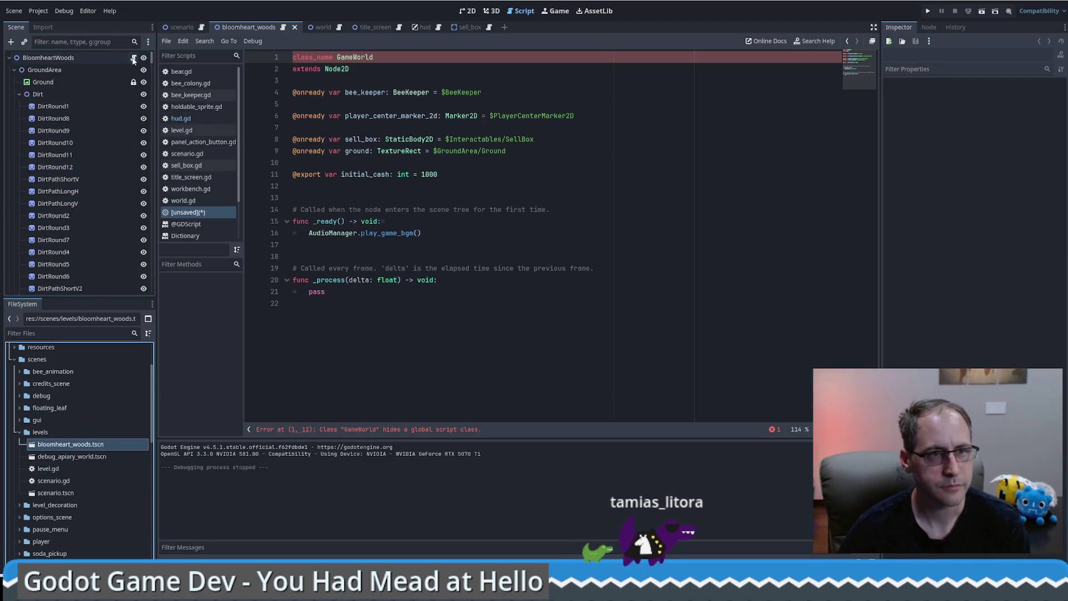
Open debug_apiary_world.tscn, switching between it and the bloomheart_woods scene tab.
left_click(89, 456)
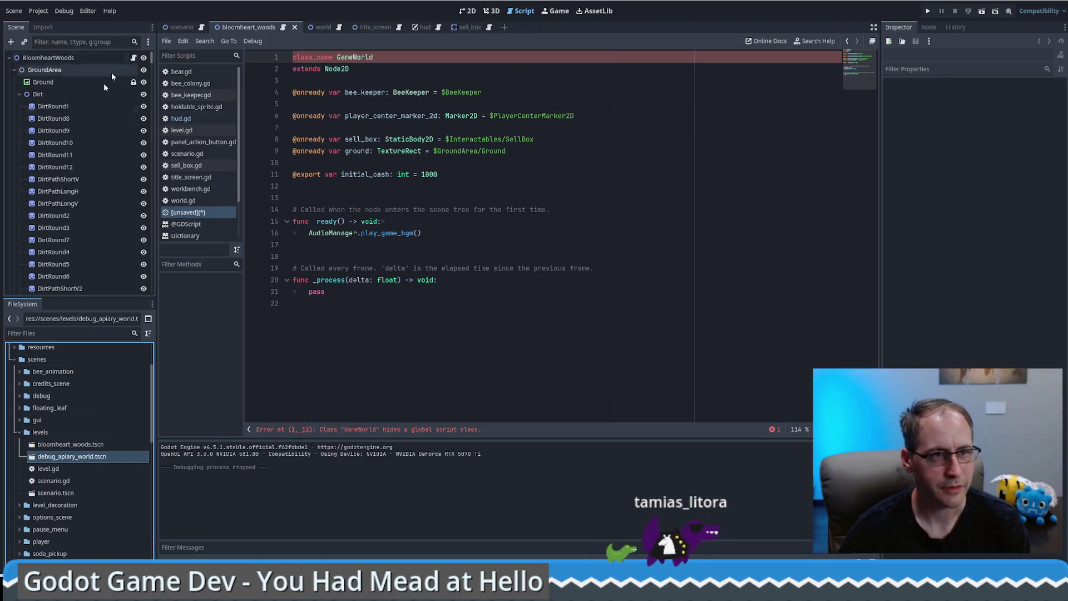
double_click(65, 457)
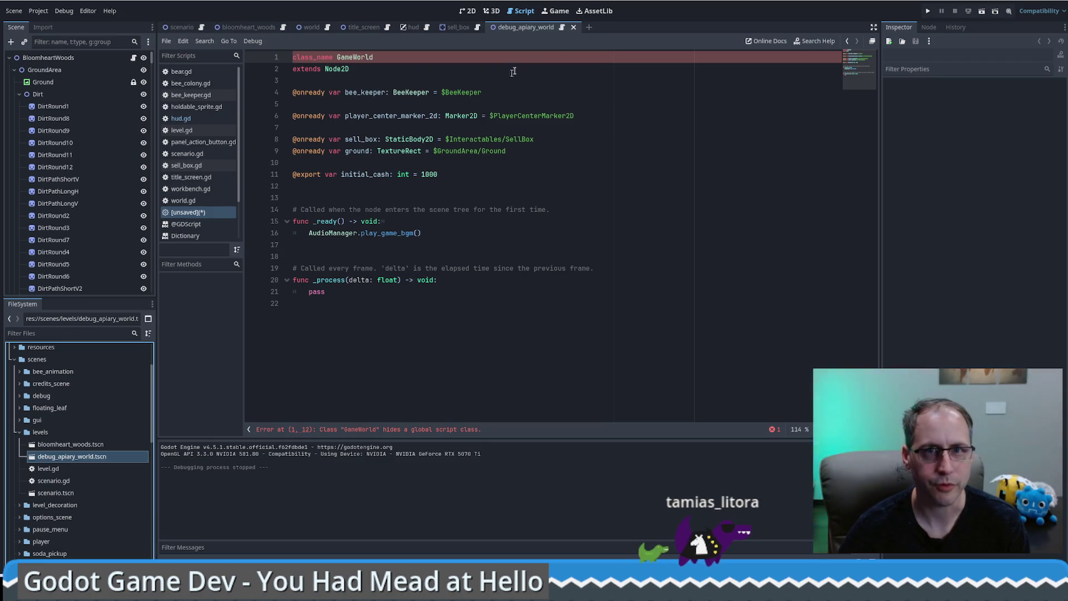
left_click(255, 28)
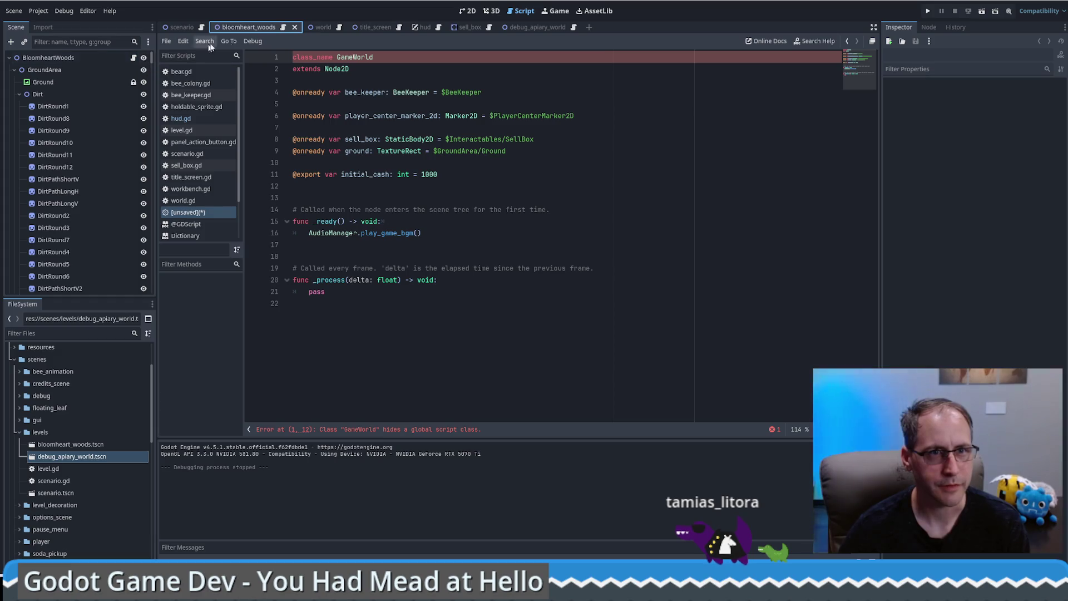
left_click(532, 27)
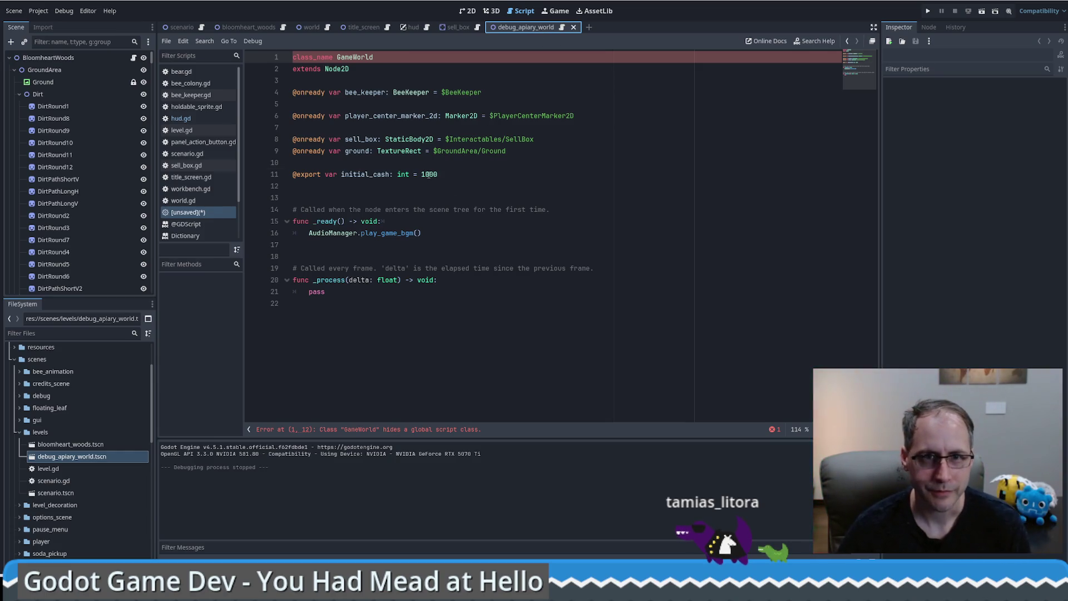
Change initial_cash from 1000 to 10000 in the GameWorld script.
left_click(429, 174)
type("0")
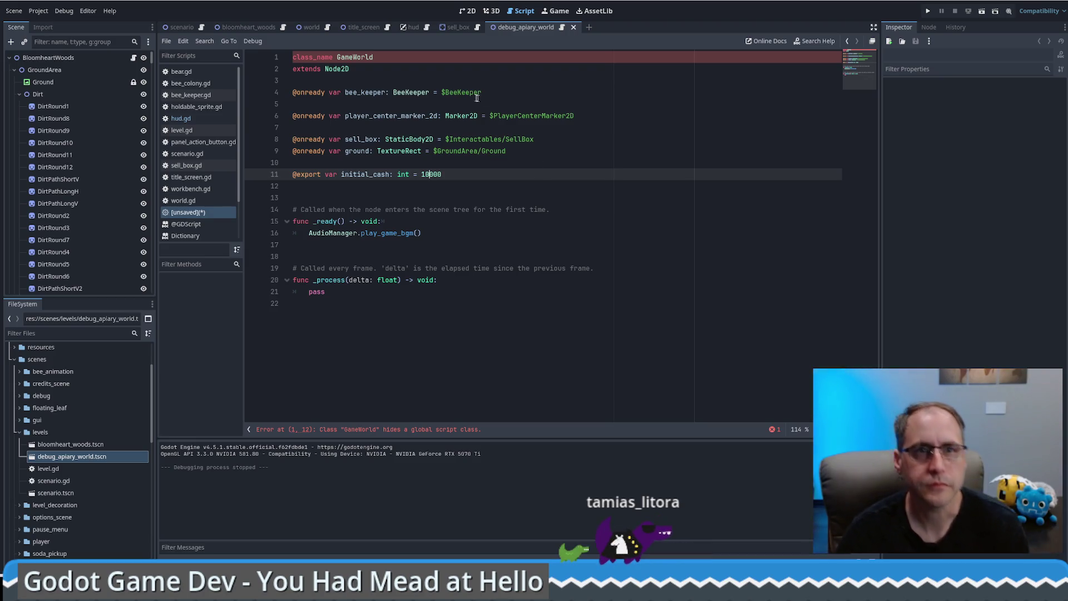
left_click(375, 71)
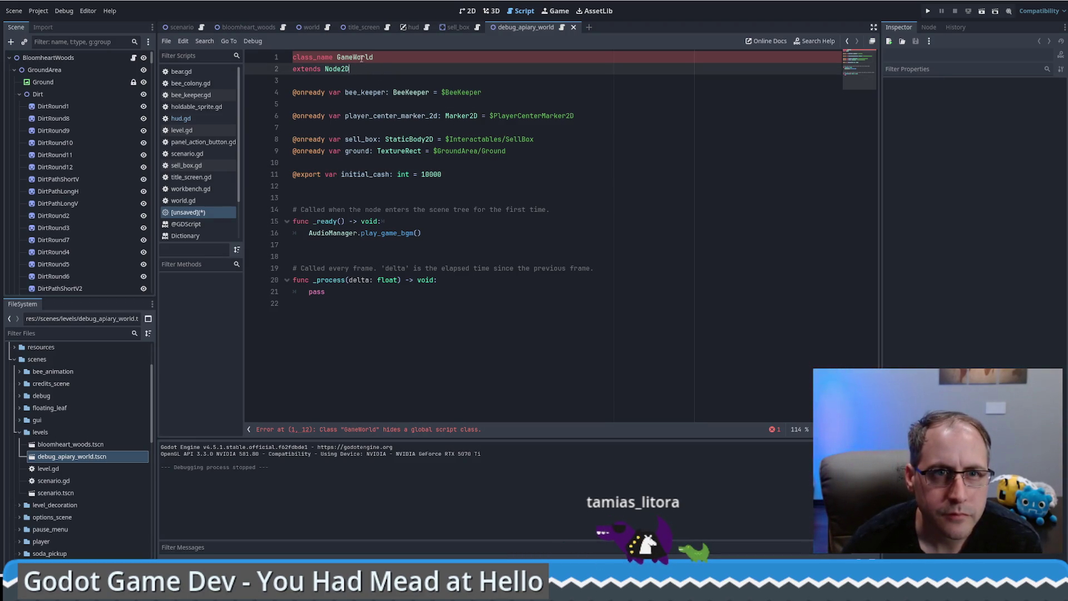
left_click(358, 57)
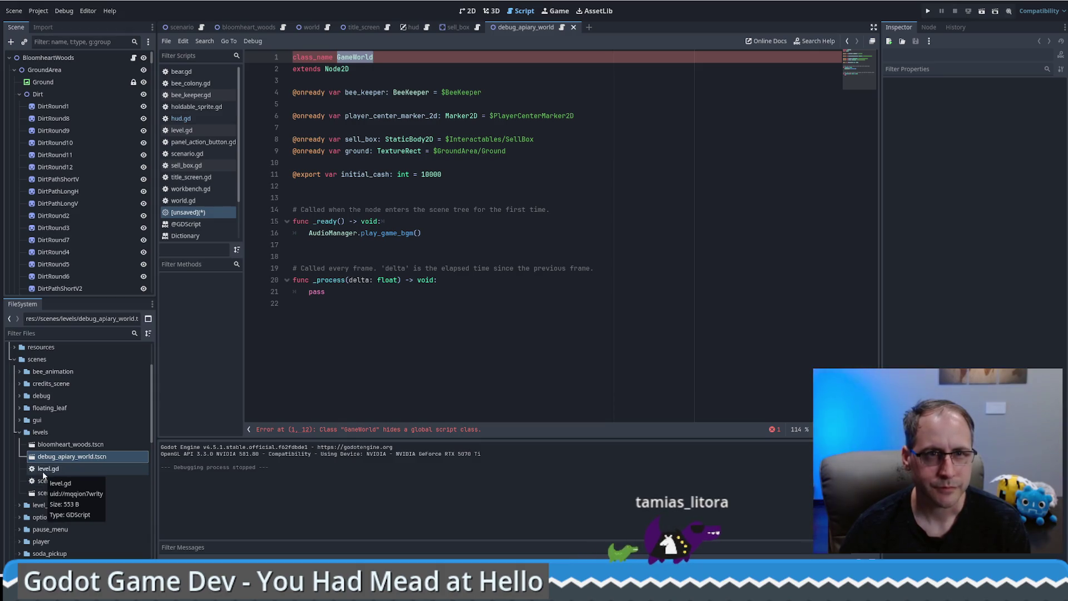
Open scenario.gd and then level.gd in the script editor.
left_click(42, 472)
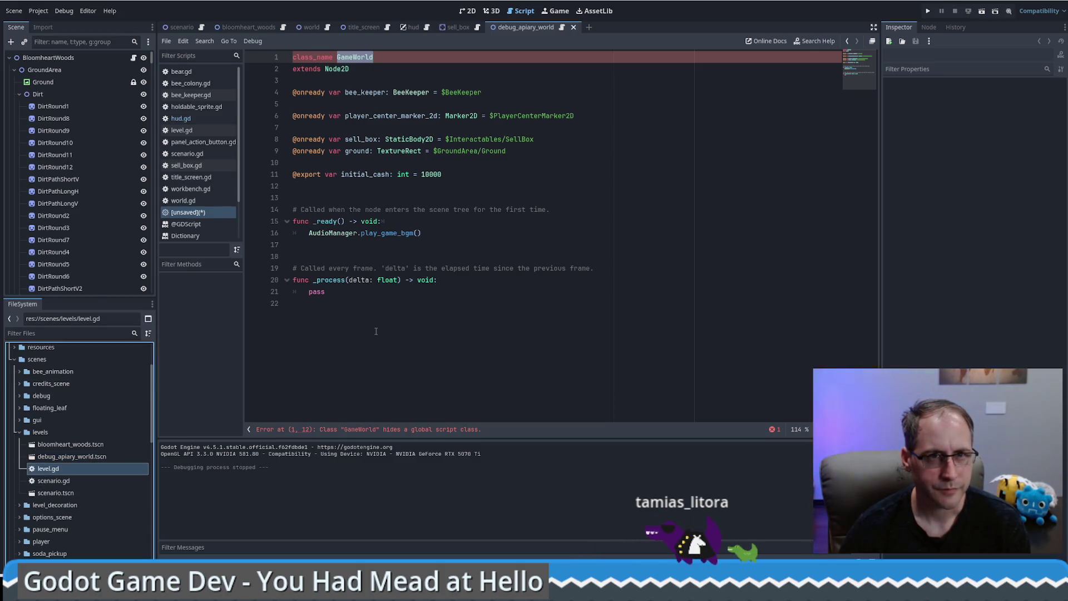
left_click(72, 482)
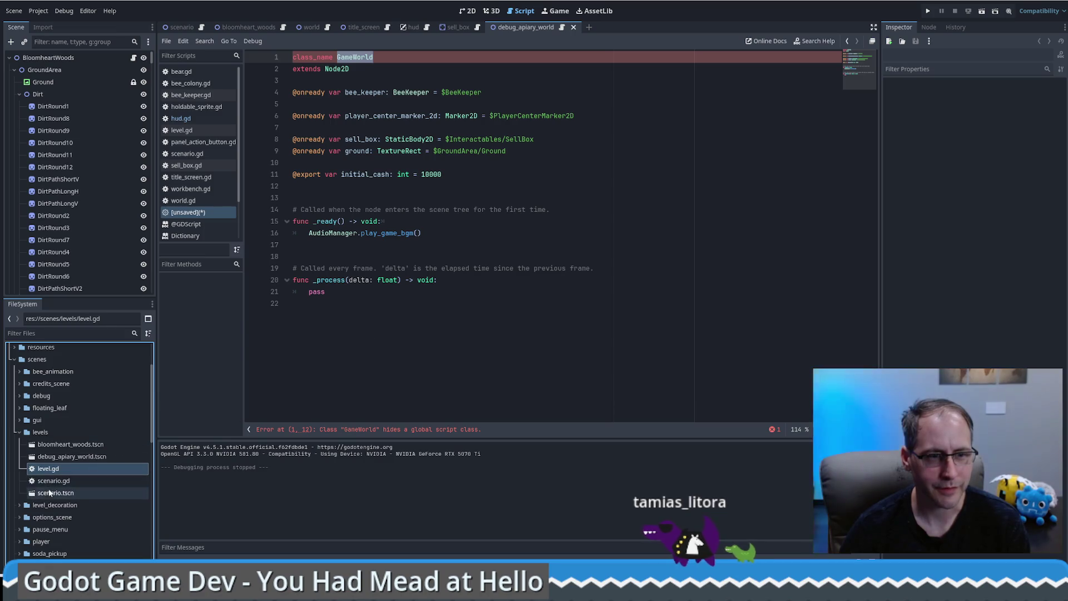
double_click(48, 484)
left_click(39, 471)
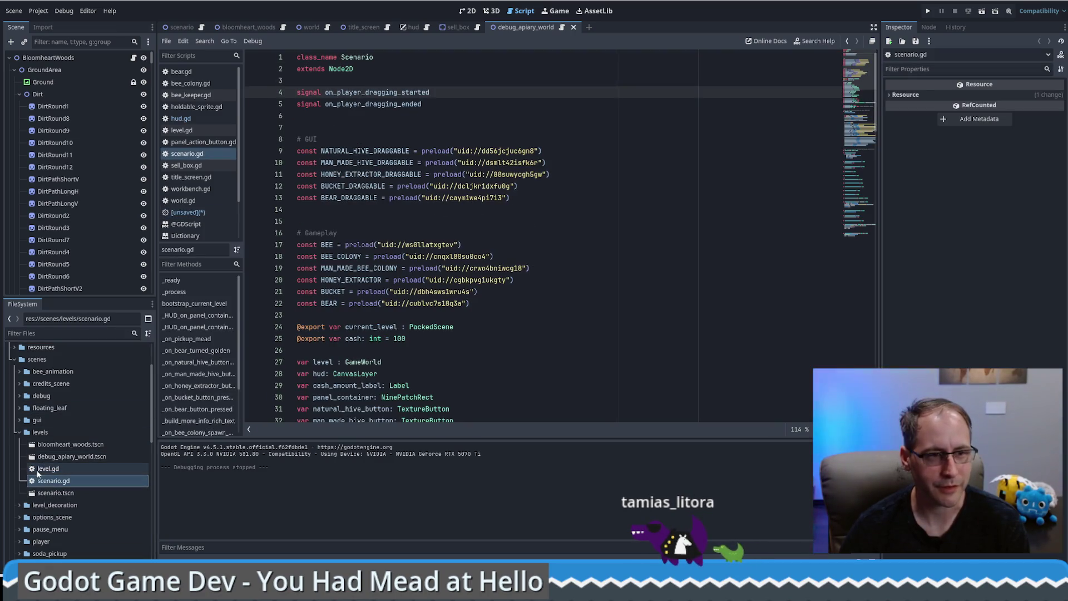
double_click(38, 473)
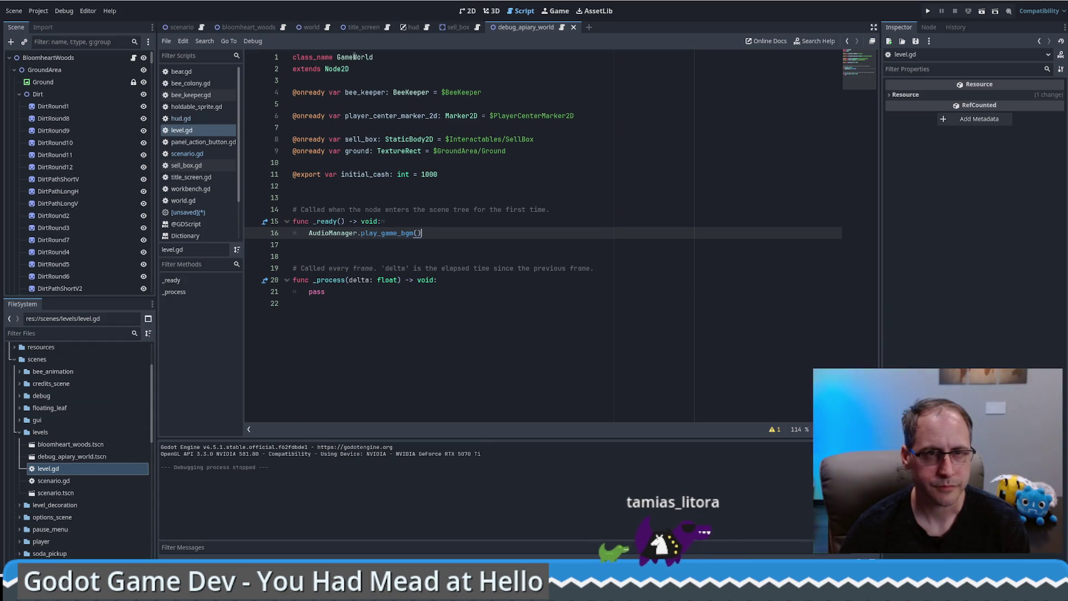
Rename level.gd to game_world.gd and highlight the GameWorld error message.
left_click(44, 469)
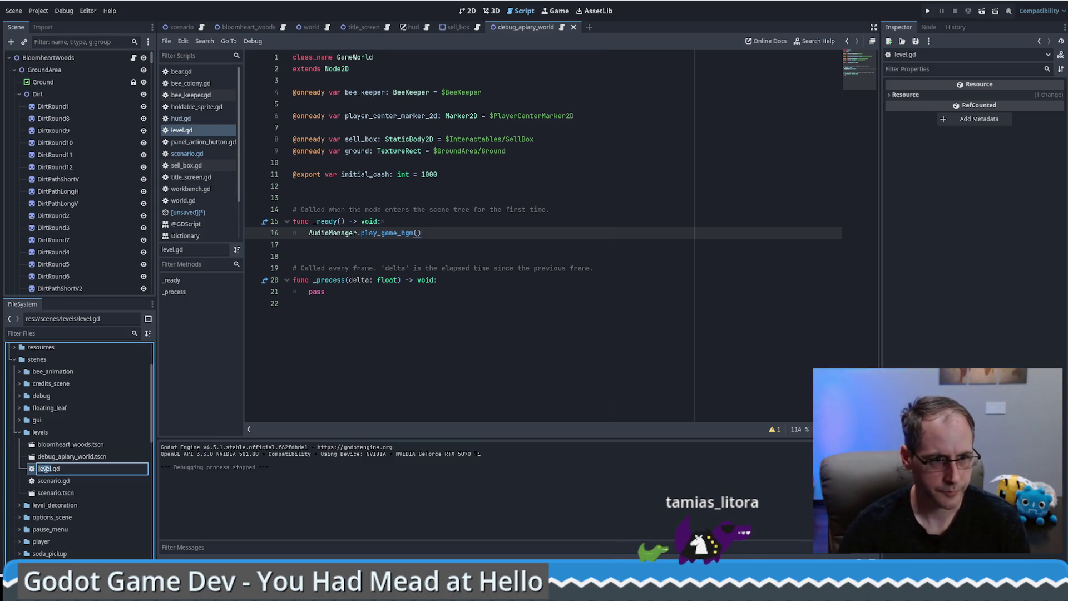
type("game")
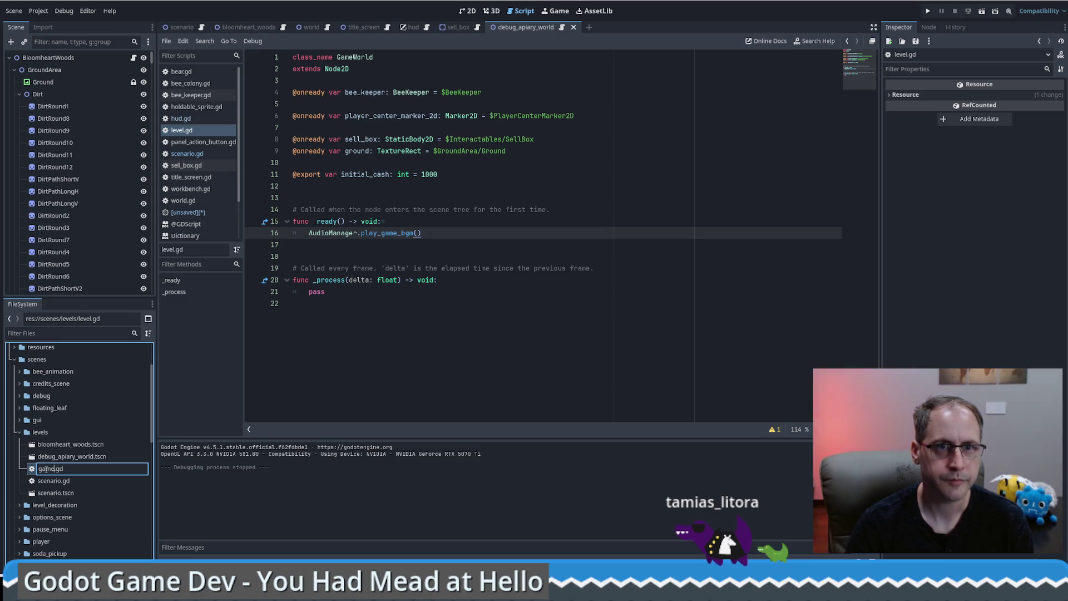
type("_")
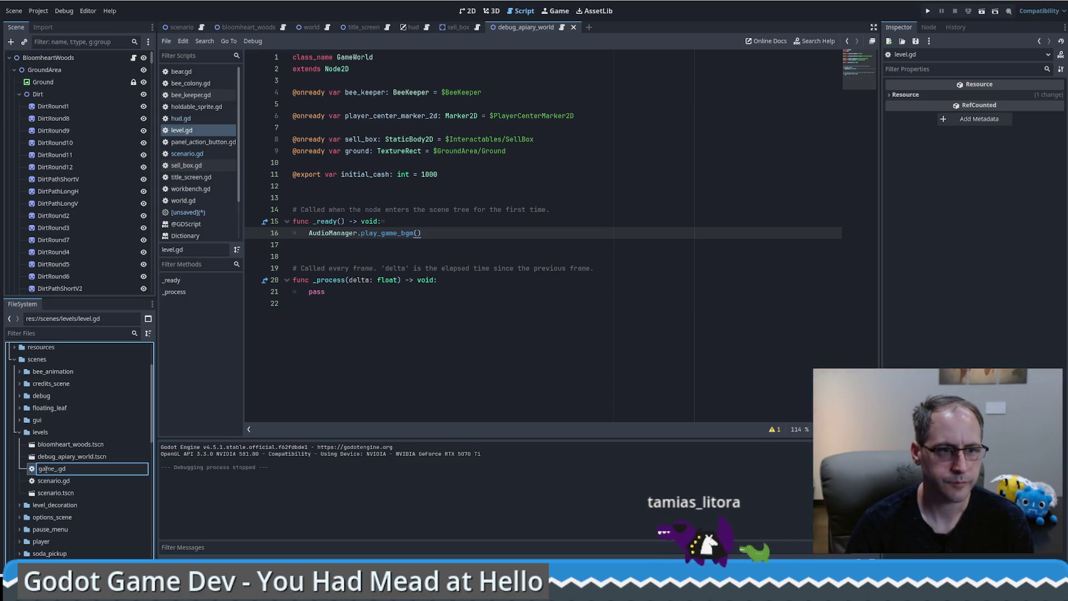
type("world")
key("Return")
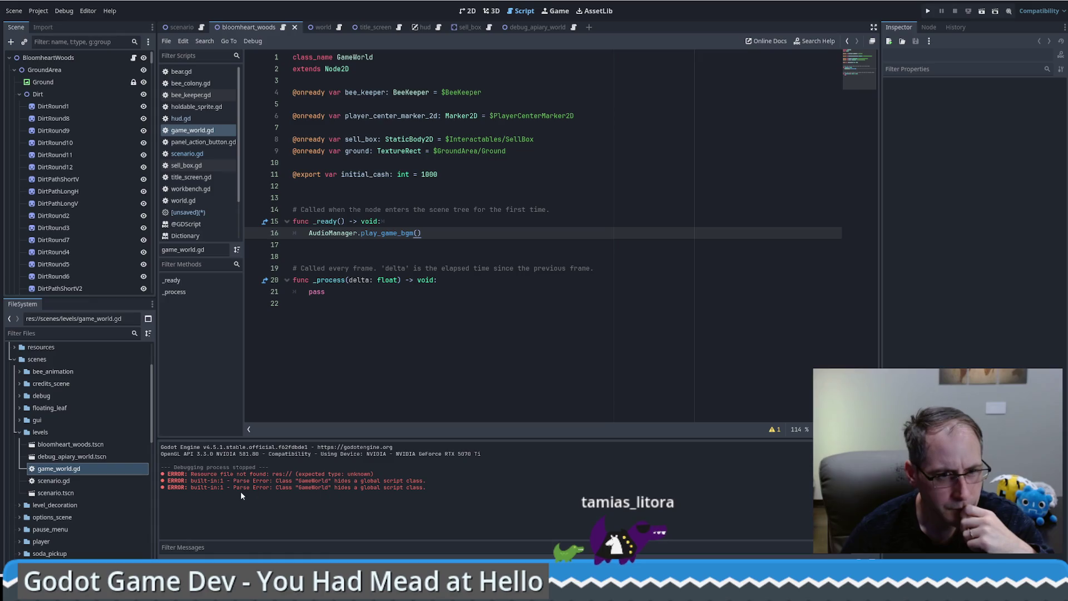
left_click_drag(278, 486, 429, 490)
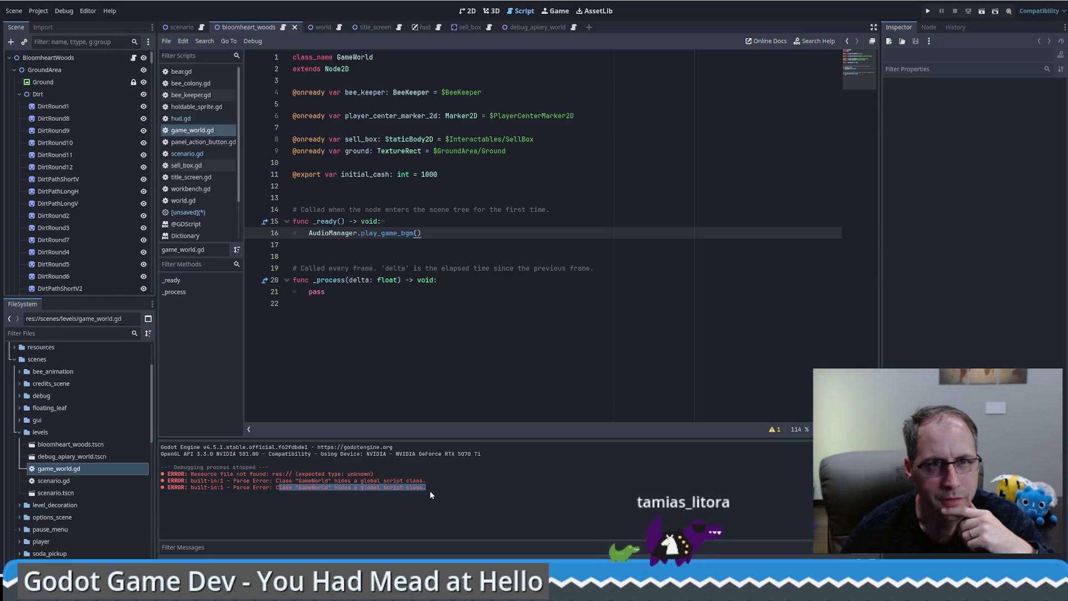
left_click(59, 11)
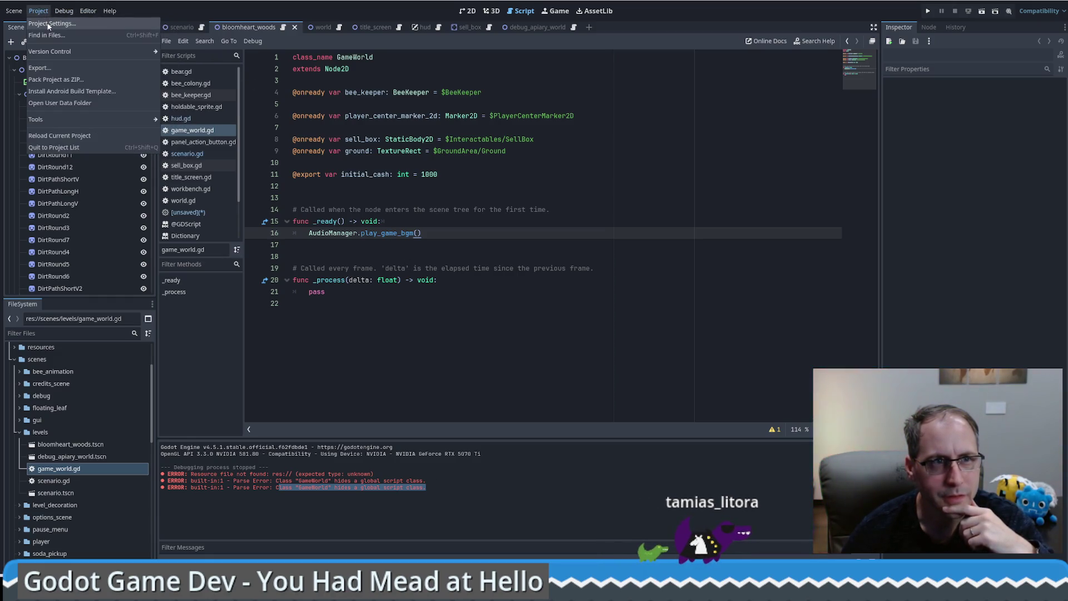
left_click(61, 23)
left_click(406, 158)
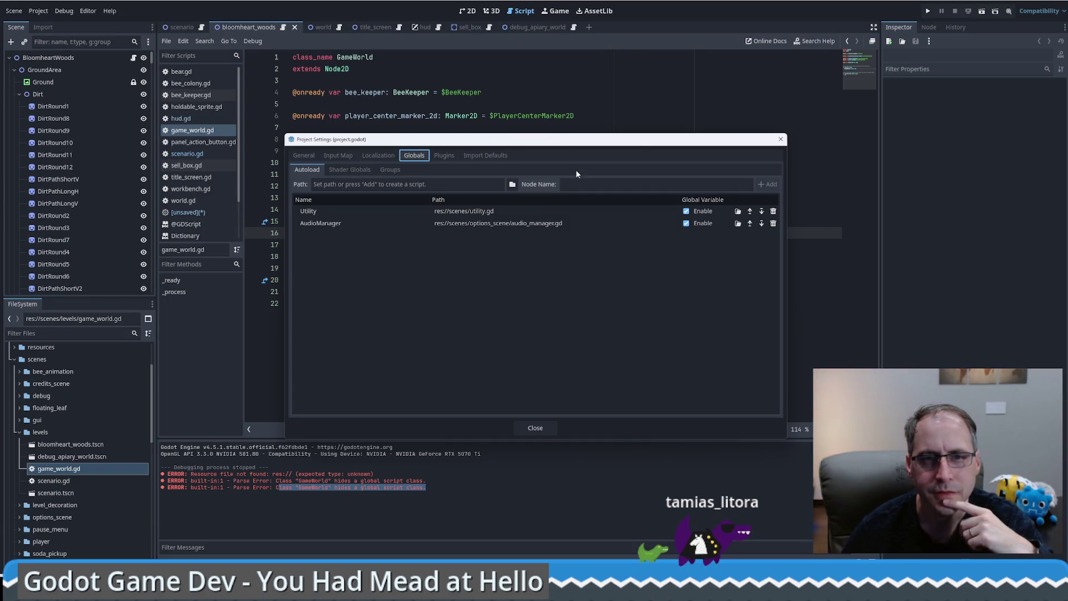
left_click(353, 171)
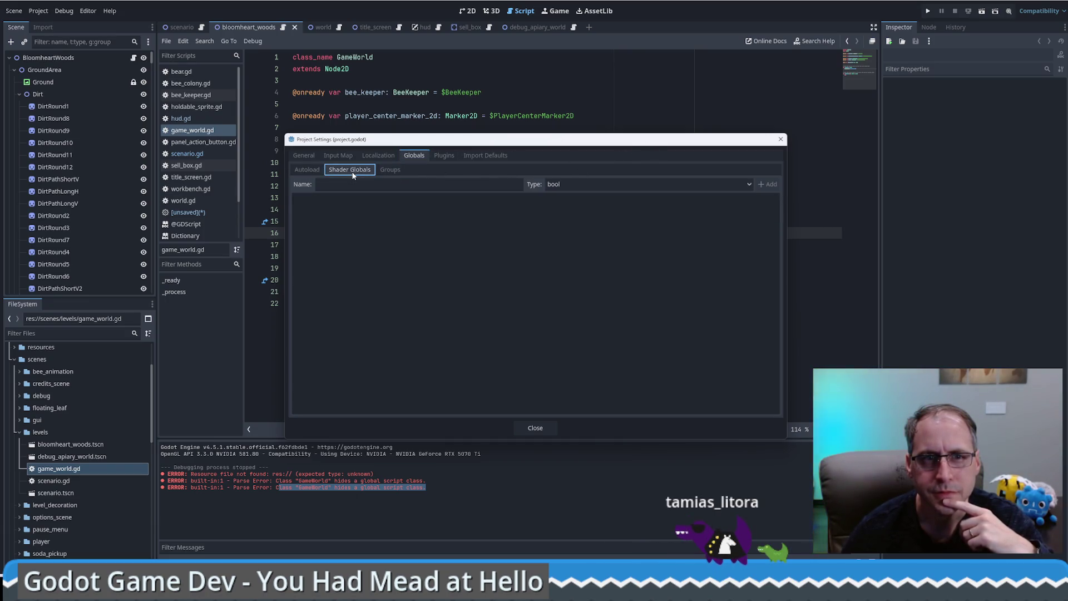
left_click(390, 170)
left_click(354, 172)
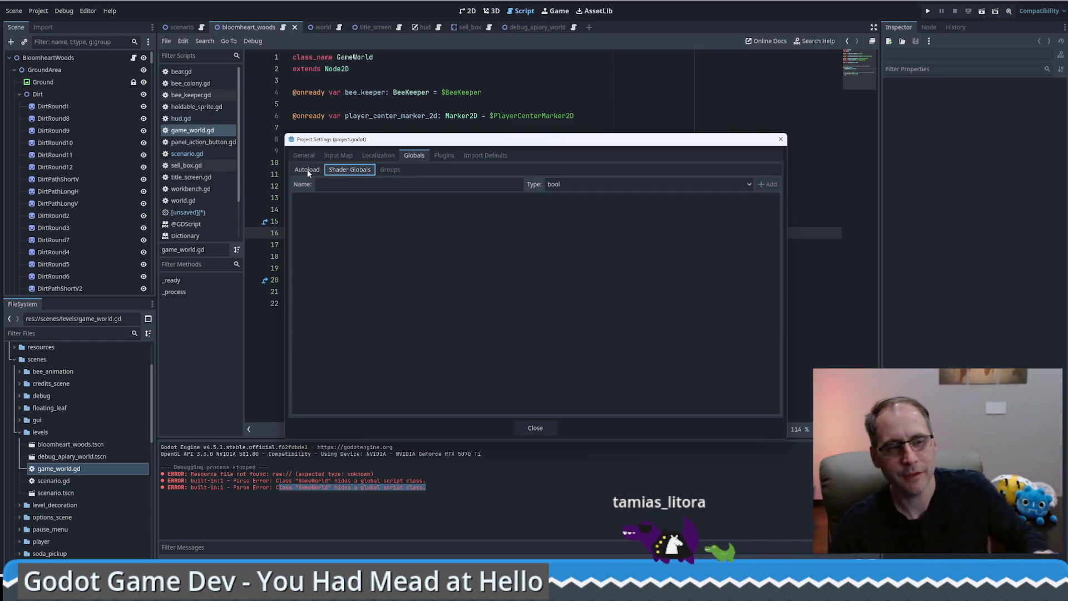
left_click(307, 169)
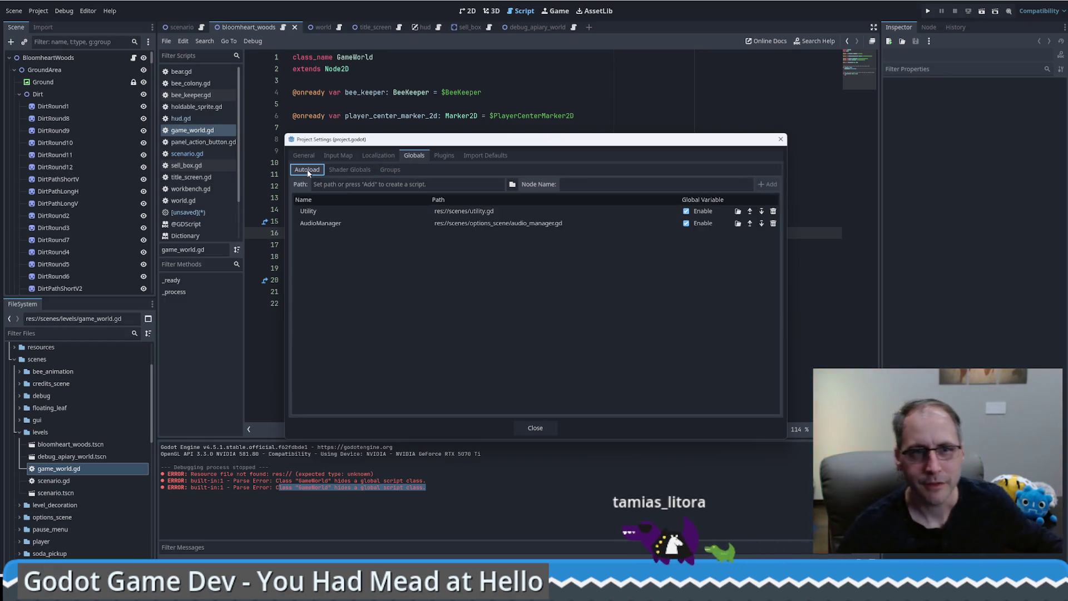
left_click(782, 140)
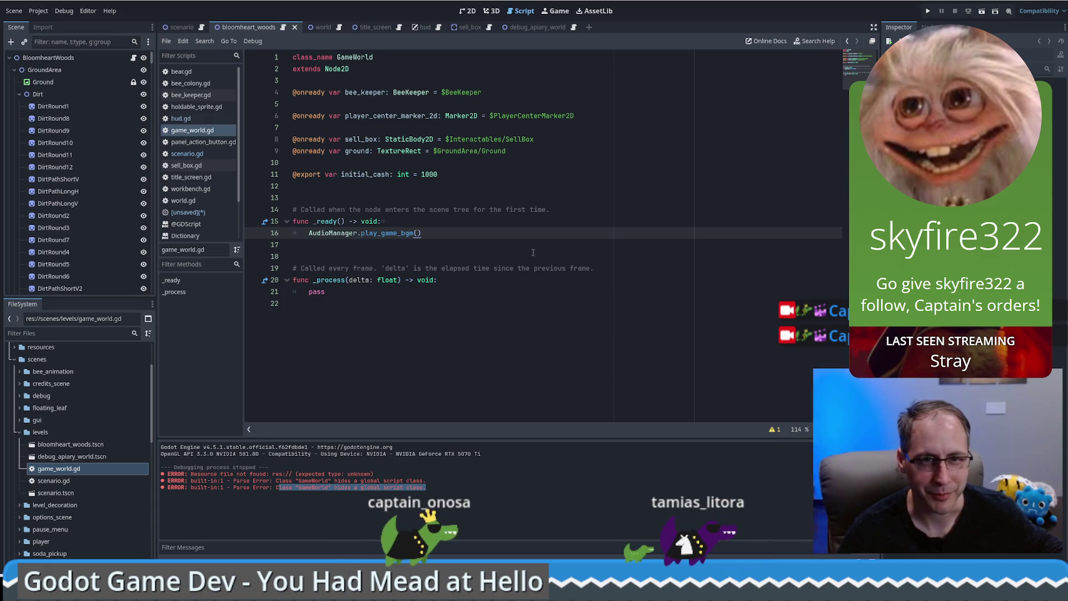
Switch to the debug_apiary_world scene tab and display it in the 2D workspace.
left_click(443, 223)
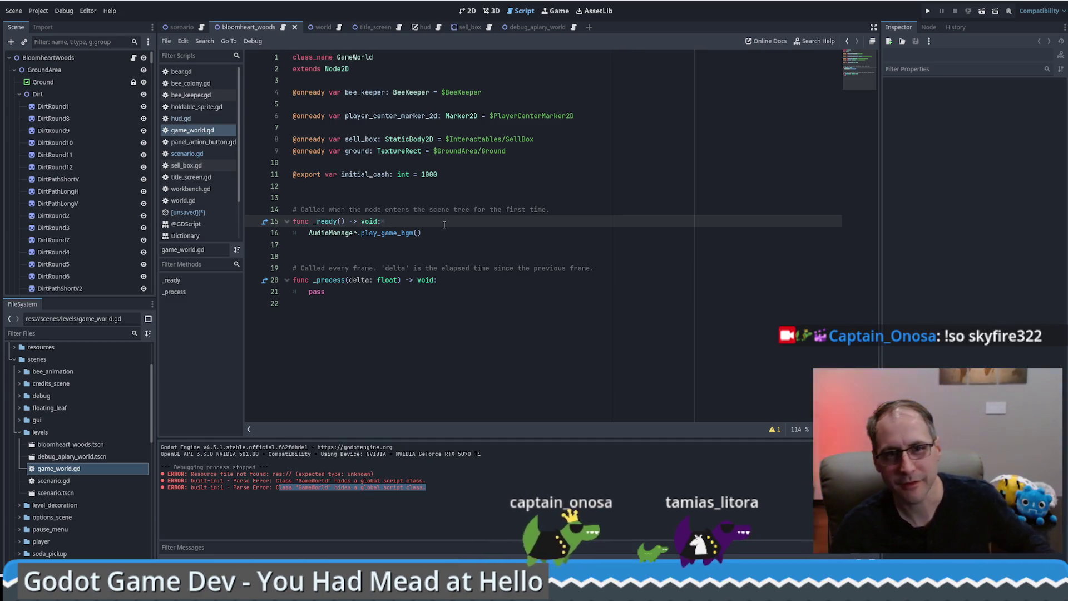
left_click(435, 233)
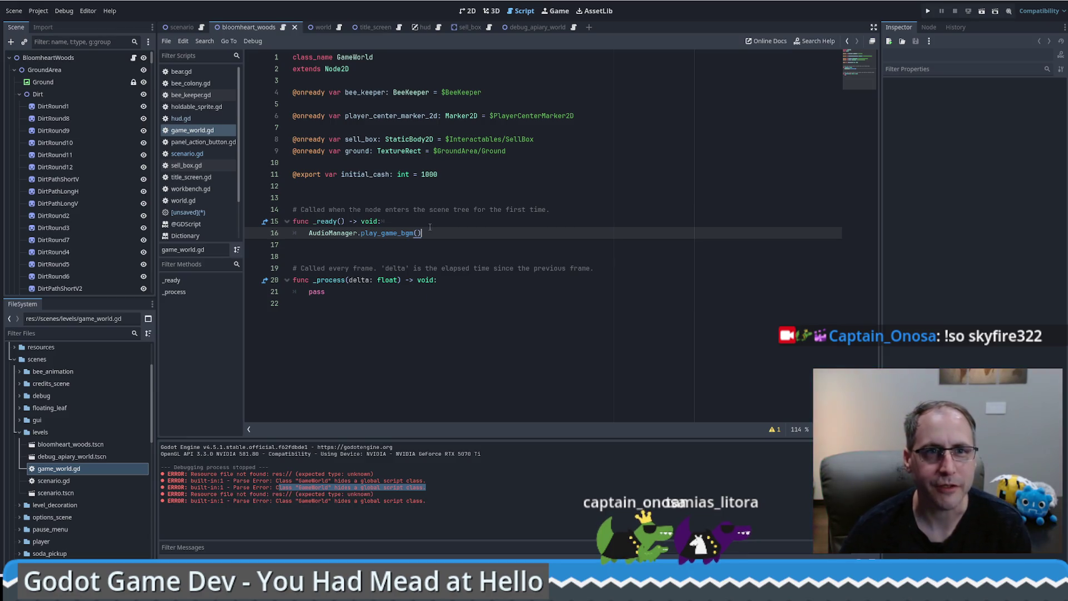
left_click(532, 32)
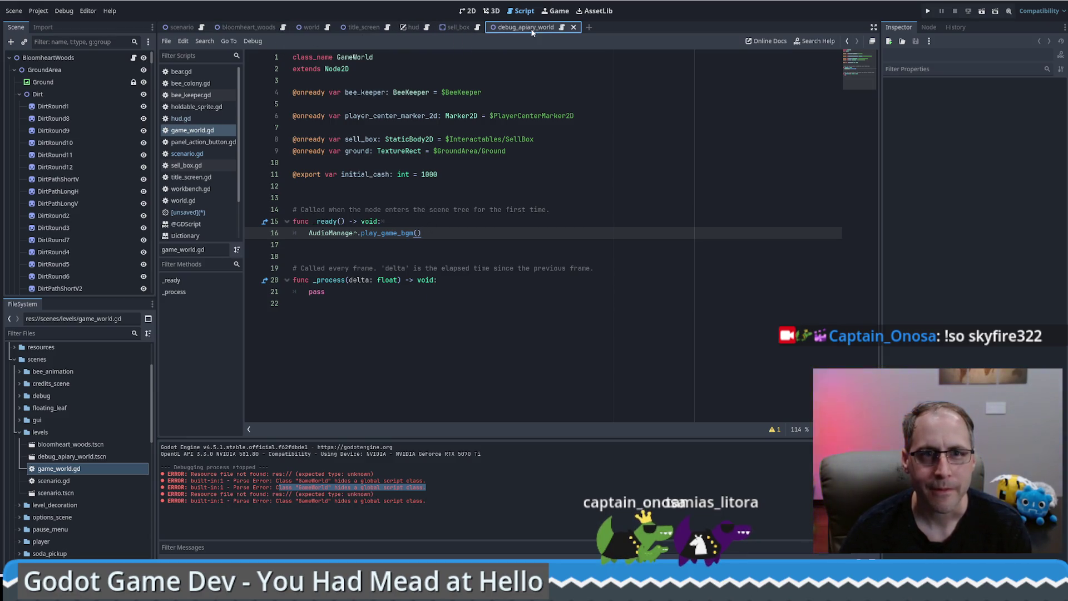
left_click(45, 468)
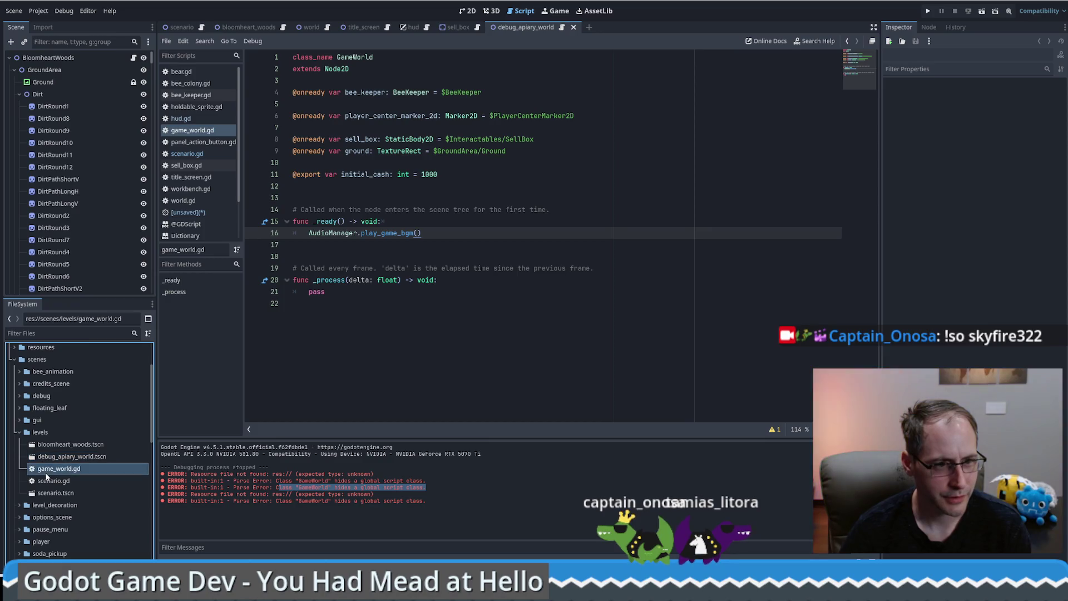
left_click(470, 11)
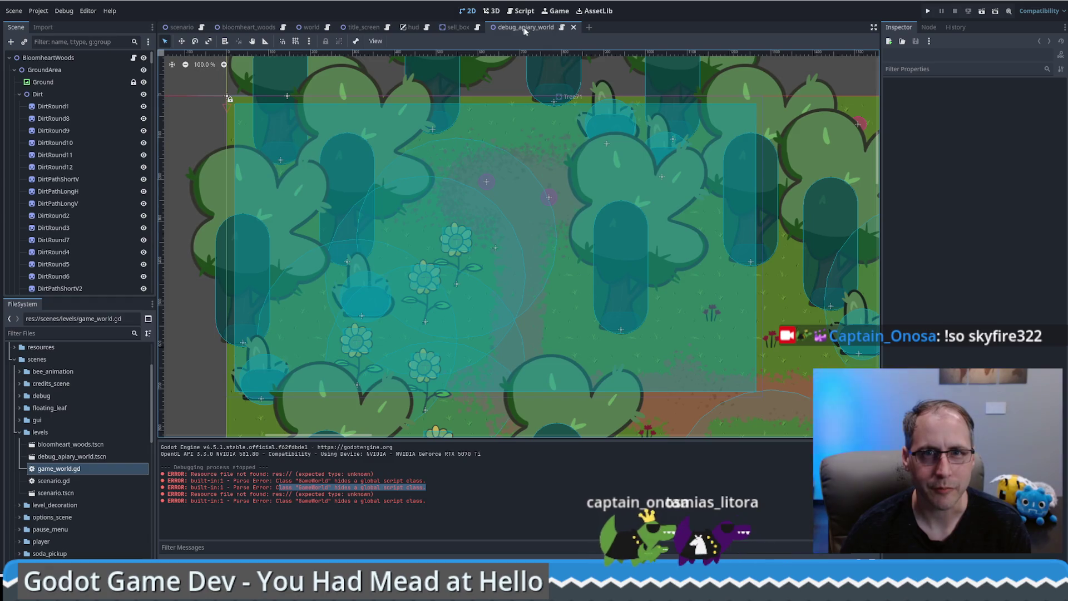
Delete DirtRound8 through DirtRound12, keeping DirtPathLongV after cancelling its deletion.
left_click(58, 105)
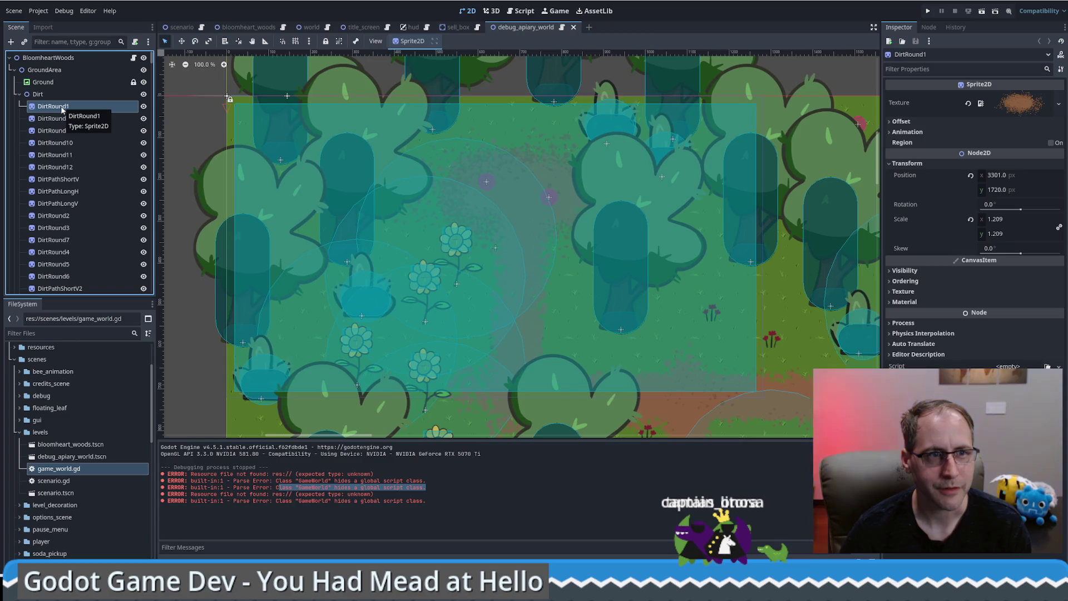
scroll(101, 183, "down", 10)
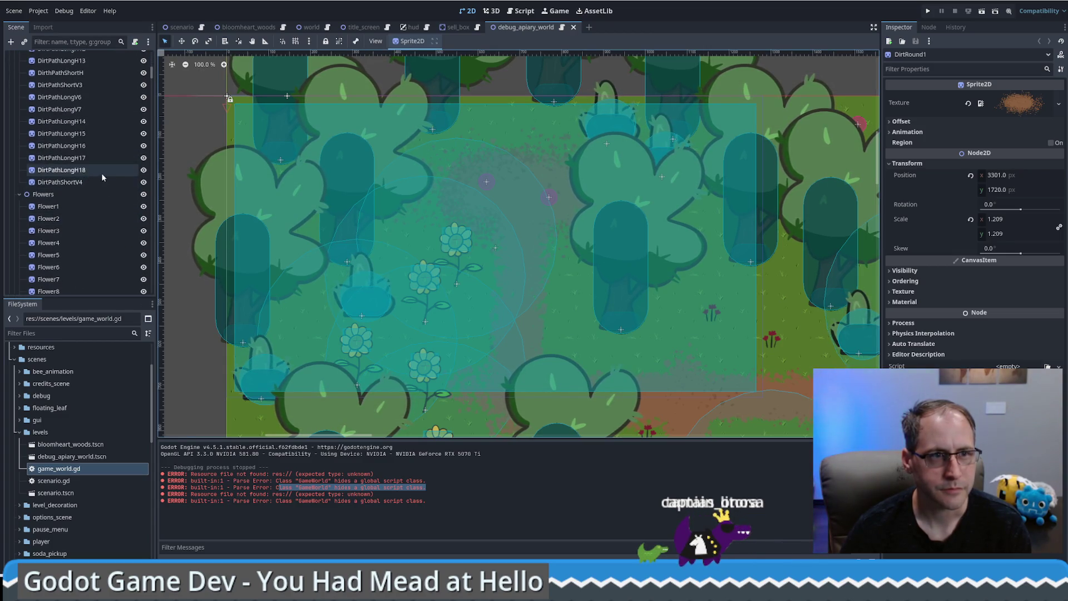
scroll(105, 173, "up", 10)
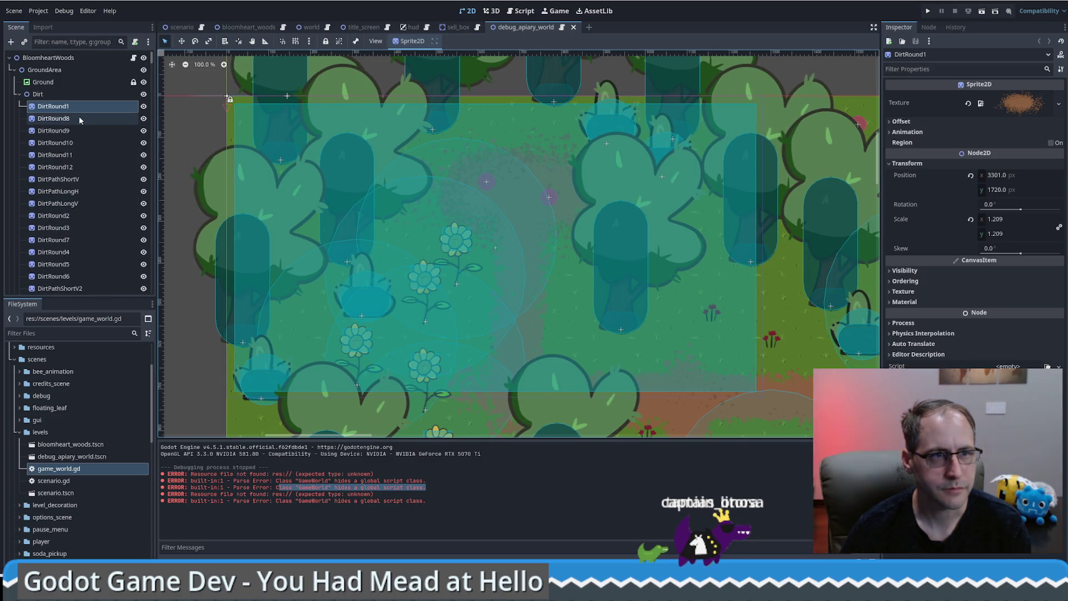
left_click(80, 120)
left_click(76, 167, "shift")
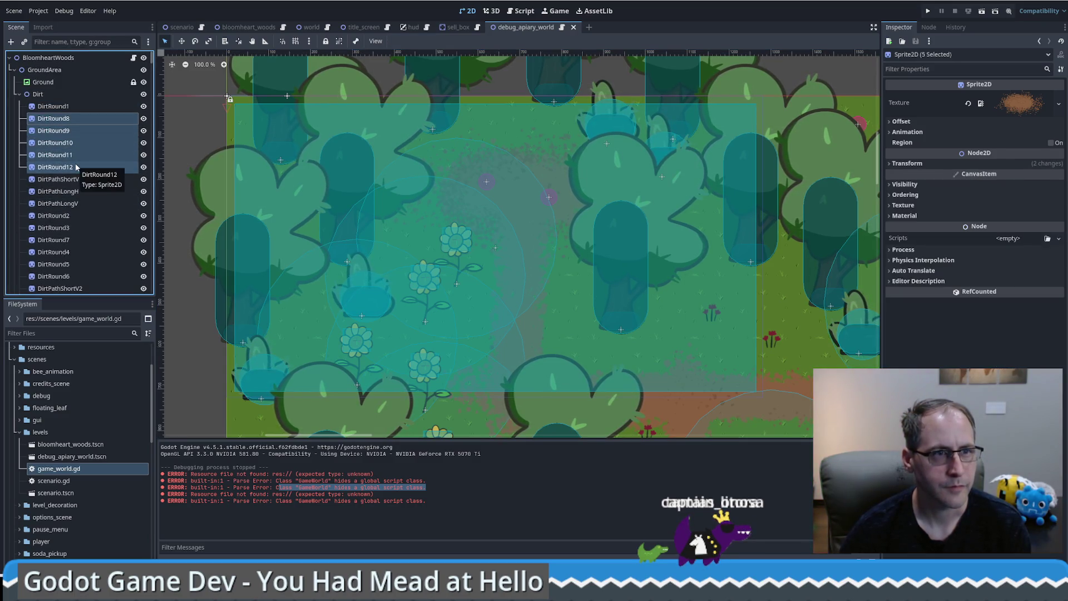
key("Delete")
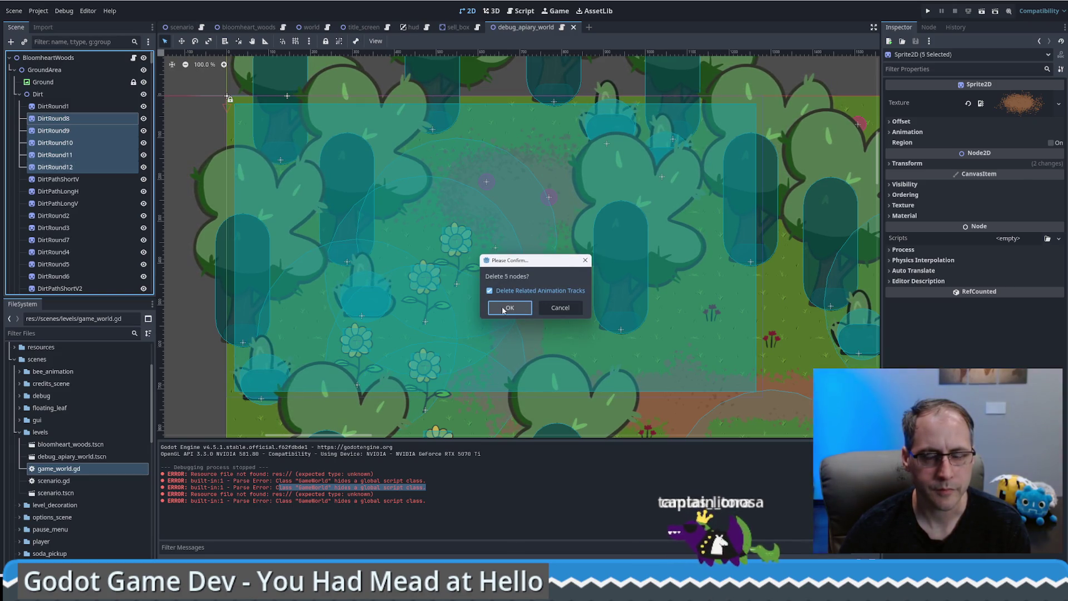
left_click(503, 310)
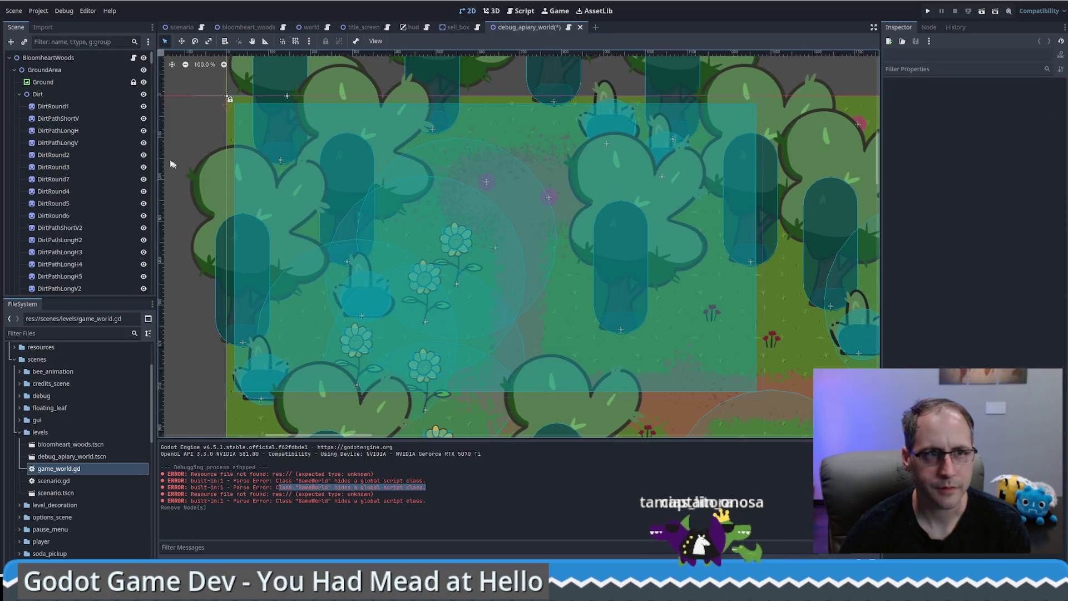
left_click(88, 141)
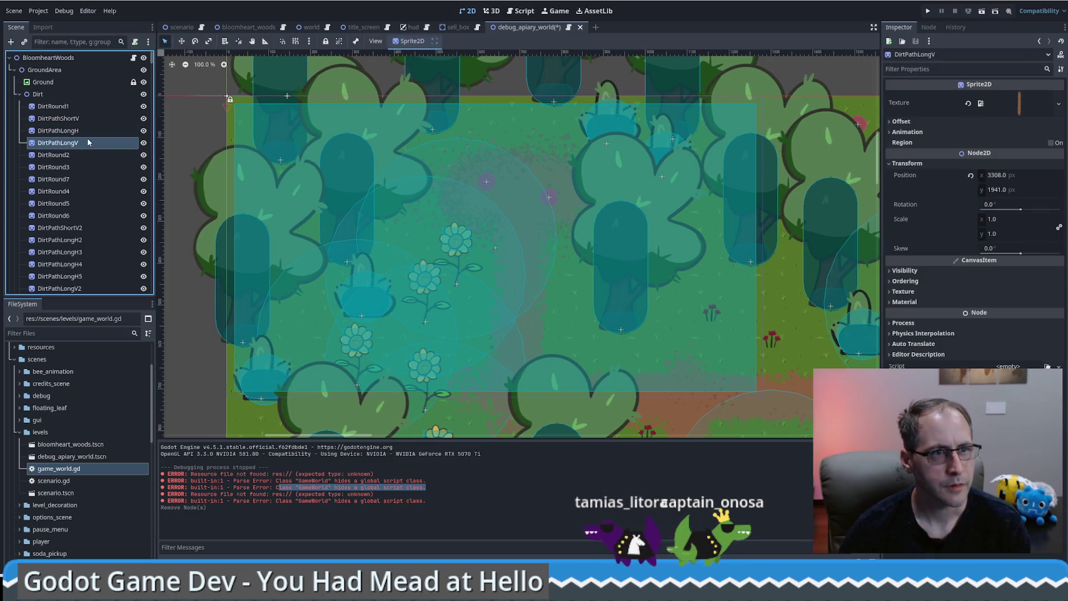
key("Delete")
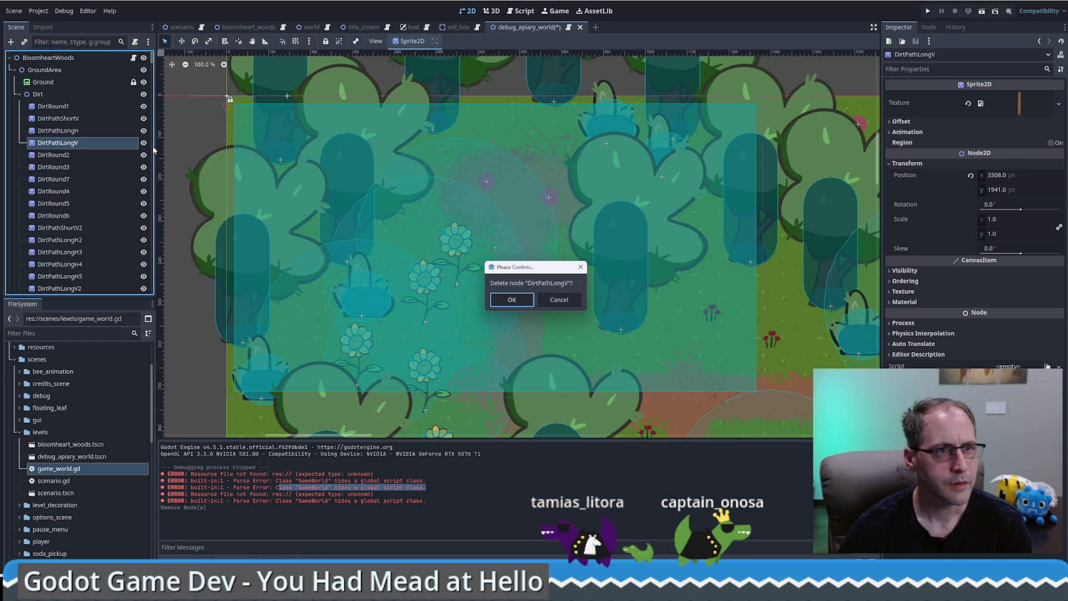
left_click(553, 300)
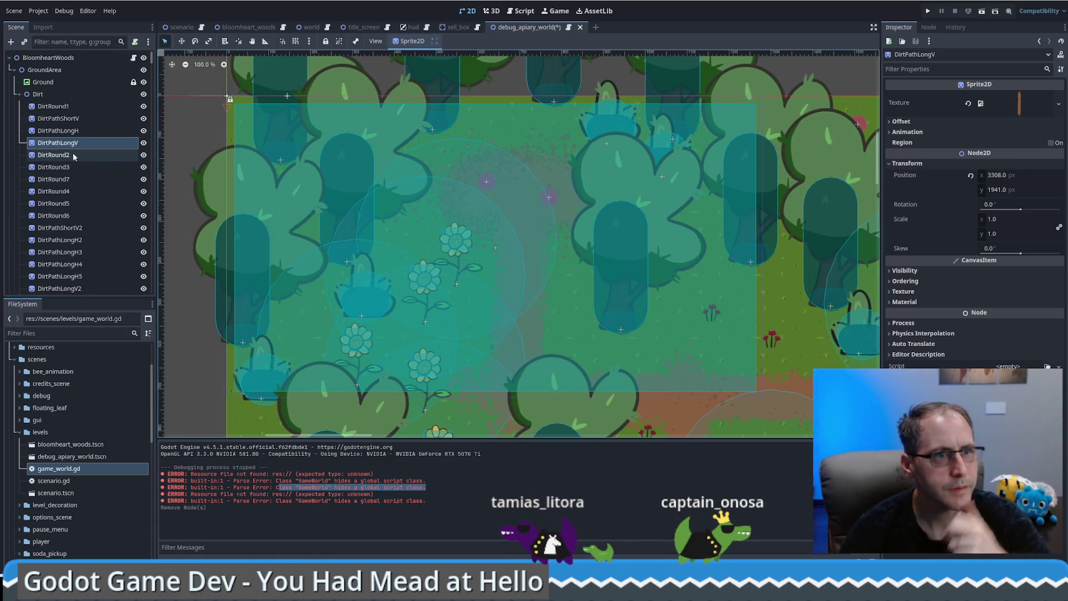
Delete a run of DirtRound sprites, undo it, then delete five DirtRound sprites again.
left_click(77, 156)
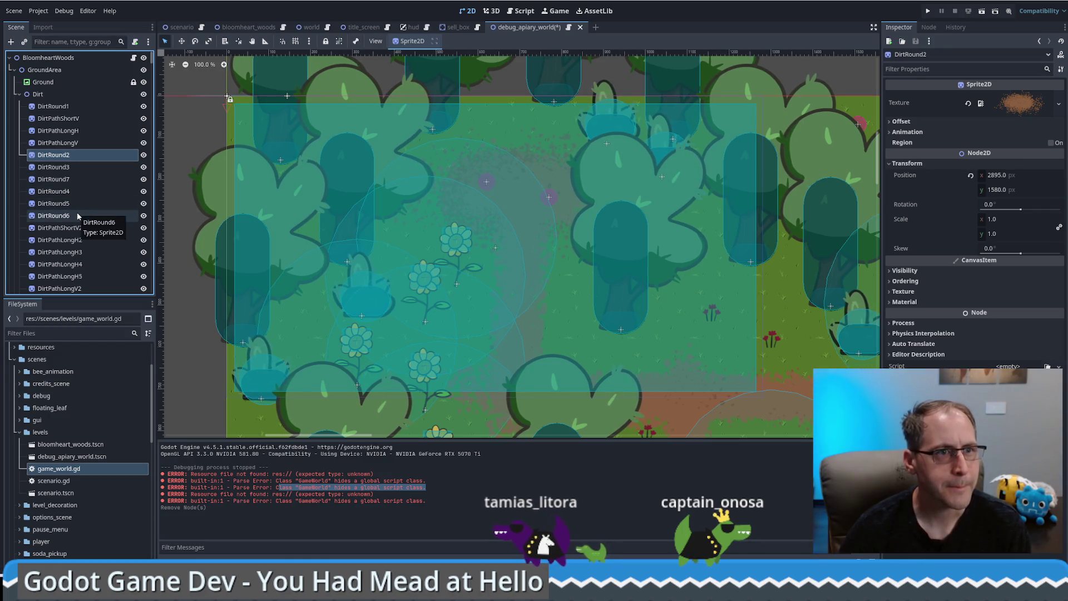
left_click(77, 215, "shift")
key("Delete")
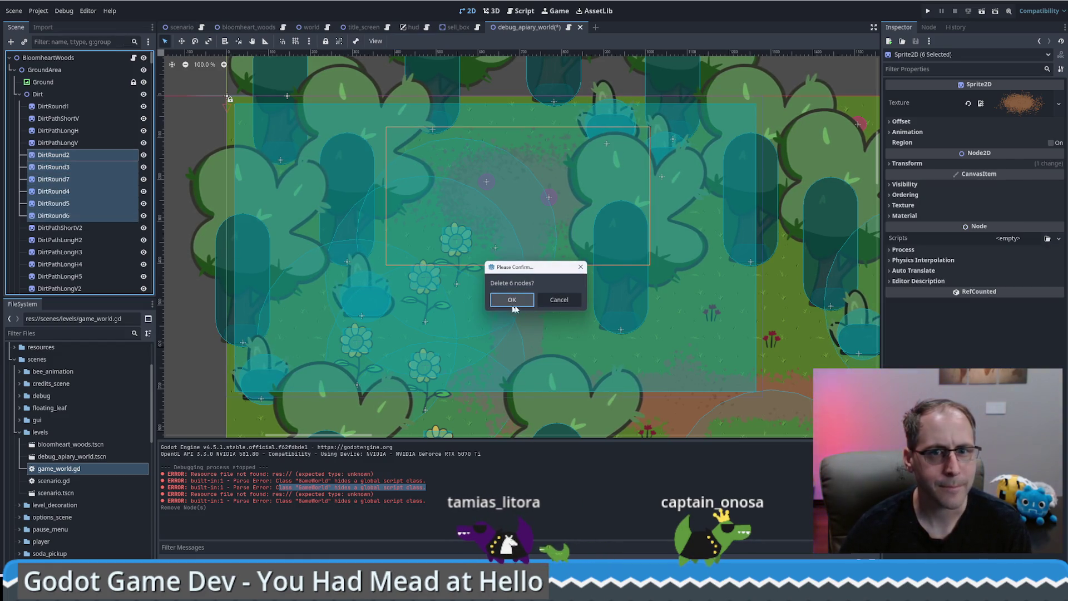
left_click(511, 300)
left_click(76, 156)
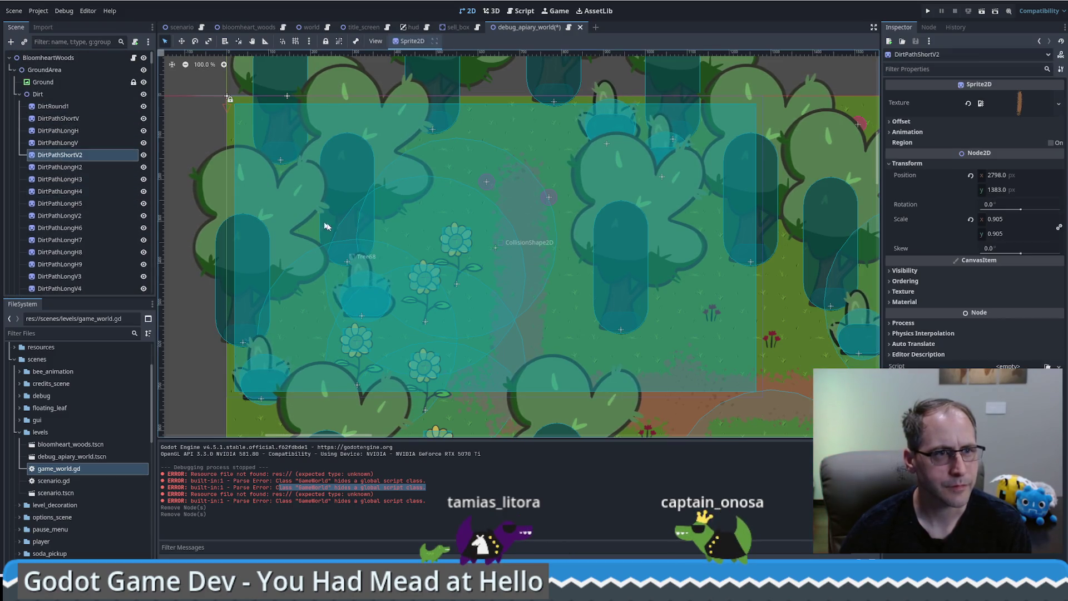
key("ctrl+z")
key("ctrl+z")
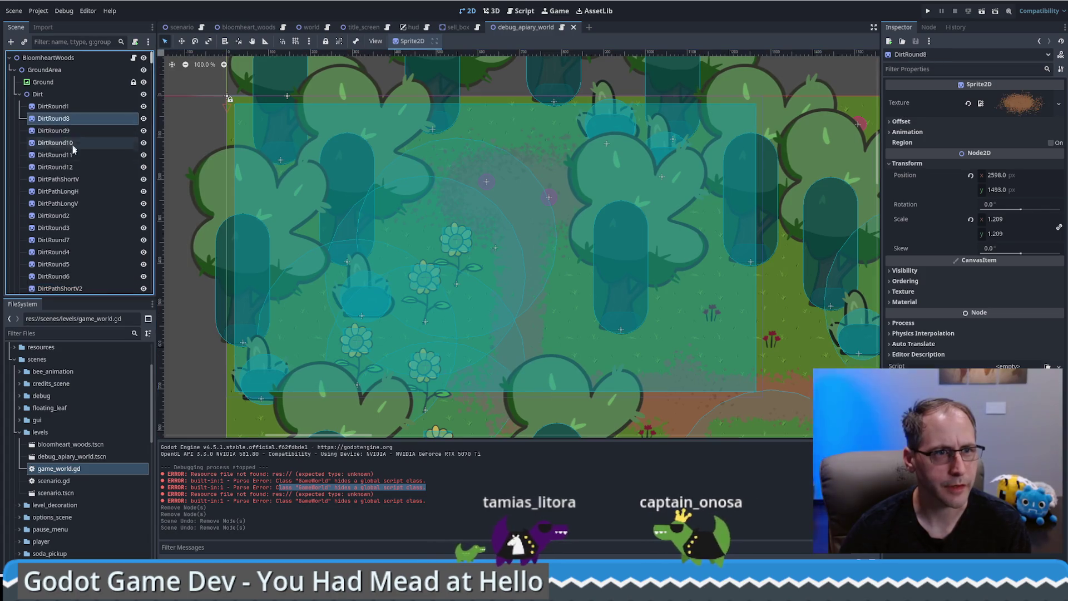
key("Delete")
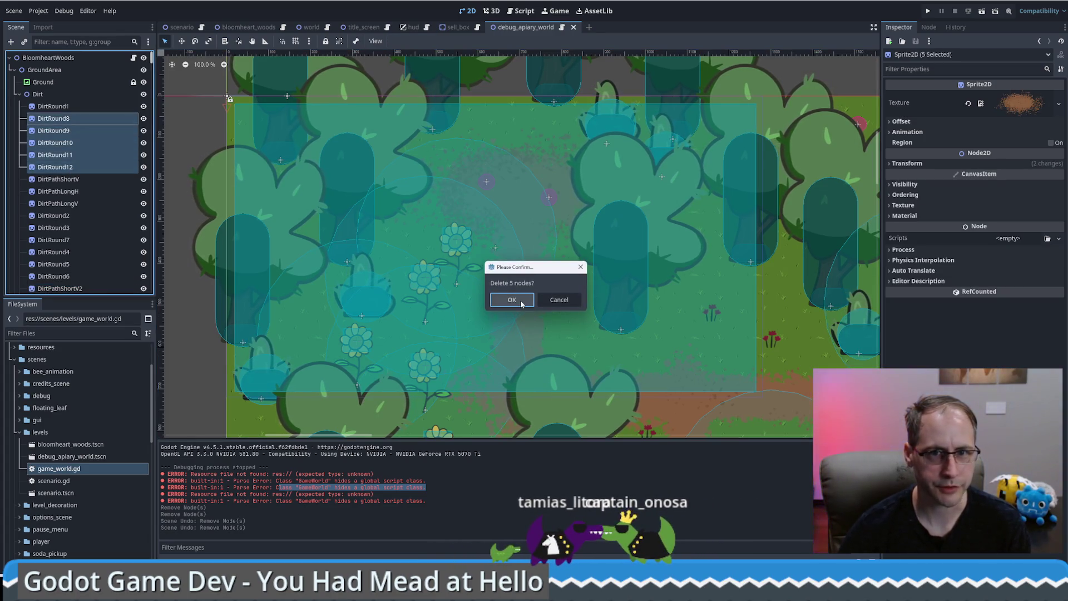
left_click(512, 300)
Delete 23 dirt sprites: DirtRound2–DirtRound6 plus DirtPathLongH2–DirtPathLongH13.
left_click(89, 153)
left_click(71, 217, "shift")
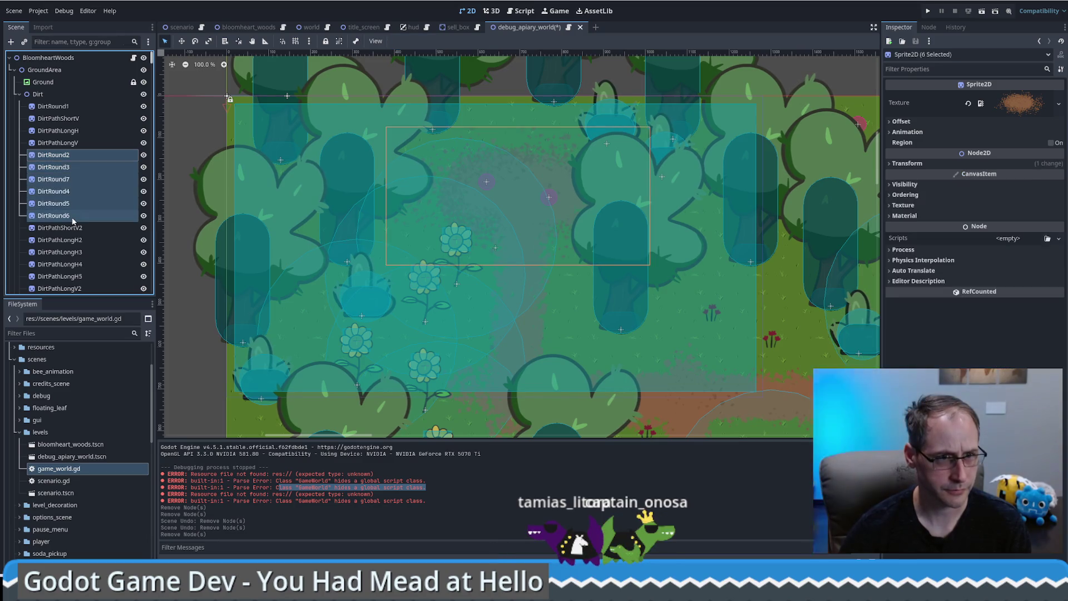
scroll(88, 219, "down", 5)
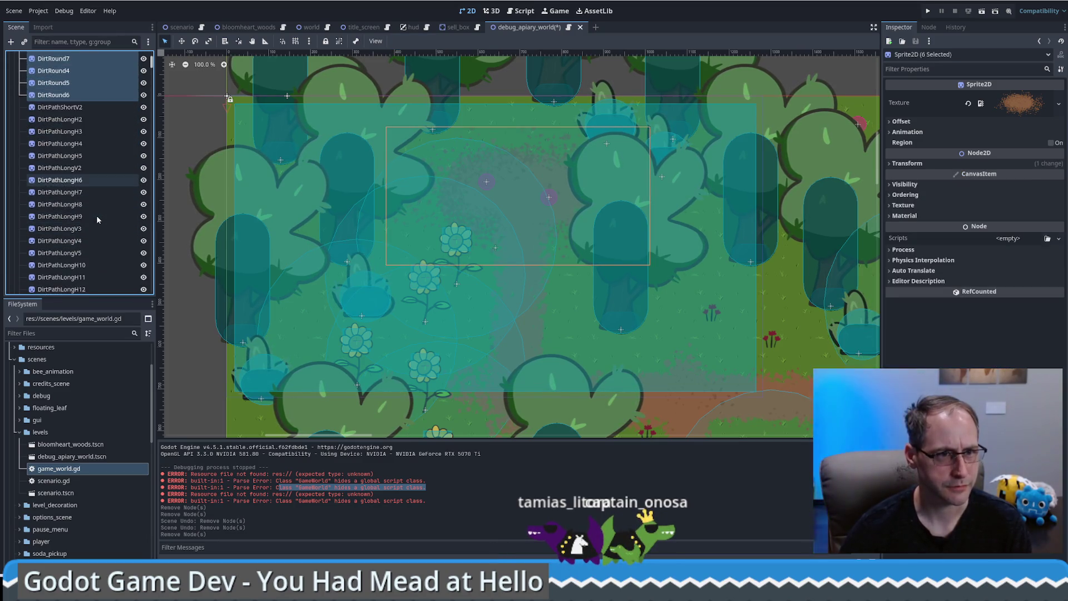
scroll(93, 217, "down", 3)
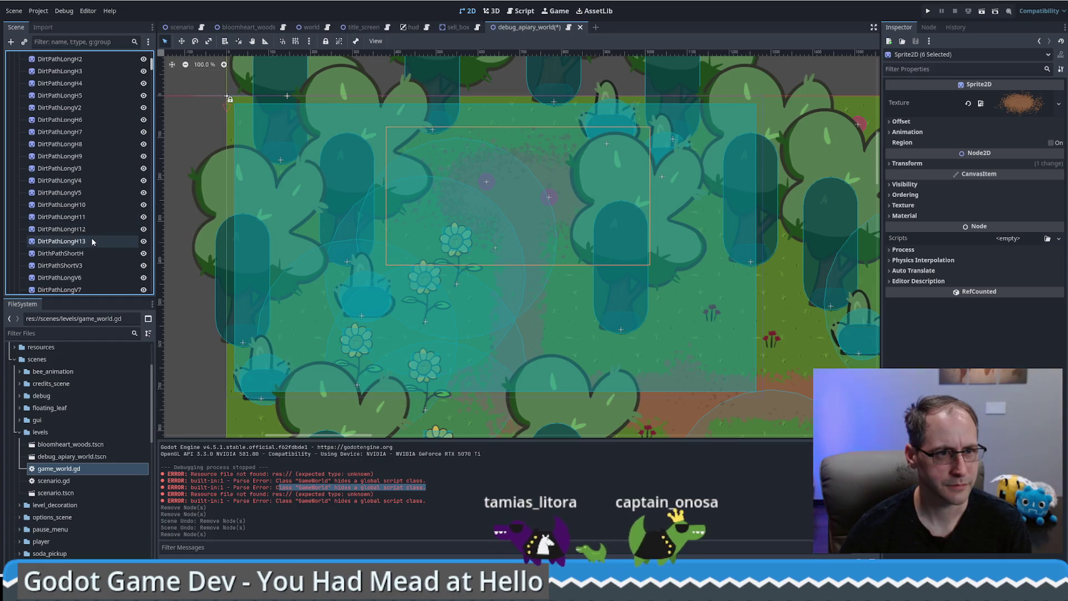
left_click(92, 241, "shift")
key("Delete")
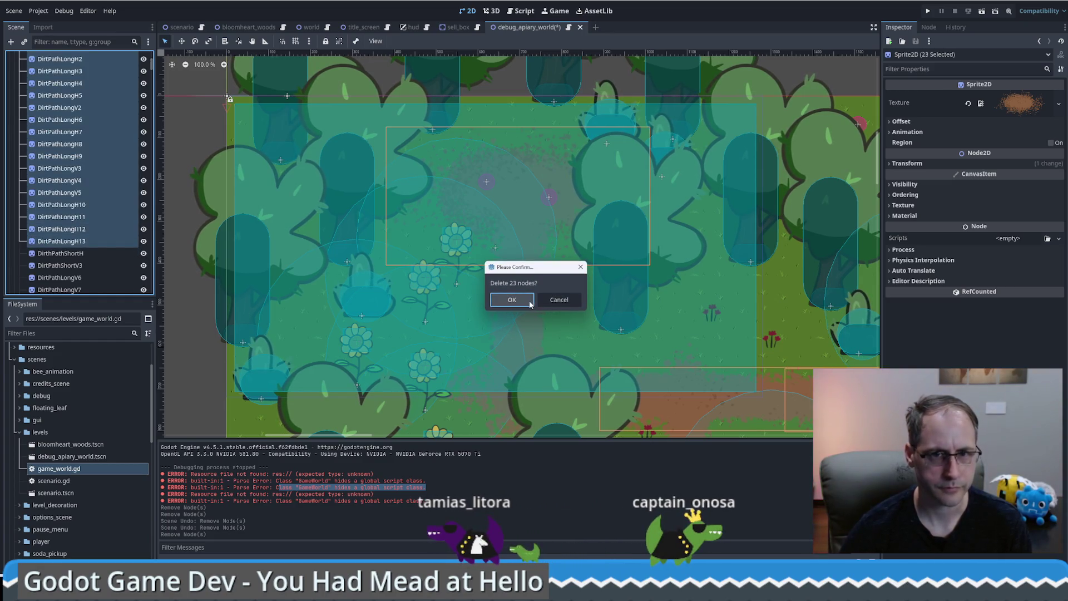
left_click(529, 303)
Delete the nine dirt path sprites from DirtPathShortV3 through DirtPathShortV4.
scroll(75, 177, "up", 1)
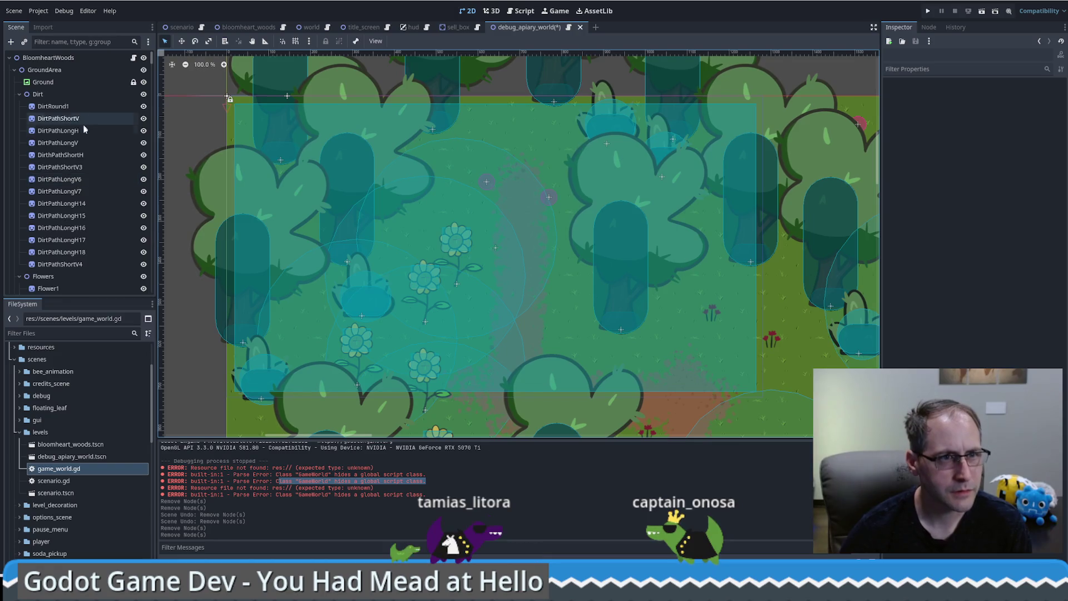
left_click(81, 167)
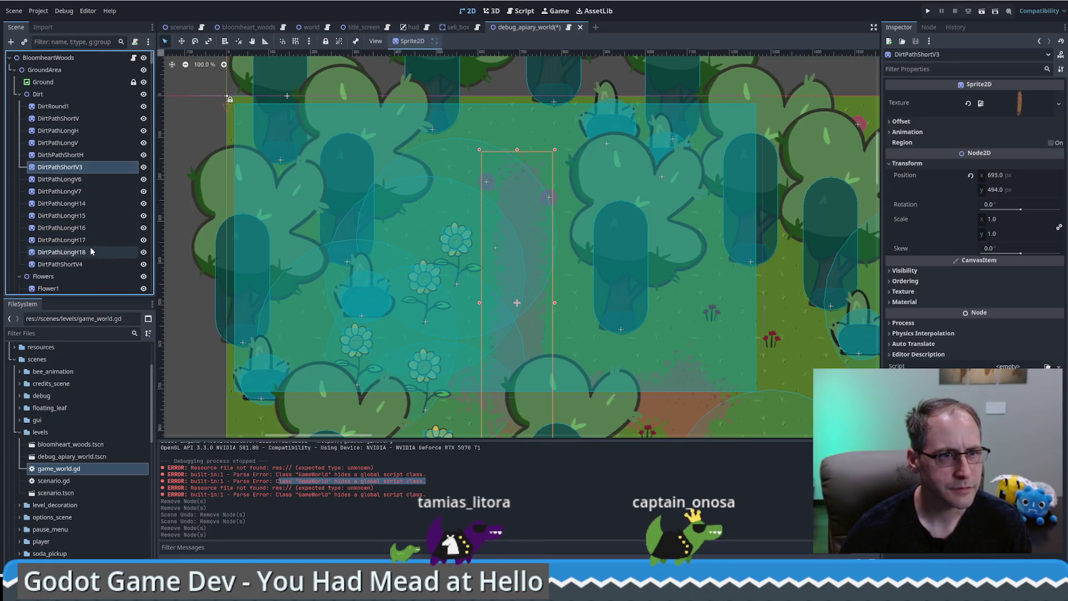
left_click(92, 264, "shift")
key("Delete")
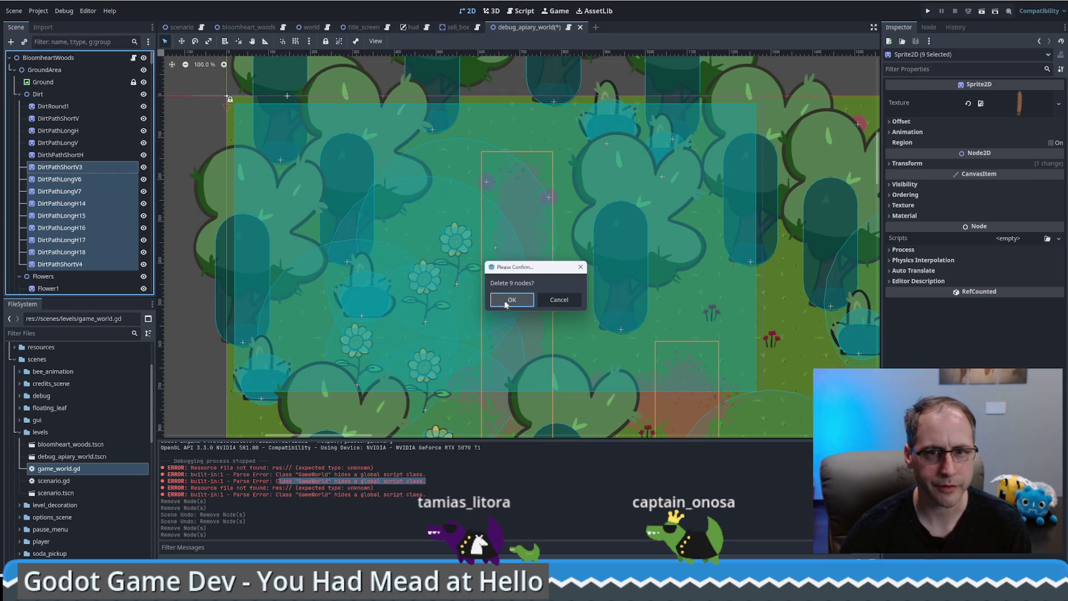
left_click(510, 300)
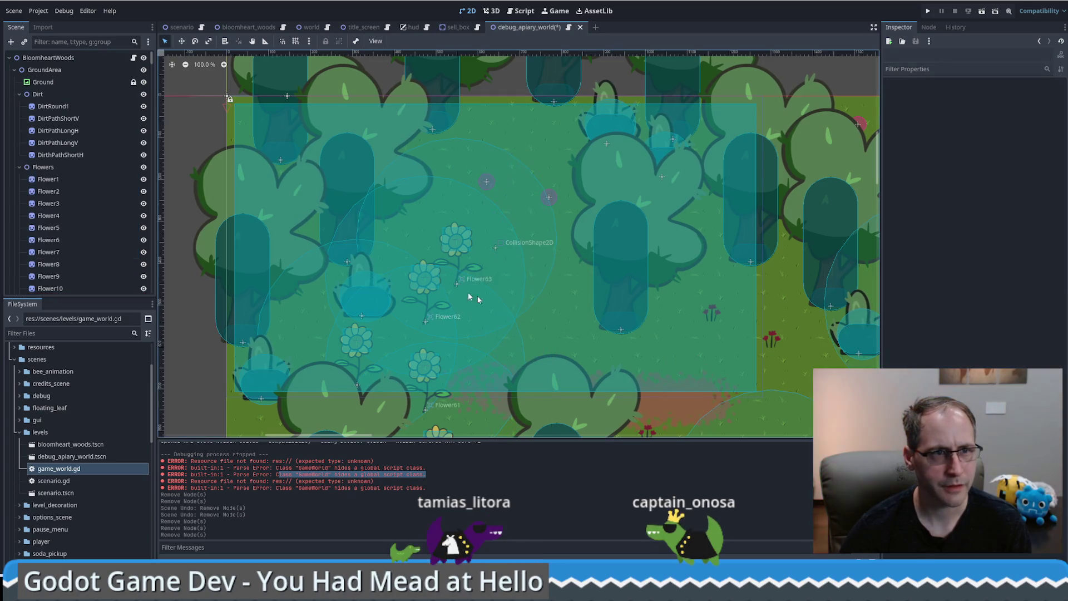
Raise the Grass2 tuft about 100 px, to position (613, 2503).
left_click(65, 191)
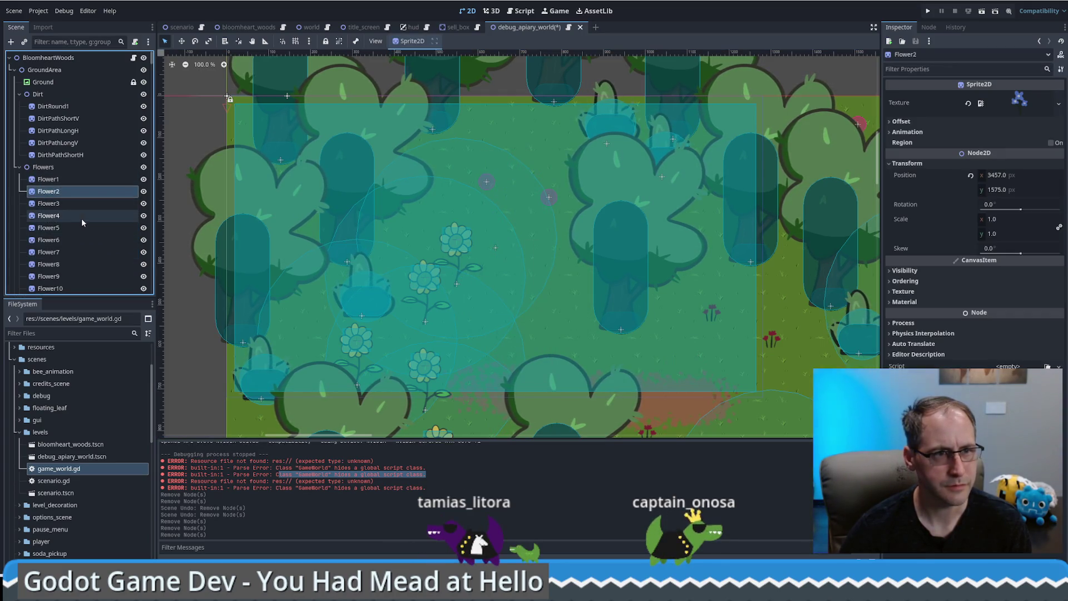
scroll(79, 215, "down", 10)
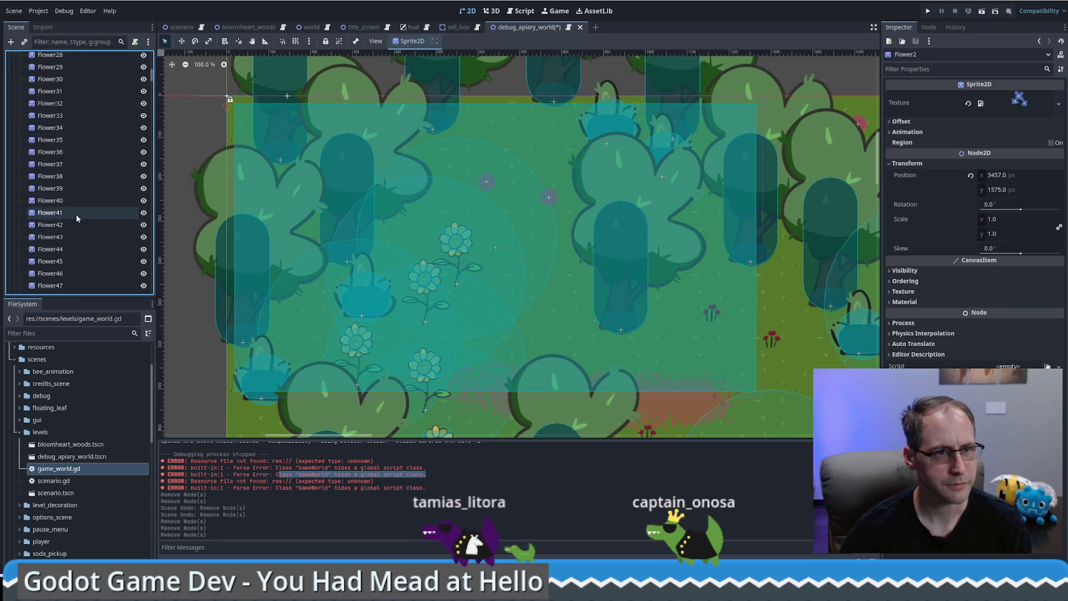
scroll(75, 214, "down", 5)
scroll(89, 217, "down", 10)
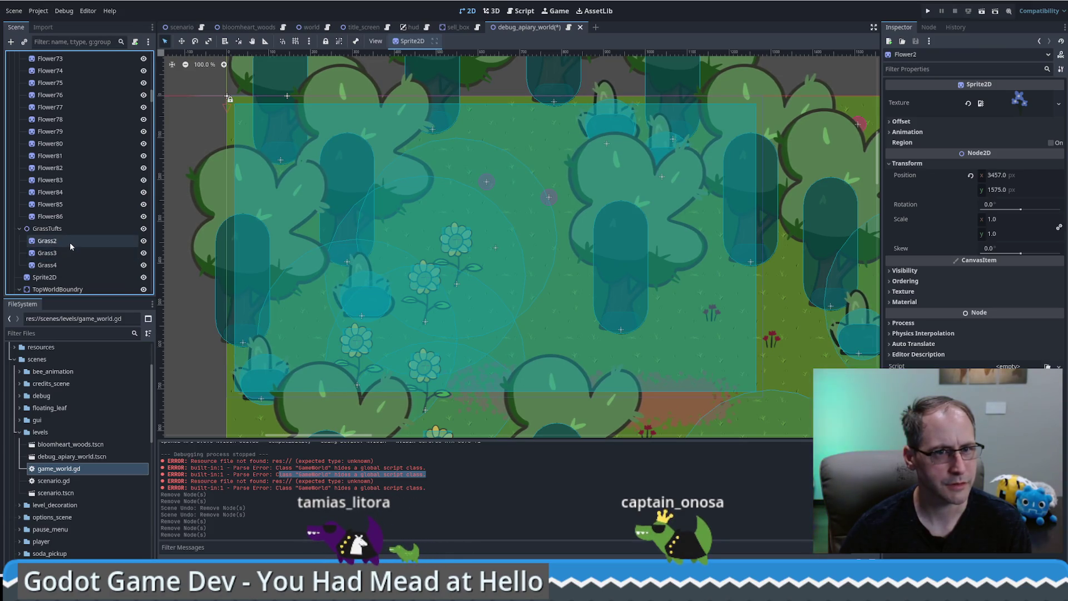
left_click(68, 242)
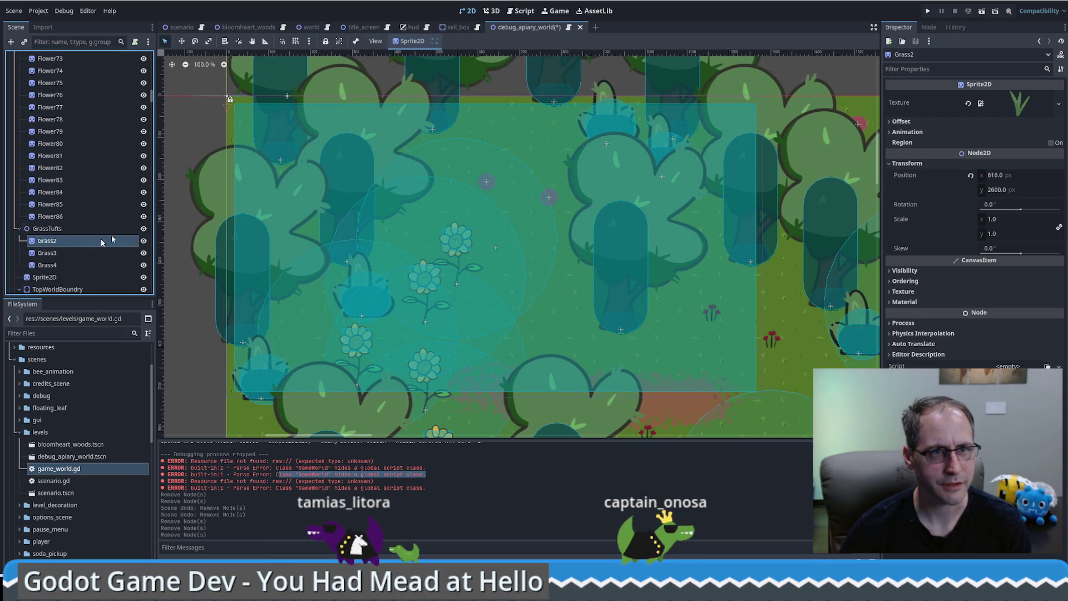
left_click(171, 64)
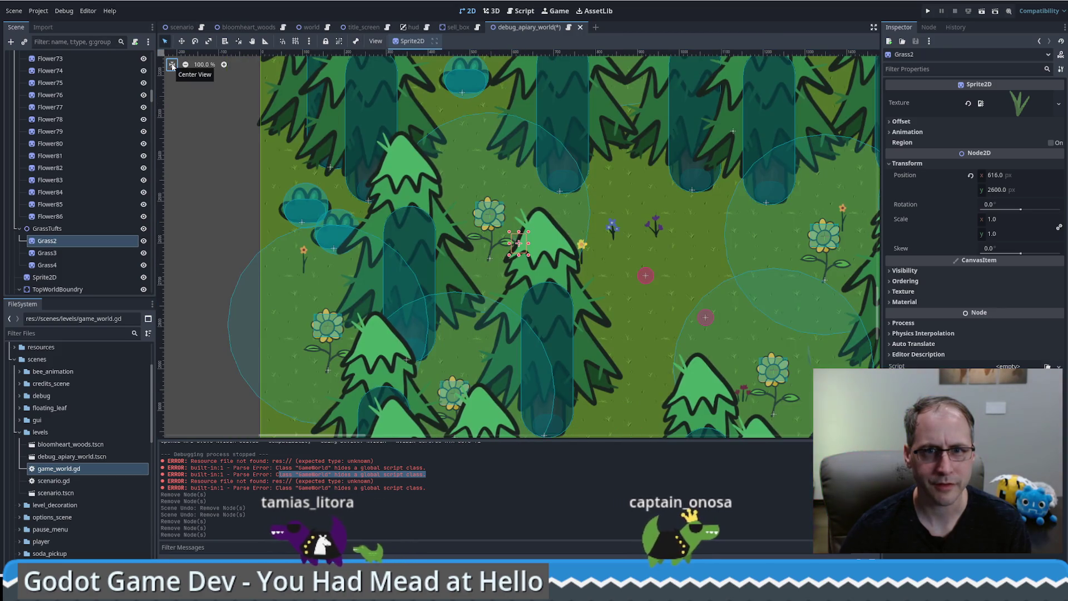
key("w")
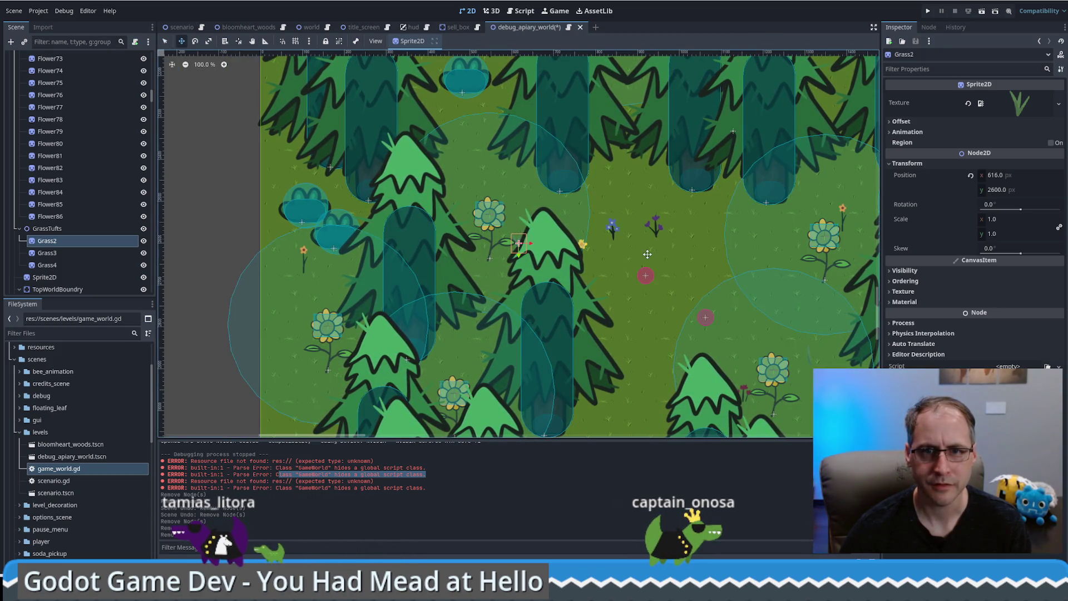
left_click_drag(649, 254, 647, 215)
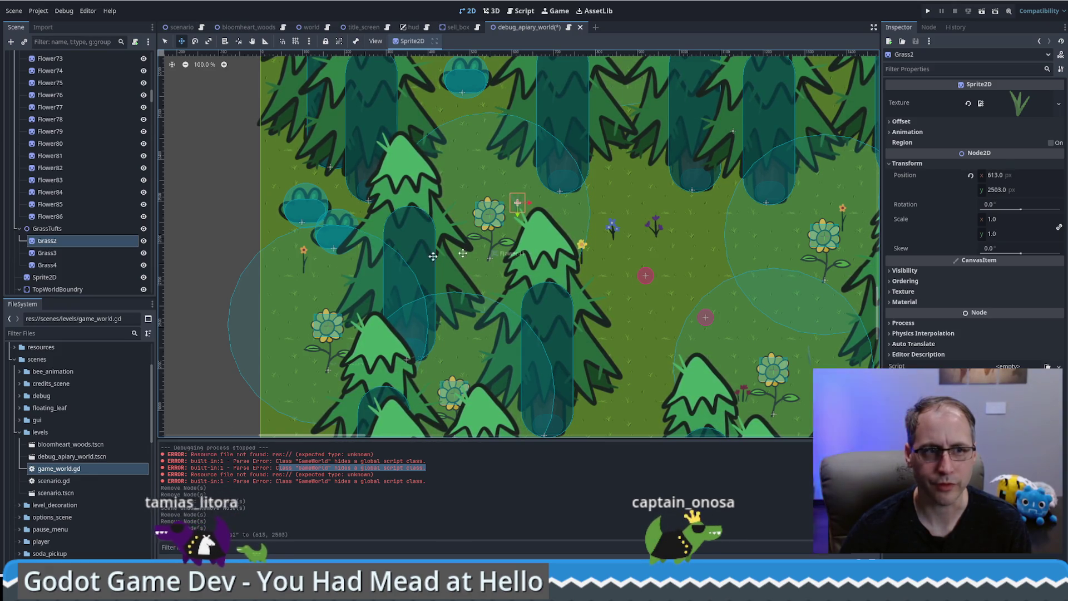
Nudge the Grass4 tuft slightly upward, to position (1588, 3156).
left_click(79, 254)
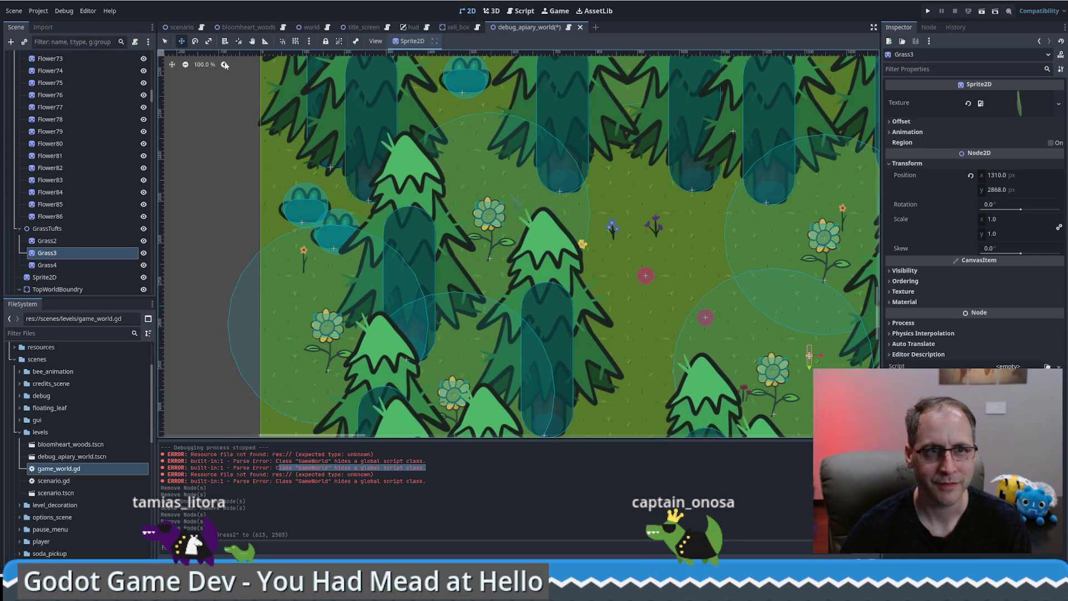
left_click(172, 65)
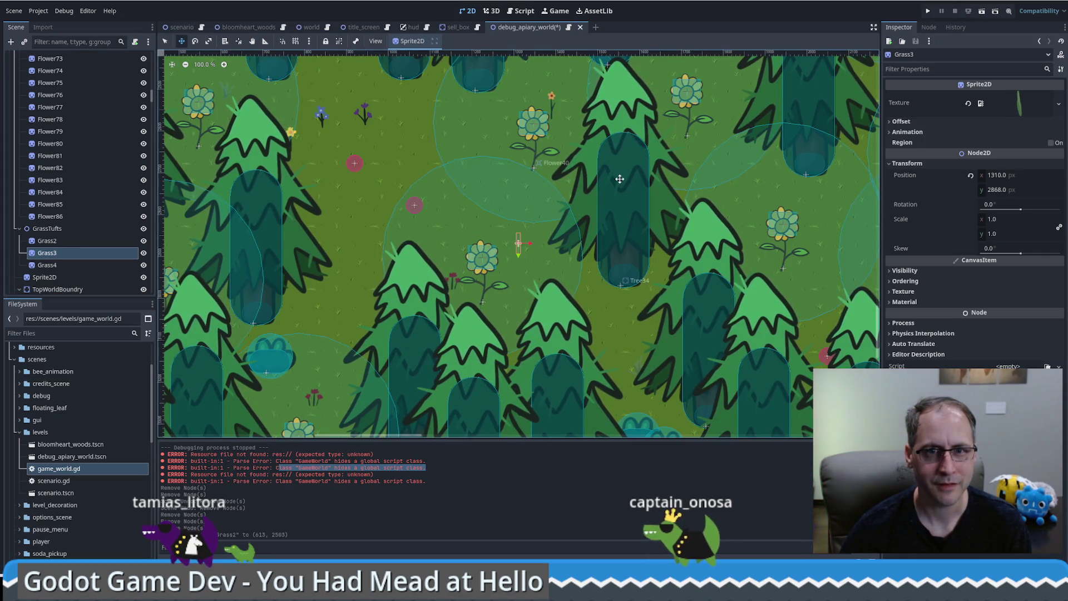
scroll(533, 243, "up", 1)
scroll(533, 244, "up", 12)
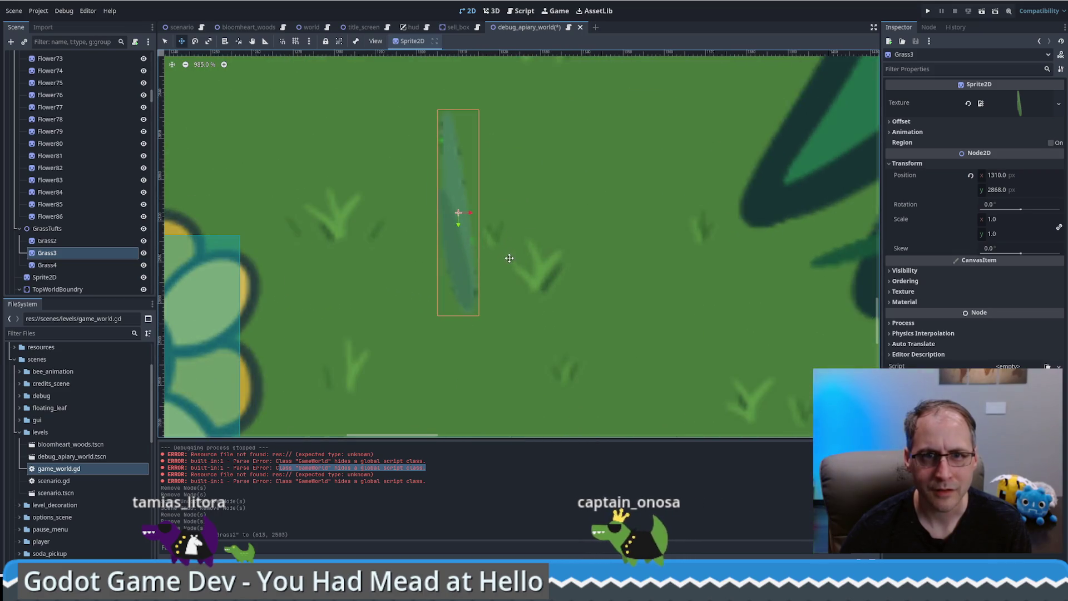
scroll(481, 247, "down", 12)
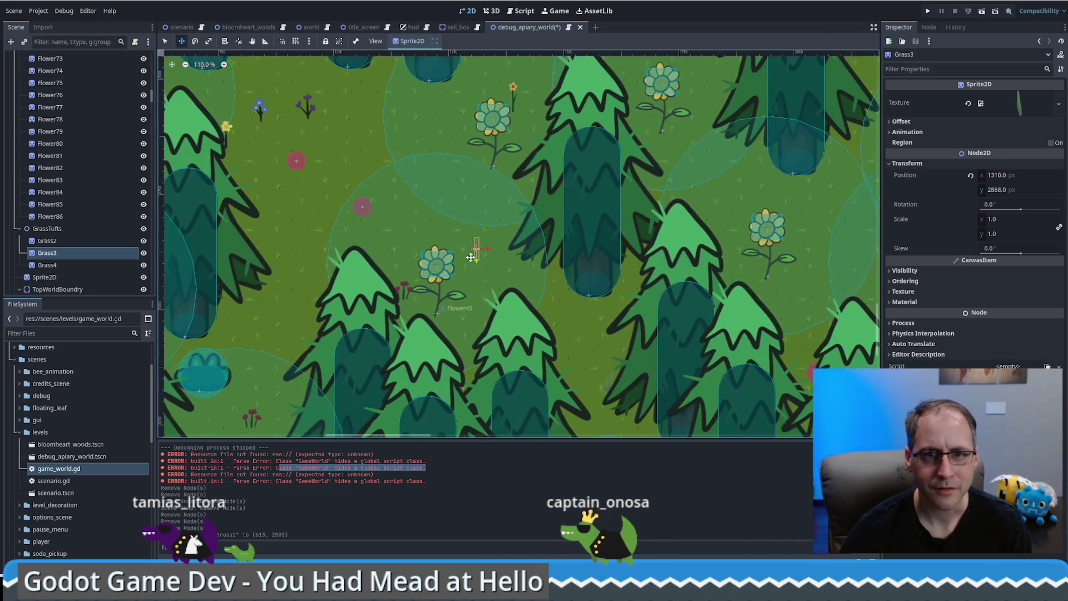
left_click(72, 263)
left_click(172, 65)
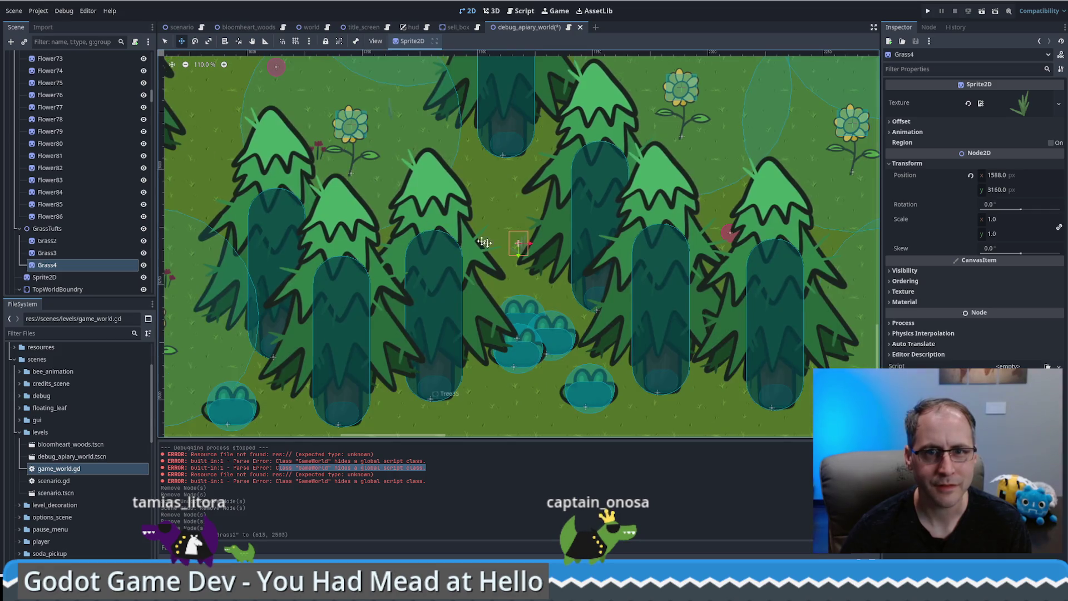
scroll(519, 245, "up", 1)
scroll(519, 246, "up", 12)
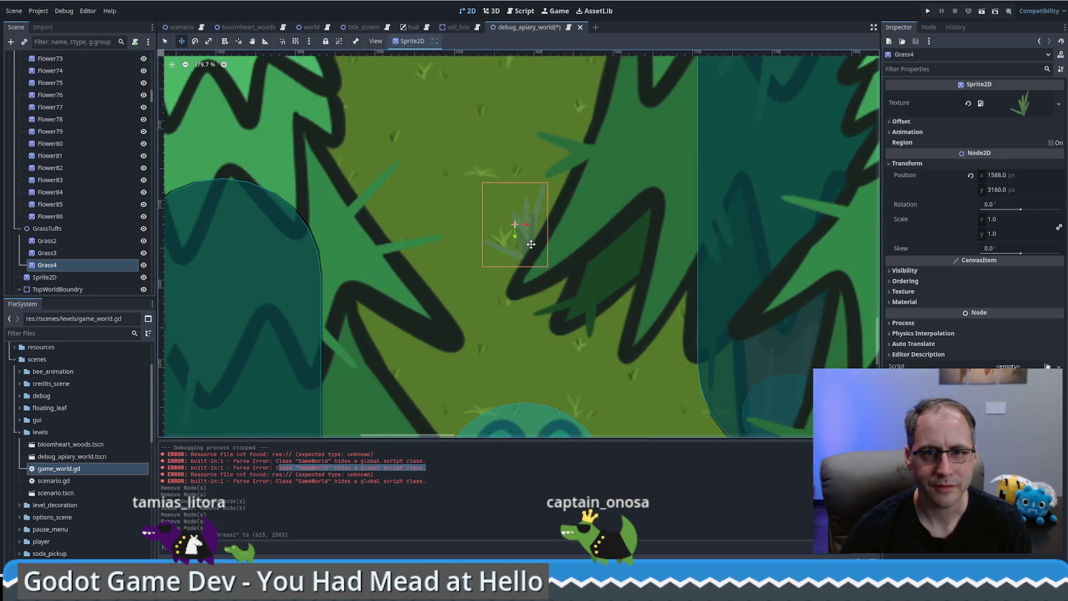
mouse_move(531, 249)
left_mouse_down()
mouse_move(531, 229)
mouse_move(531, 240)
left_mouse_up()
scroll(514, 251, "down", 15)
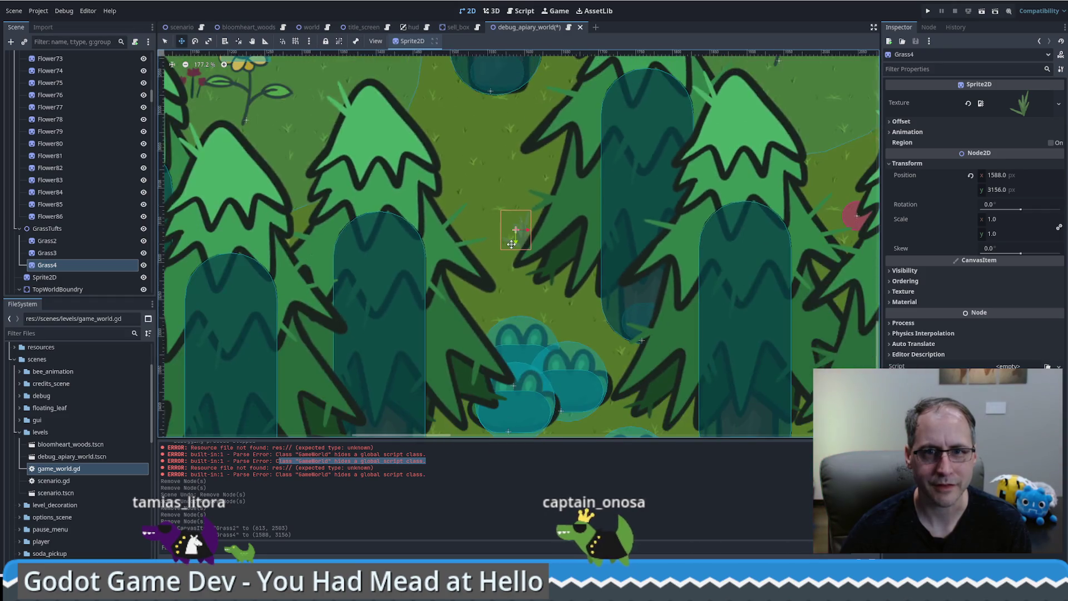
scroll(112, 255, "down", 2)
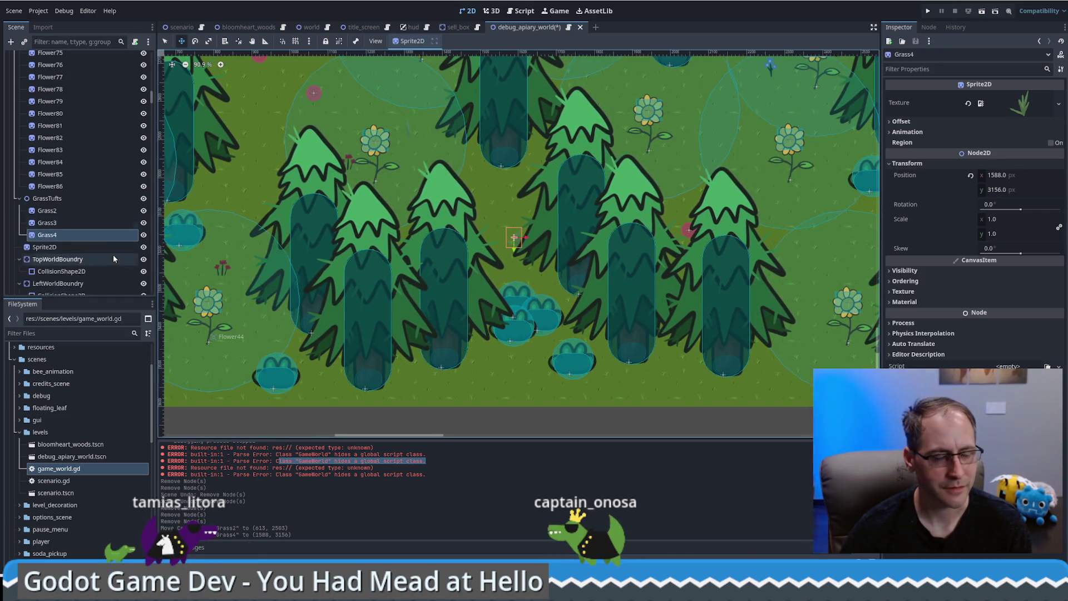
left_click(87, 250)
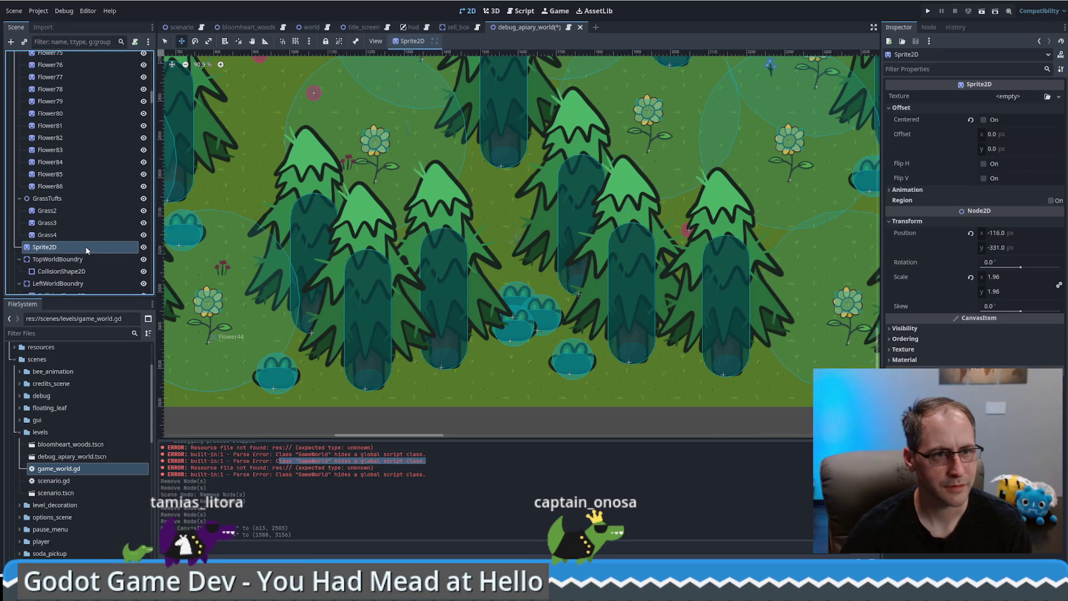
Move the stray empty Sprite2D off the level and delete it from the scene tree.
left_click(172, 64)
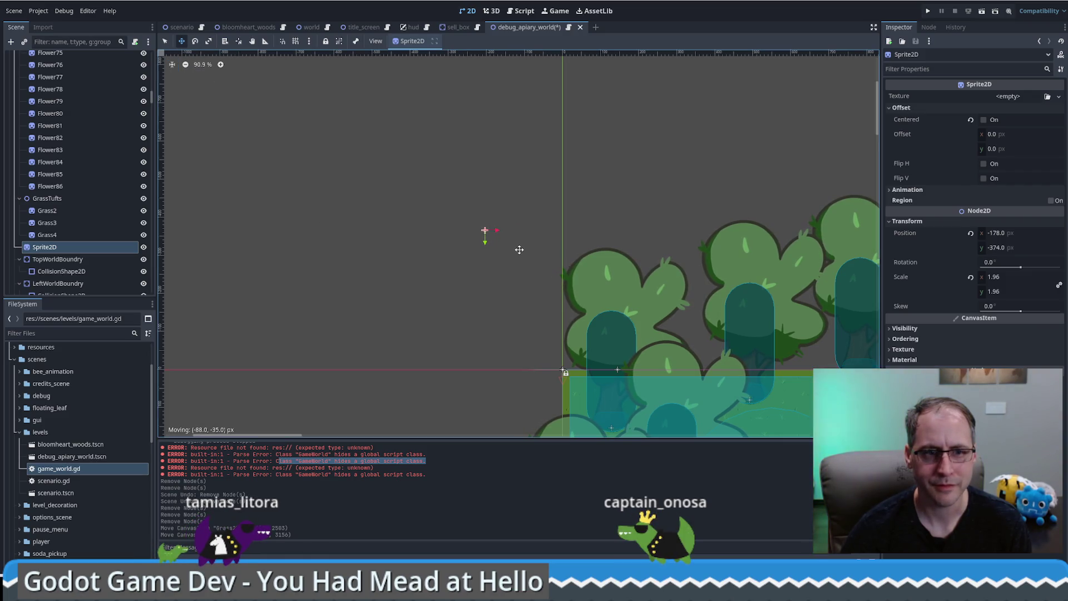
mouse_move(513, 285)
left_mouse_down()
mouse_move(529, 262)
mouse_move(518, 283)
mouse_move(480, 266)
left_mouse_up()
scroll(518, 284, "down", 5)
scroll(518, 283, "down", 5)
scroll(496, 282, "down", 9)
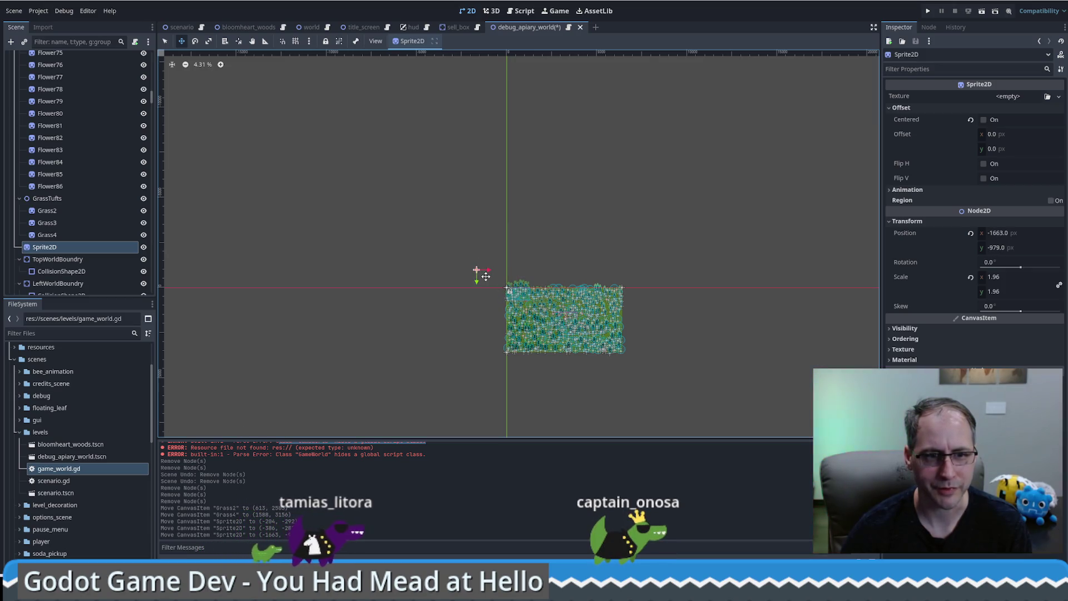
scroll(494, 290, "up", 13)
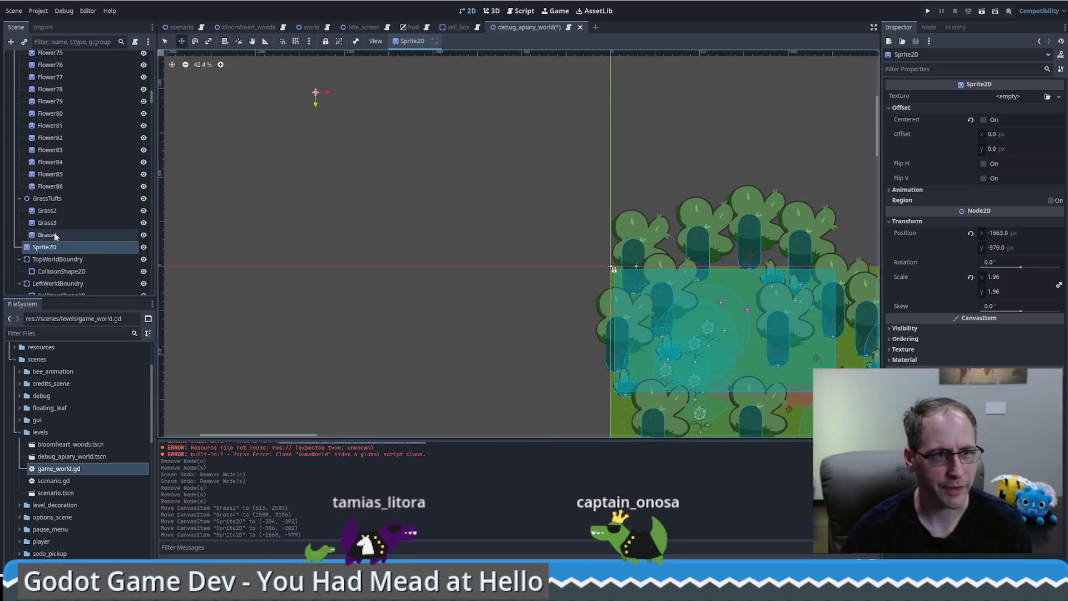
left_click(58, 250)
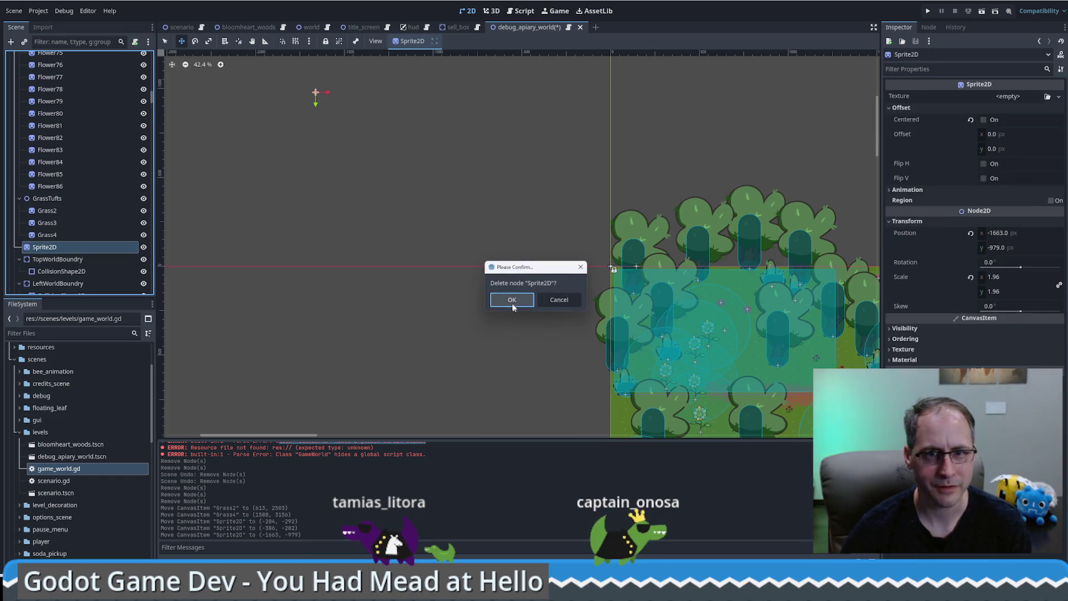
left_click(511, 301)
left_click(118, 247)
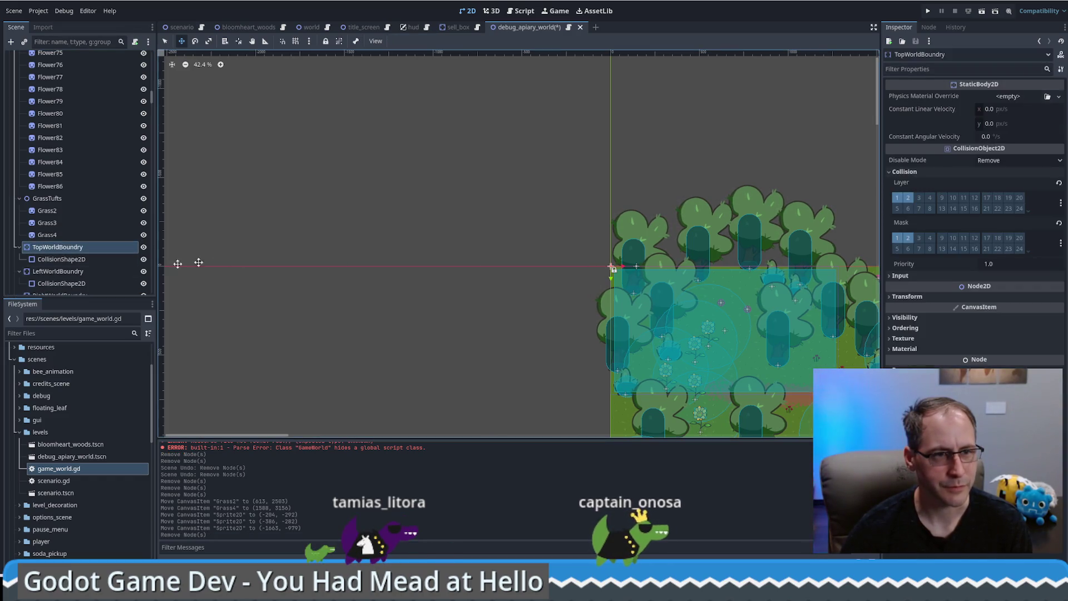
Fold the Dirt, Flowers and BeeKeeper nodes and zoom out to show the whole forest map.
scroll(100, 261, "down", 2)
scroll(98, 266, "up", 15)
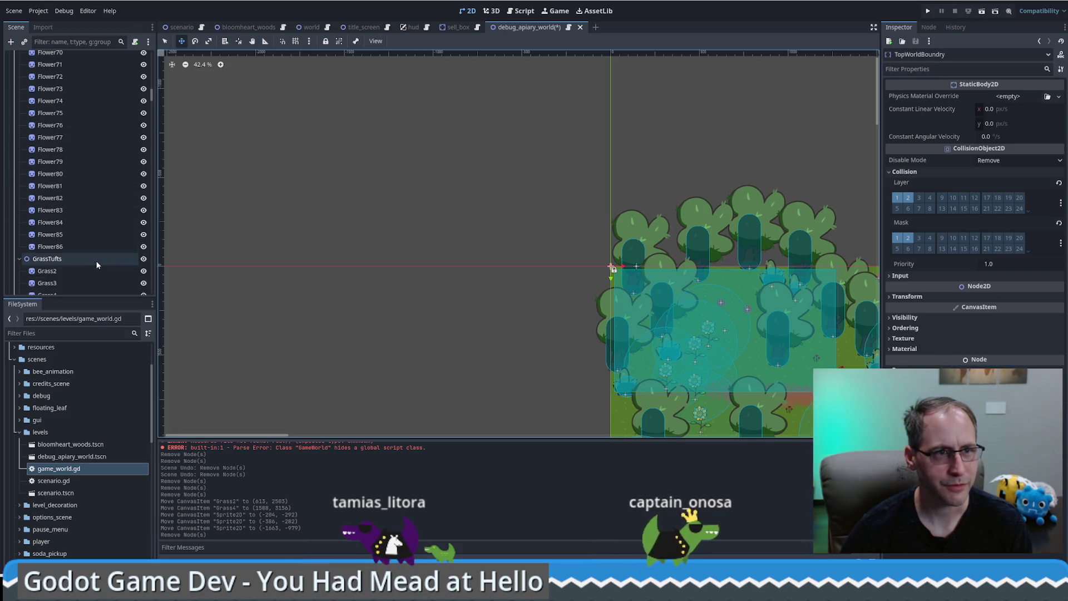
scroll(98, 259, "up", 15)
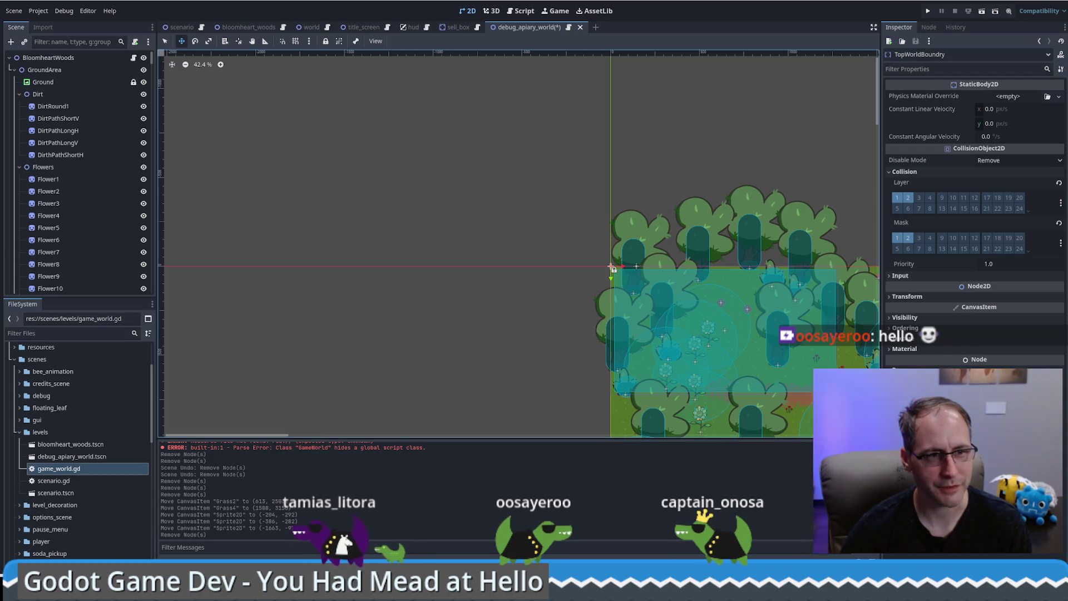
left_click(19, 93)
left_click(19, 105)
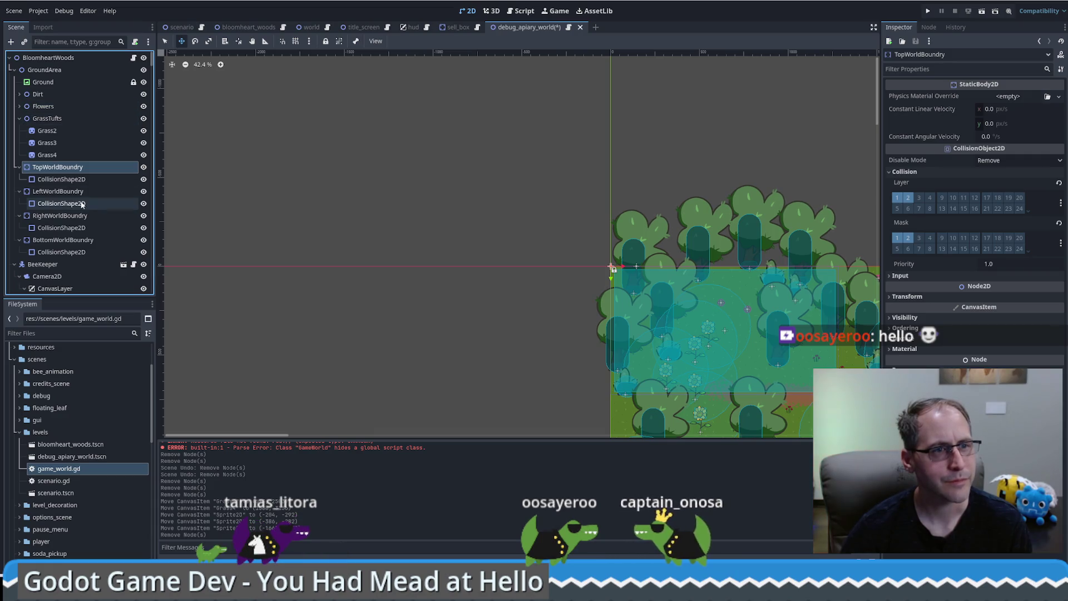
scroll(82, 204, "down", 3)
left_click(15, 175)
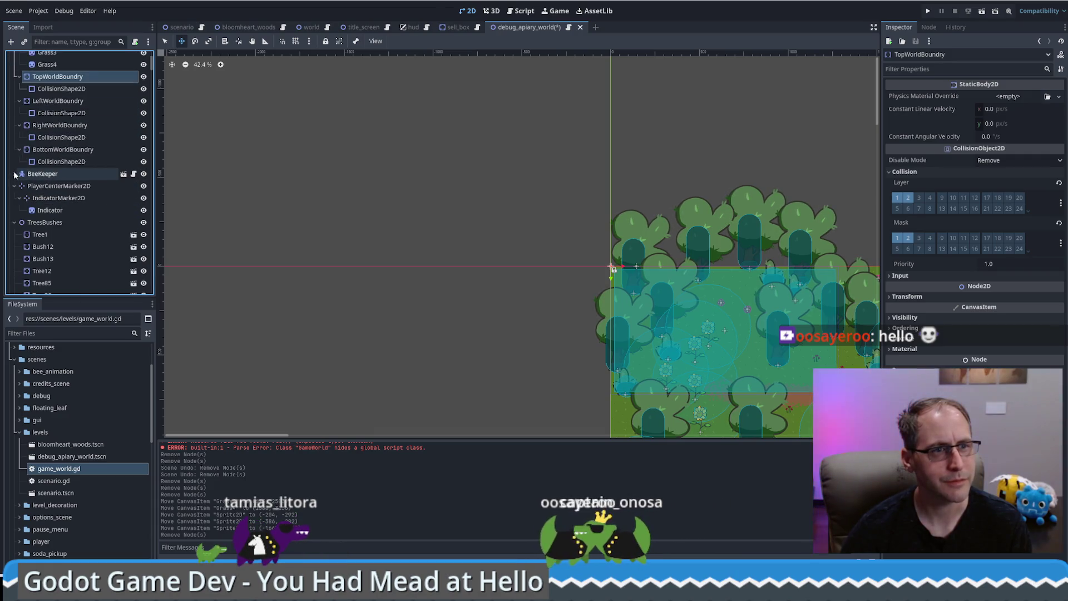
scroll(423, 278, "down", 4)
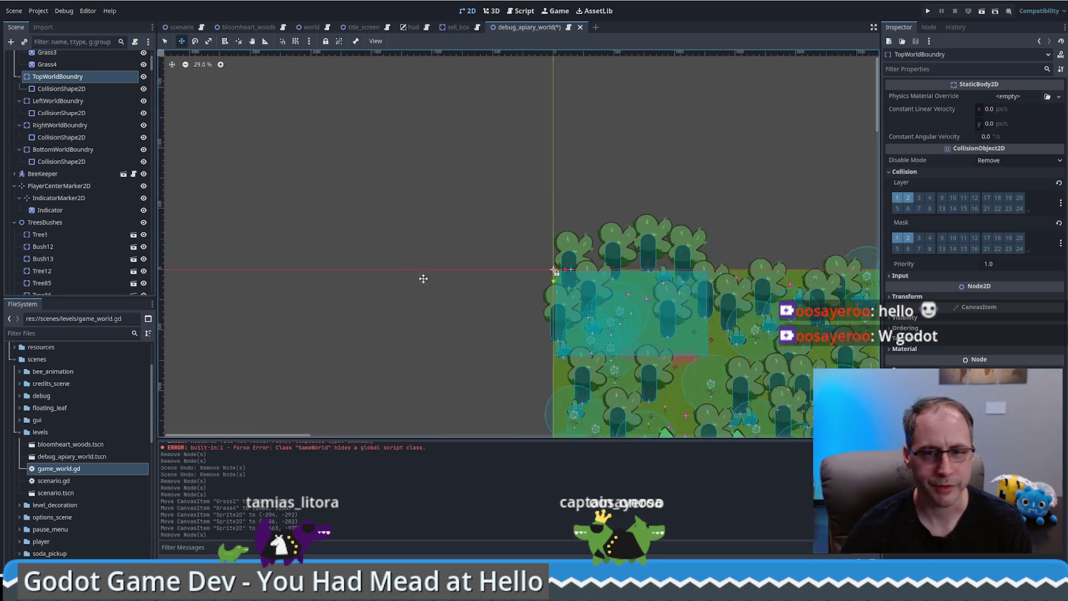
scroll(421, 194, "down", 1)
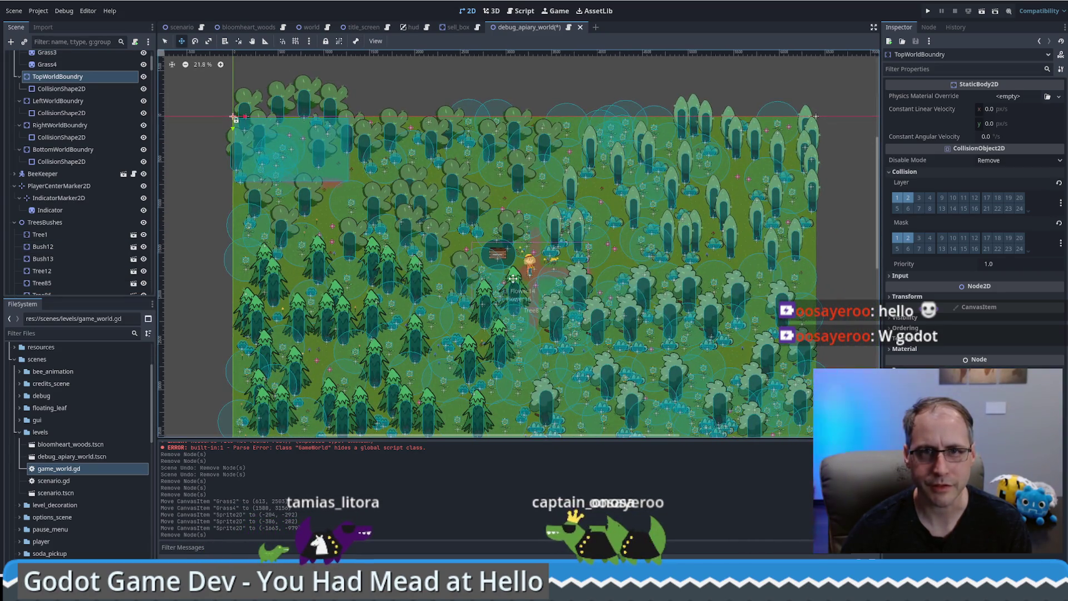
Run the project, unmute the audio, maximise the game window and start a new game.
left_click(928, 12)
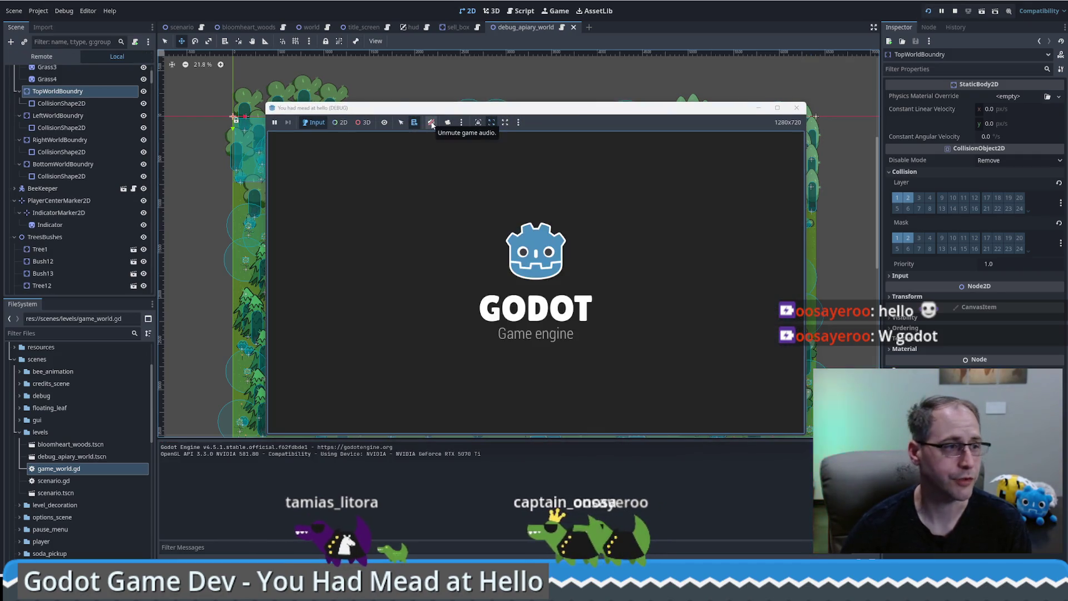
left_click(432, 124)
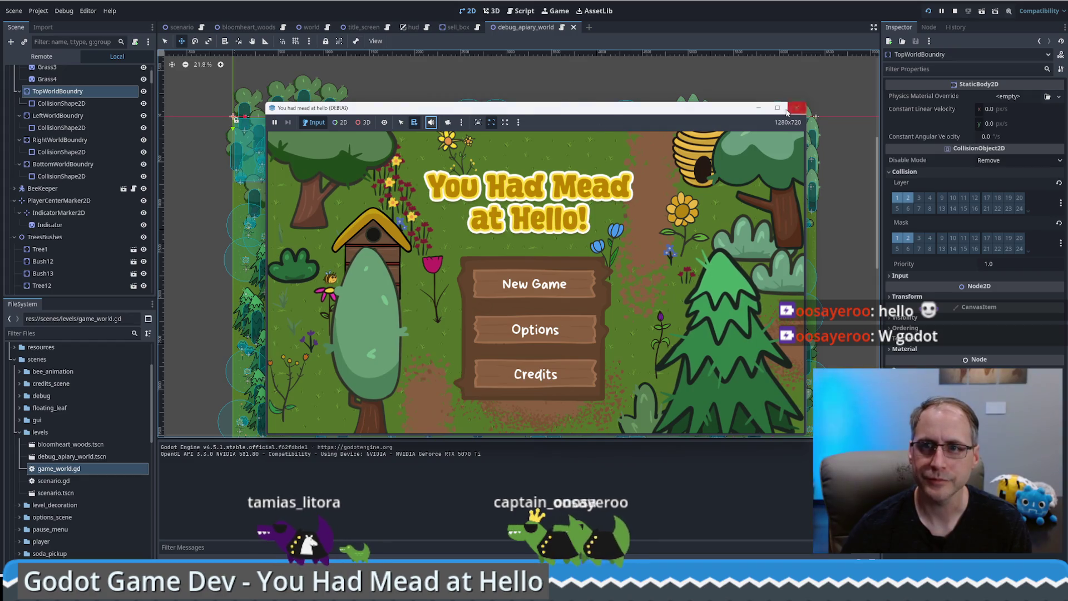
left_click(777, 108)
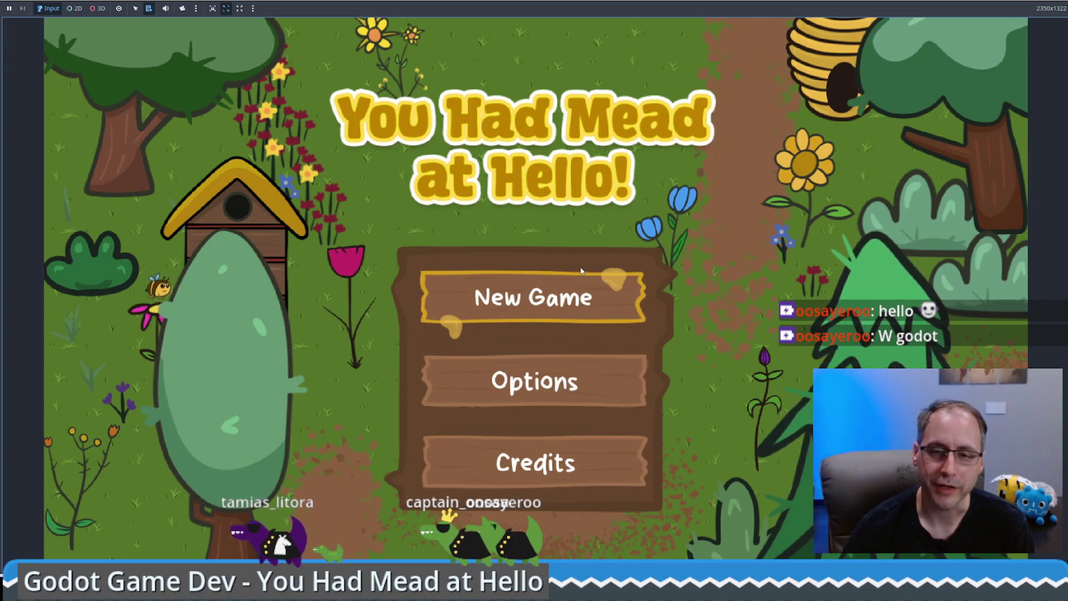
left_click(575, 301)
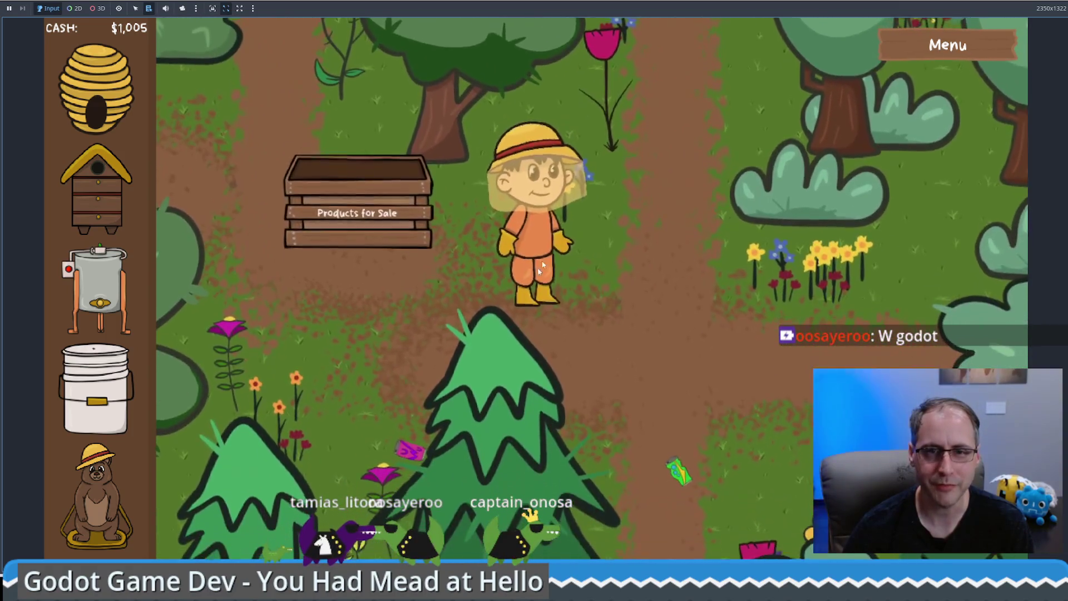
Place a wooden beehive, a honey extractor and a food-grade bucket on the map.
mouse_move(116, 192)
mouse_move(117, 192)
left_mouse_down()
mouse_move(740, 386)
mouse_move(694, 389)
left_mouse_up()
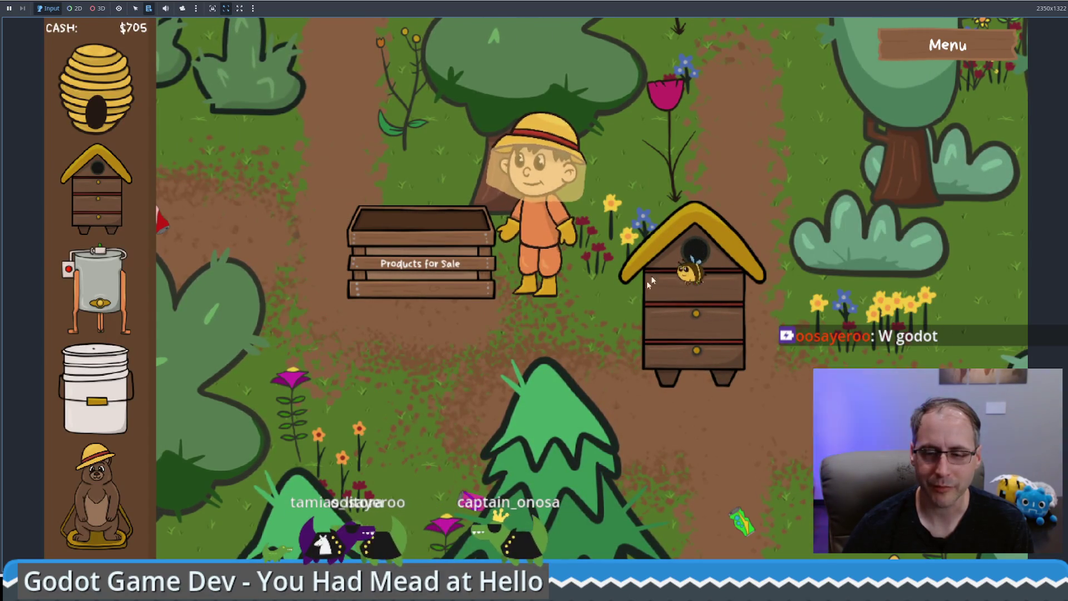
left_click(687, 319)
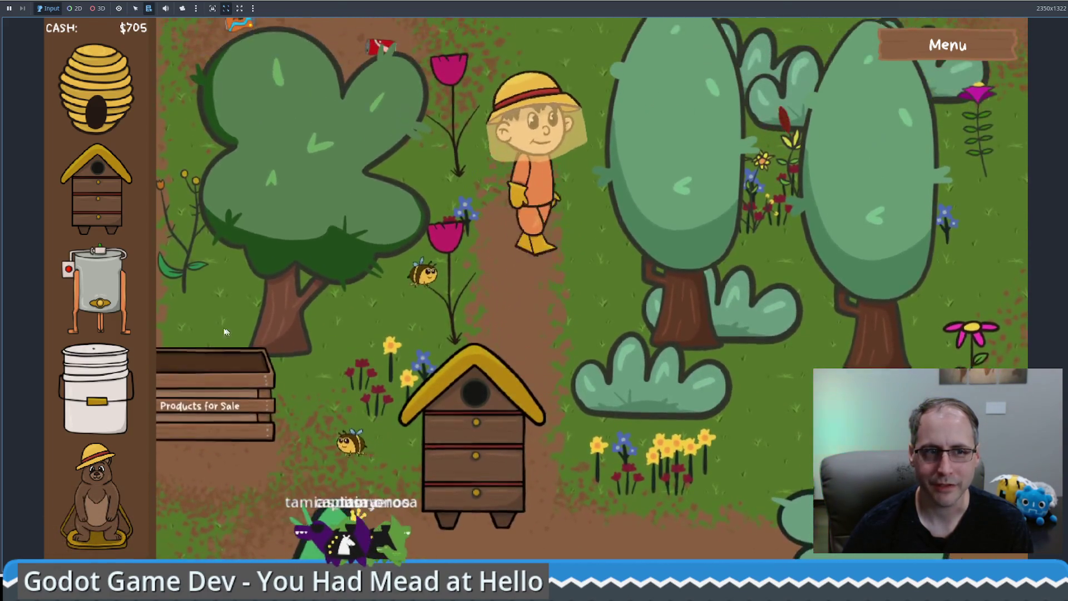
left_click_drag(97, 289, 630, 290)
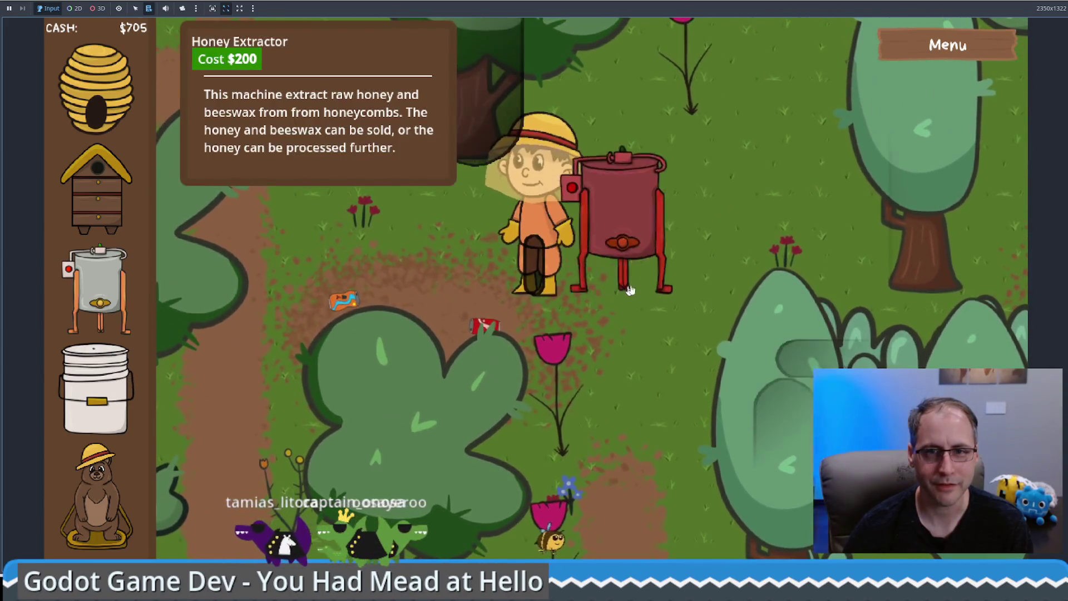
left_click_drag(97, 390, 360, 242)
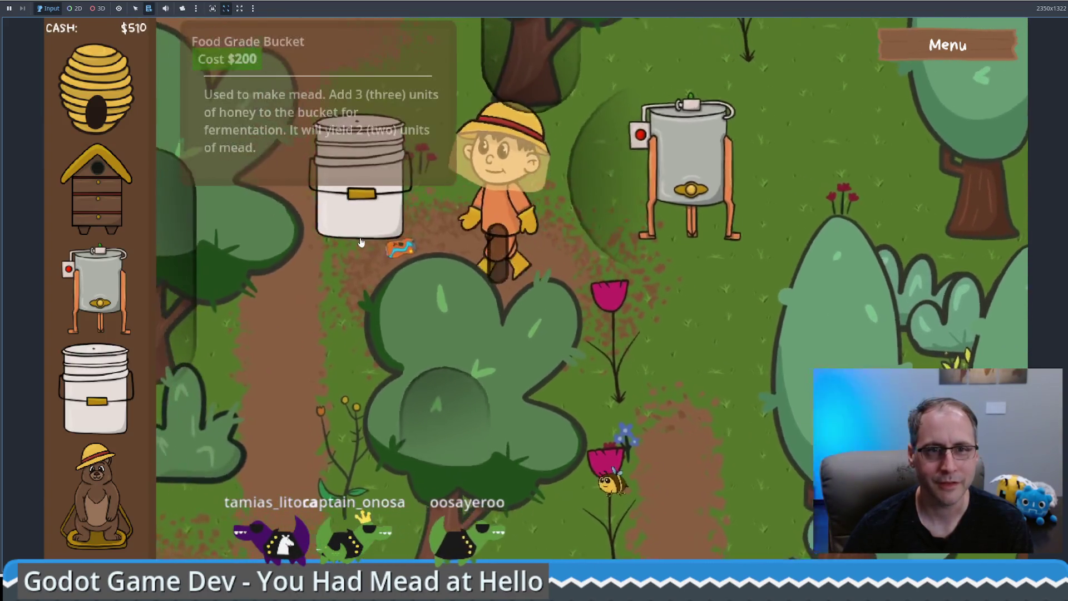
left_click(361, 242)
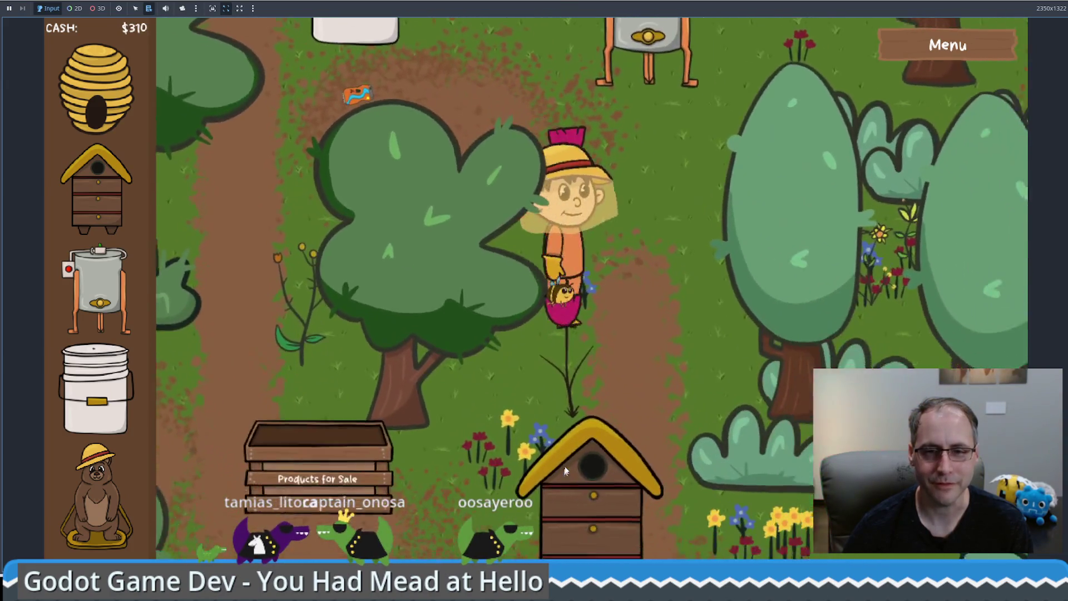
Take honeycombs from the hive and load them all into the honey extractor.
mouse_move(568, 393)
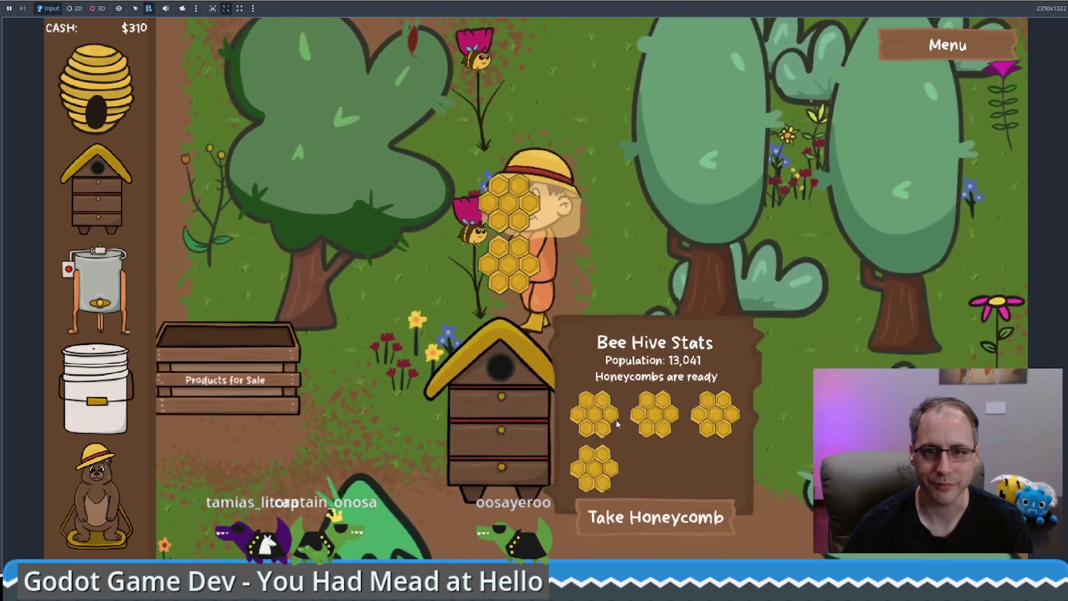
left_click(636, 444)
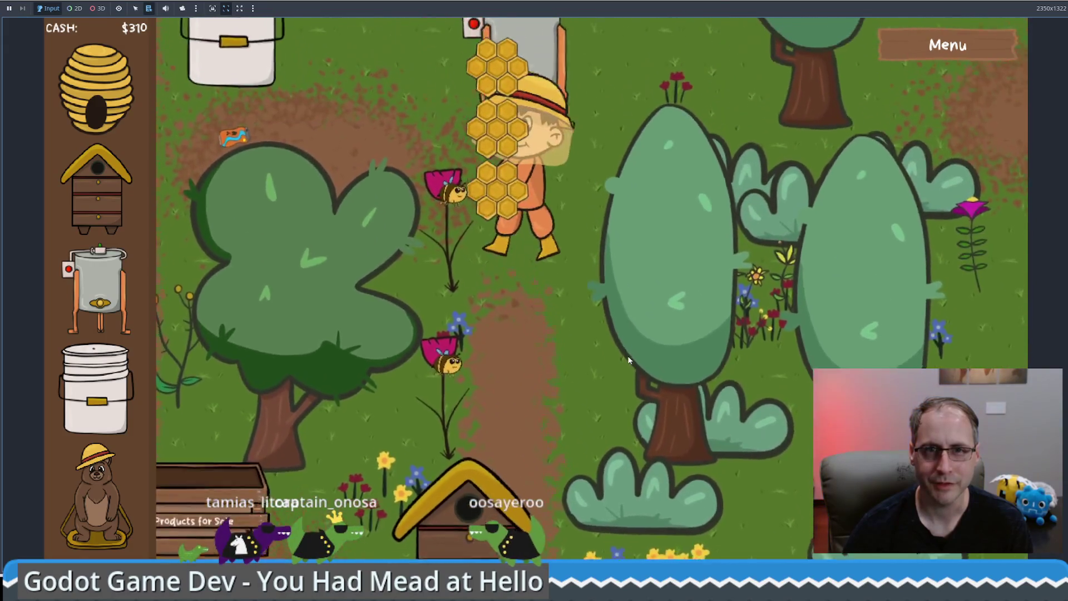
left_click(747, 329)
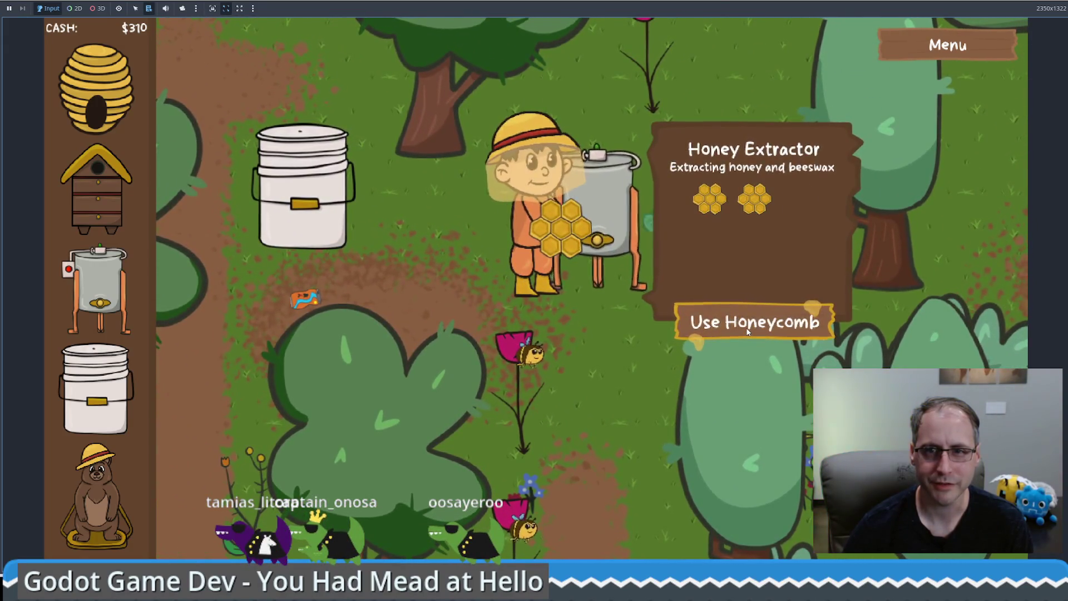
left_click(747, 328)
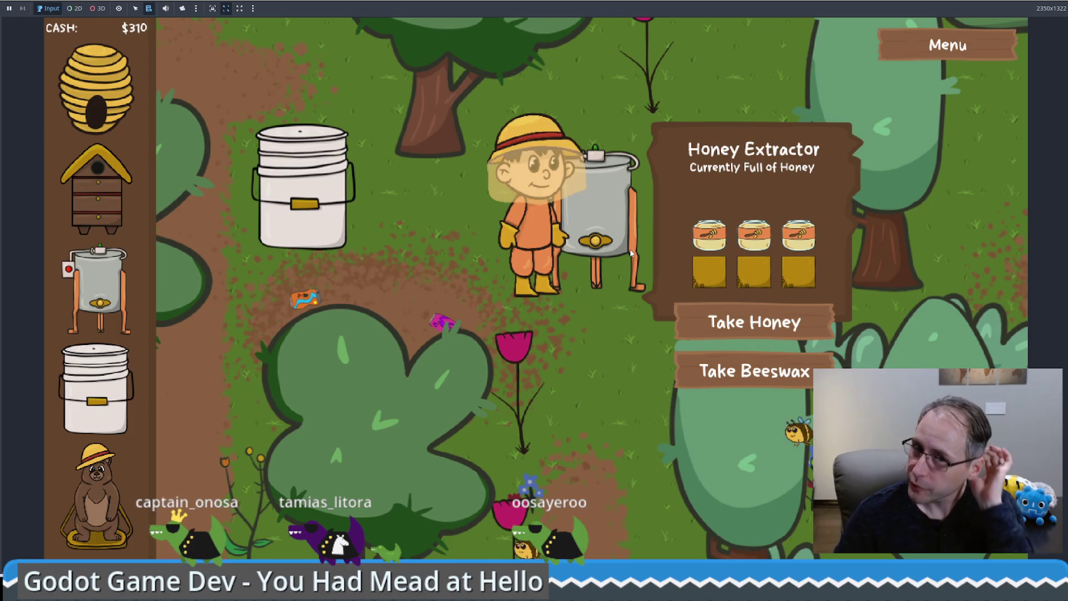
Take the three honey jars from the extractor and put them into the food-grade bucket.
left_click(768, 327)
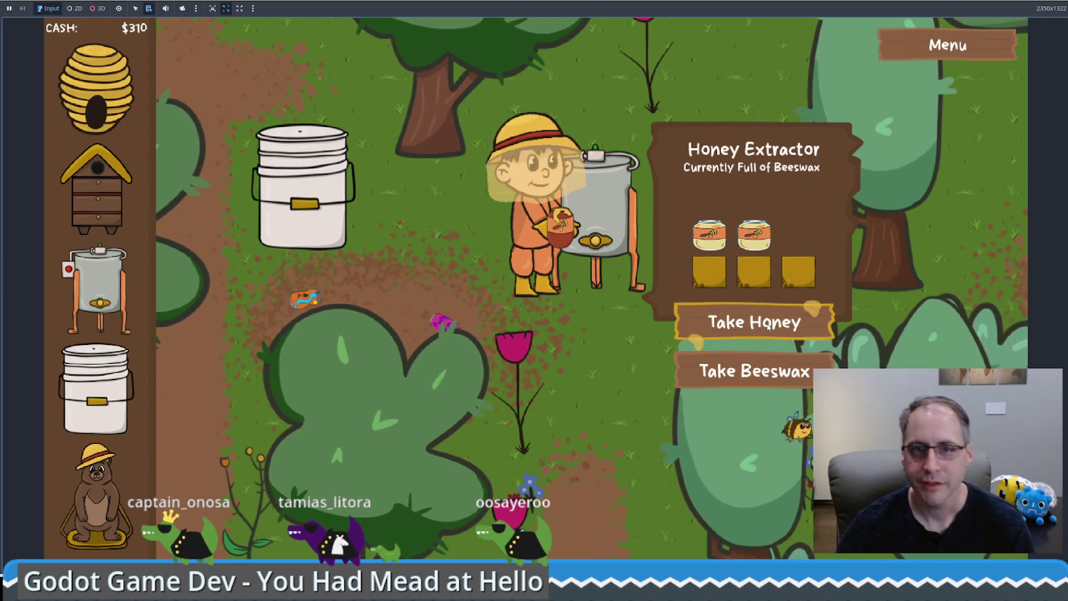
left_click(762, 325)
left_click(758, 324)
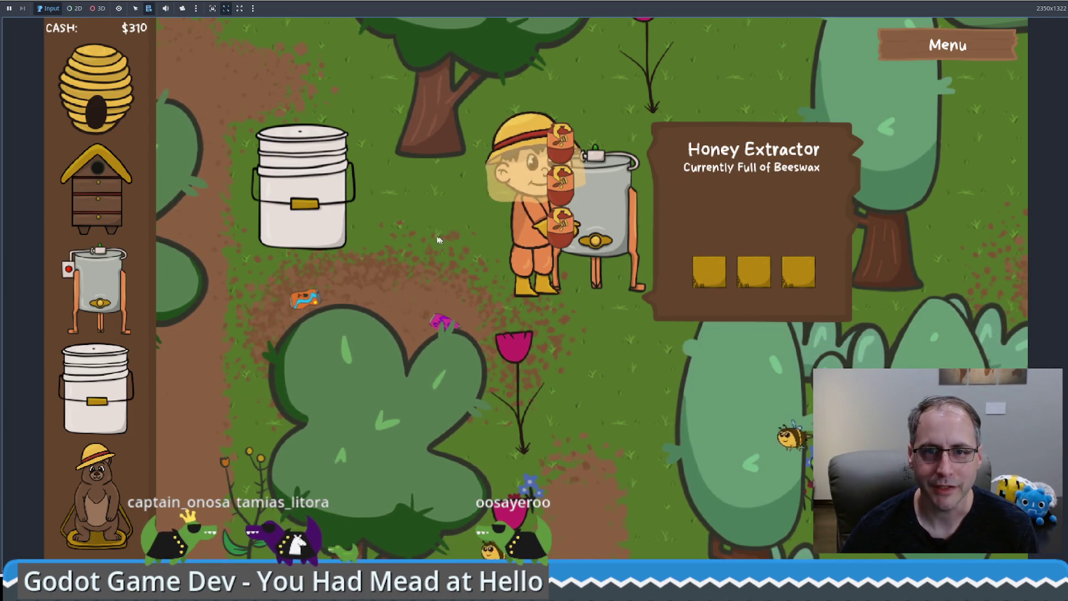
left_click(438, 240)
left_click(308, 349)
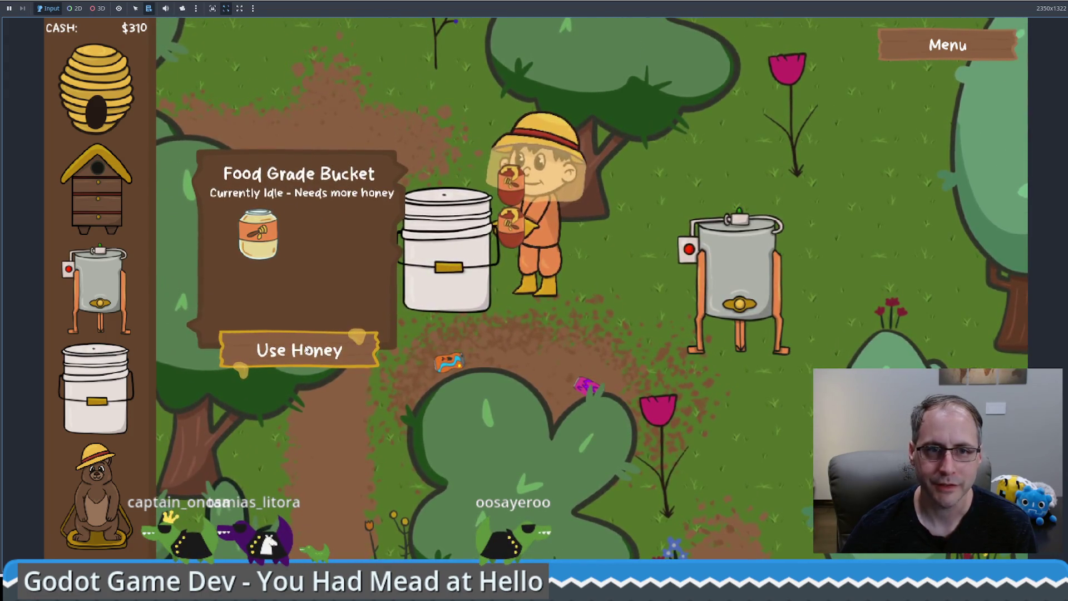
left_click(308, 350)
left_click(308, 349)
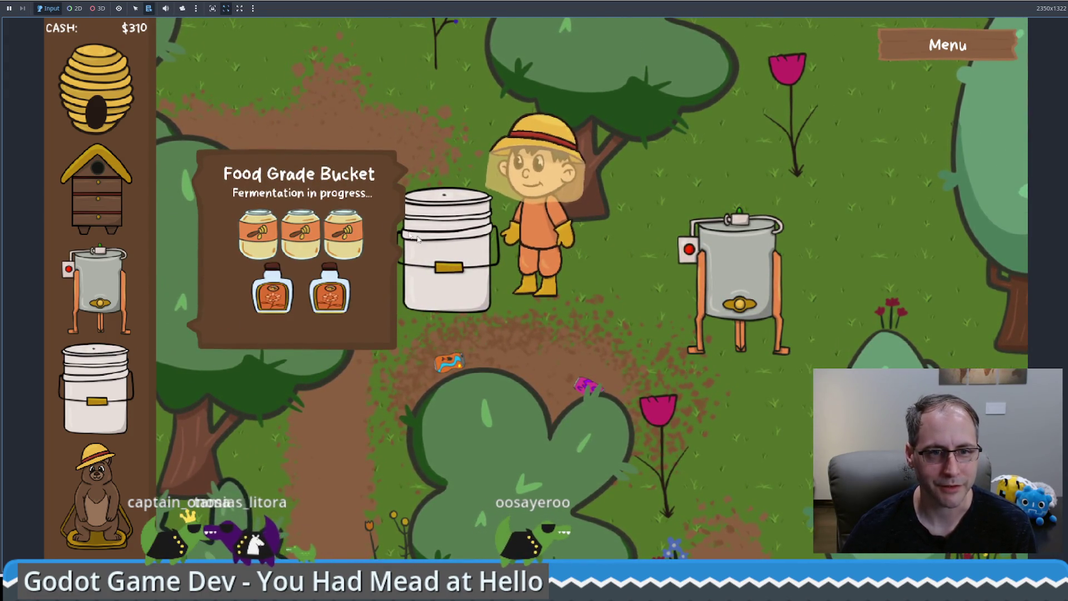
Collect the beeswax from the extractor and sell it for $75.
key("Right")
key("Down")
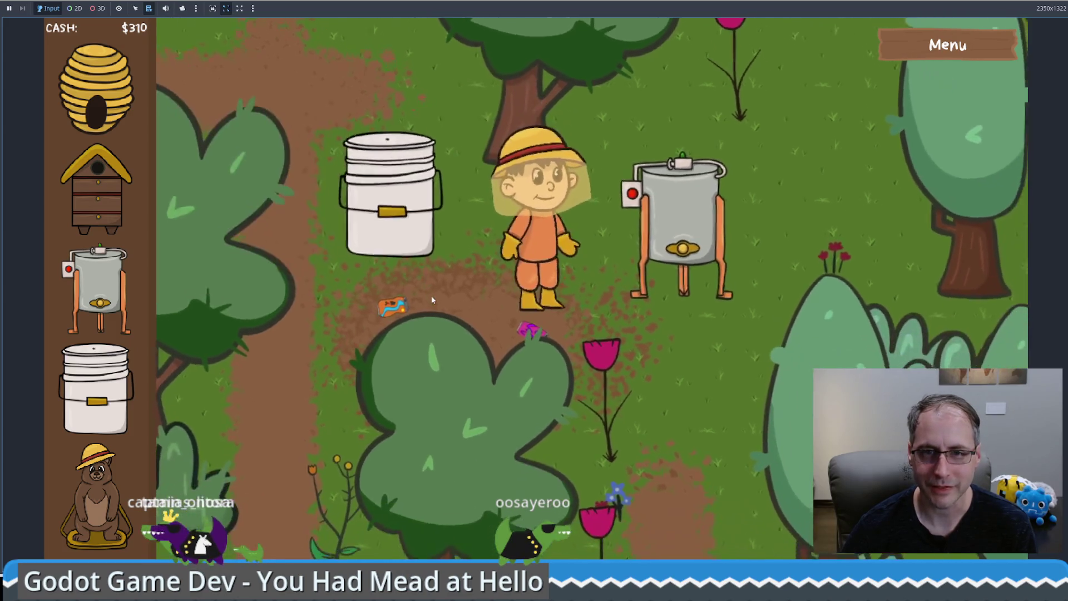
left_click(765, 322)
left_click(622, 361)
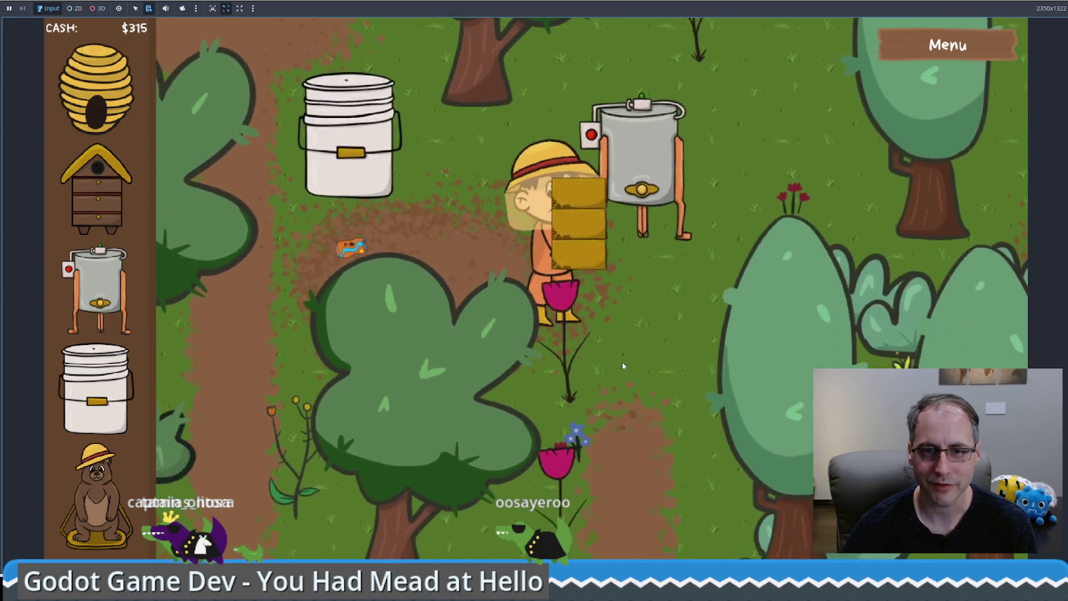
key("Down")
key("Right")
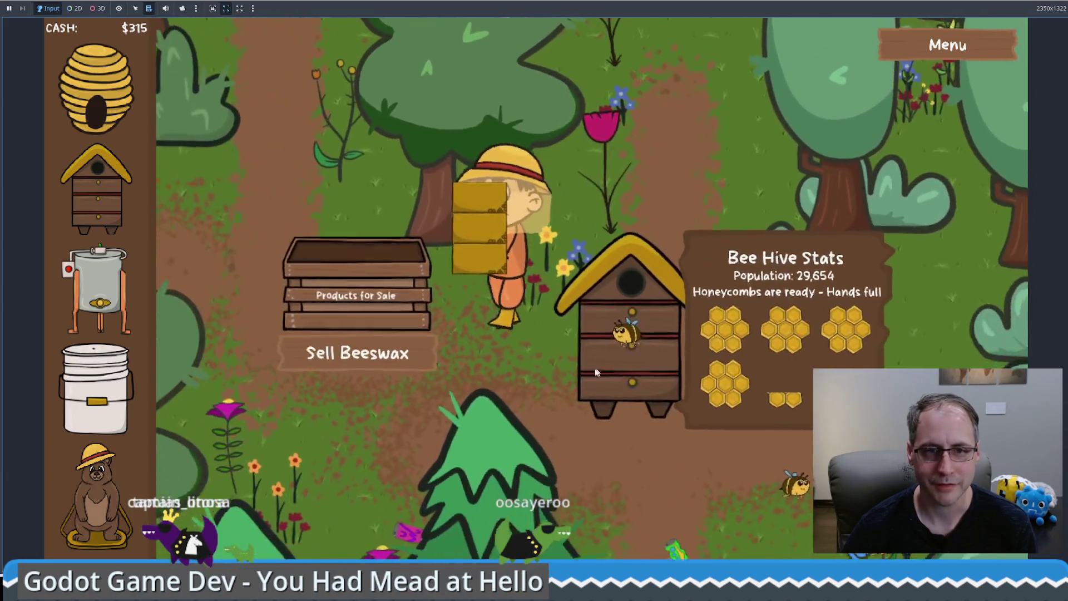
left_click(423, 319)
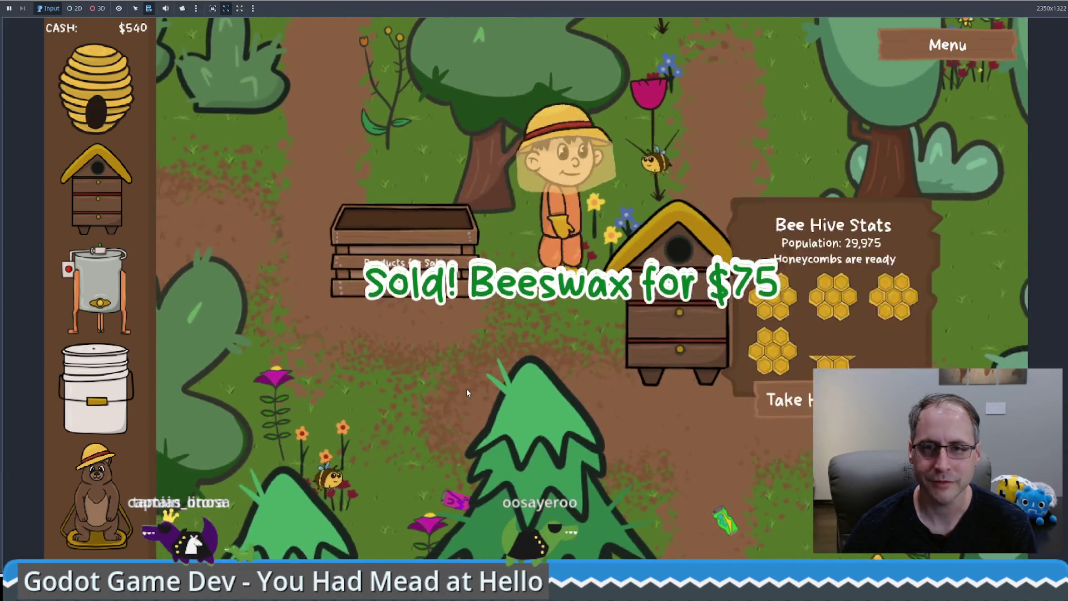
Try placing a Bear Statue on the map, then mute the sound and stop the game.
key("Up")
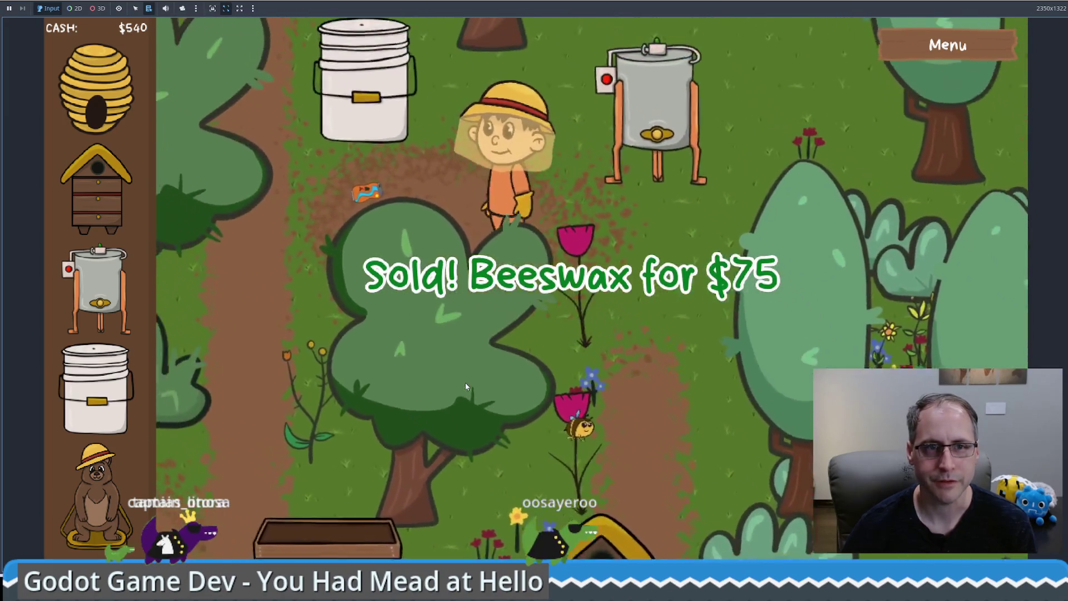
key("Left")
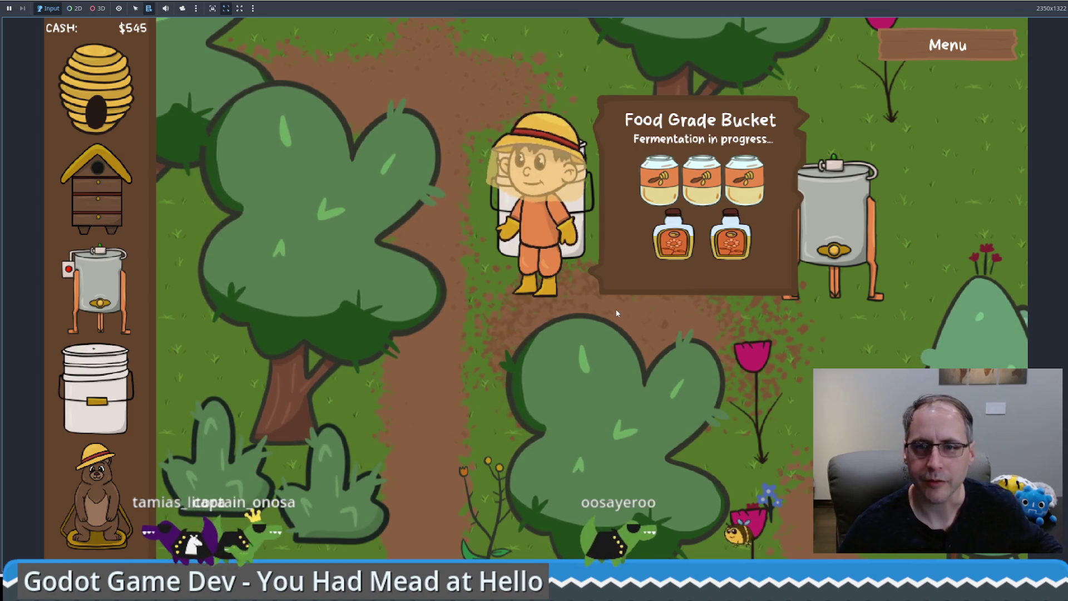
mouse_move(111, 476)
left_mouse_down()
mouse_move(333, 236)
mouse_move(301, 170)
left_mouse_up()
key("Up")
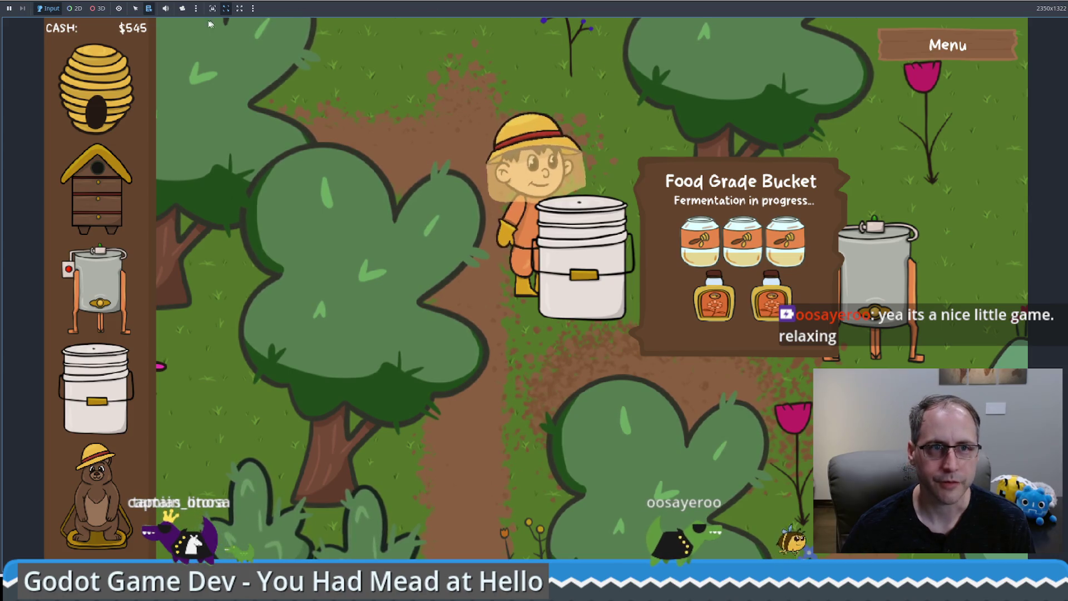
left_click(165, 9)
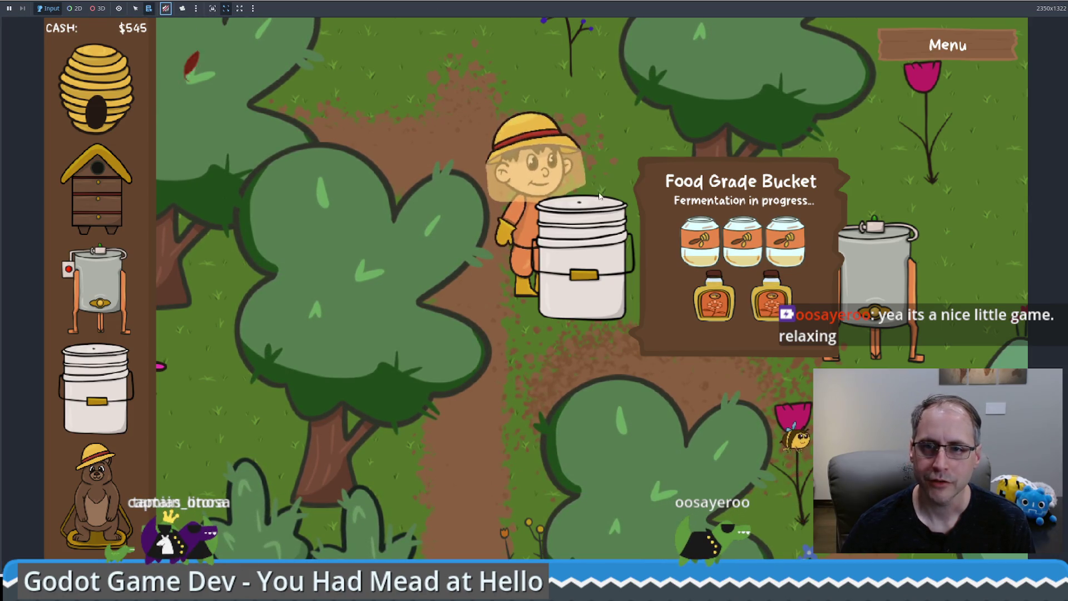
left_click(1059, 2)
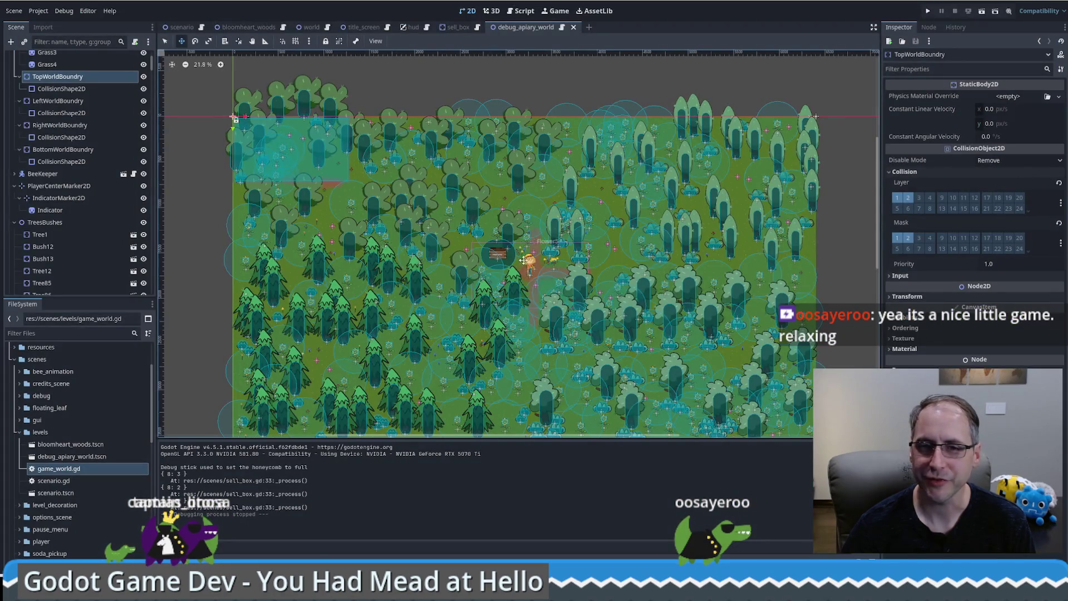
Select the 225 nodes from Tree1 through Bush110 in the Scene dock.
left_click(76, 239)
scroll(72, 250, "down", 2)
scroll(75, 236, "up", 2)
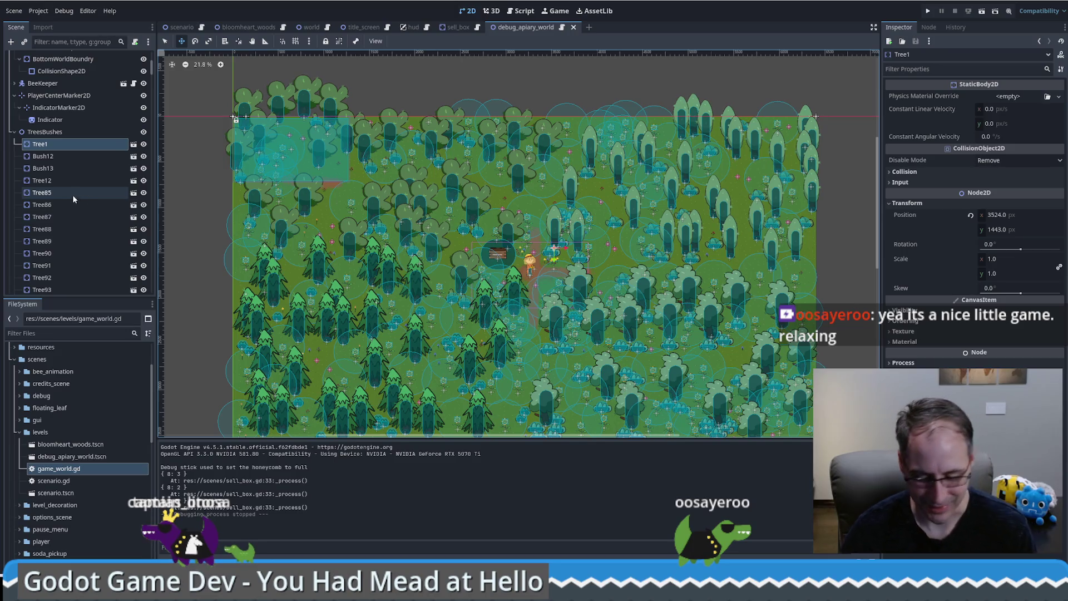
left_click_drag(62, 179, 56, 146)
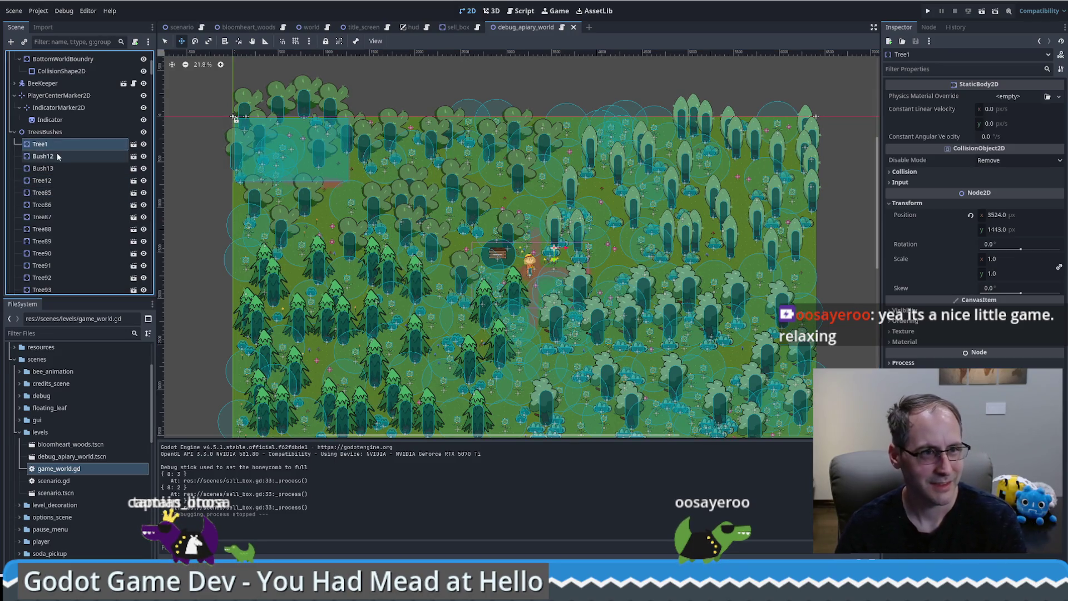
scroll(78, 198, "down", 10)
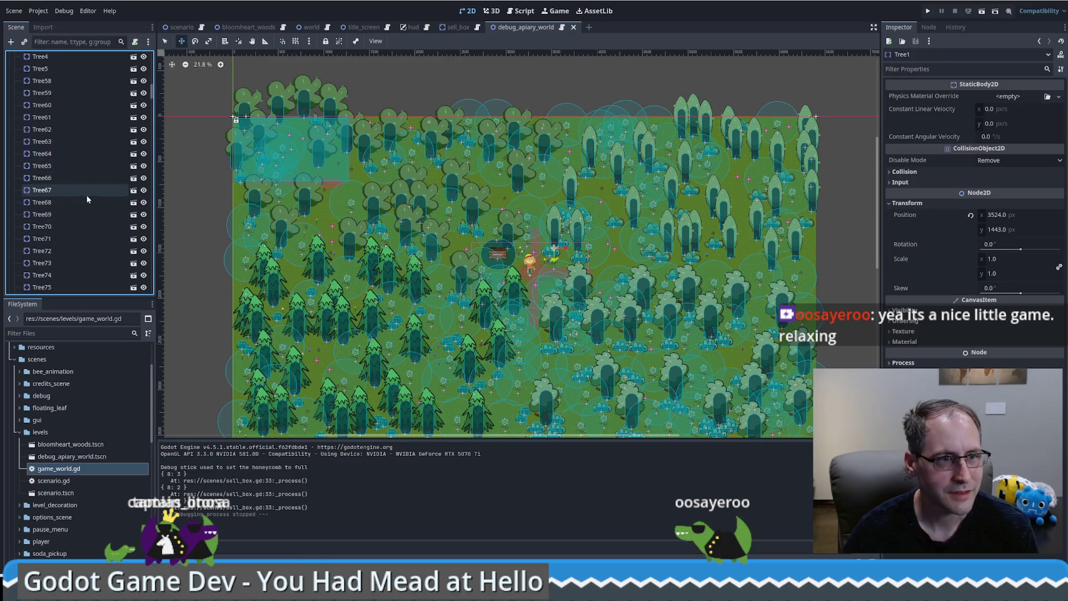
scroll(83, 199, "down", 10)
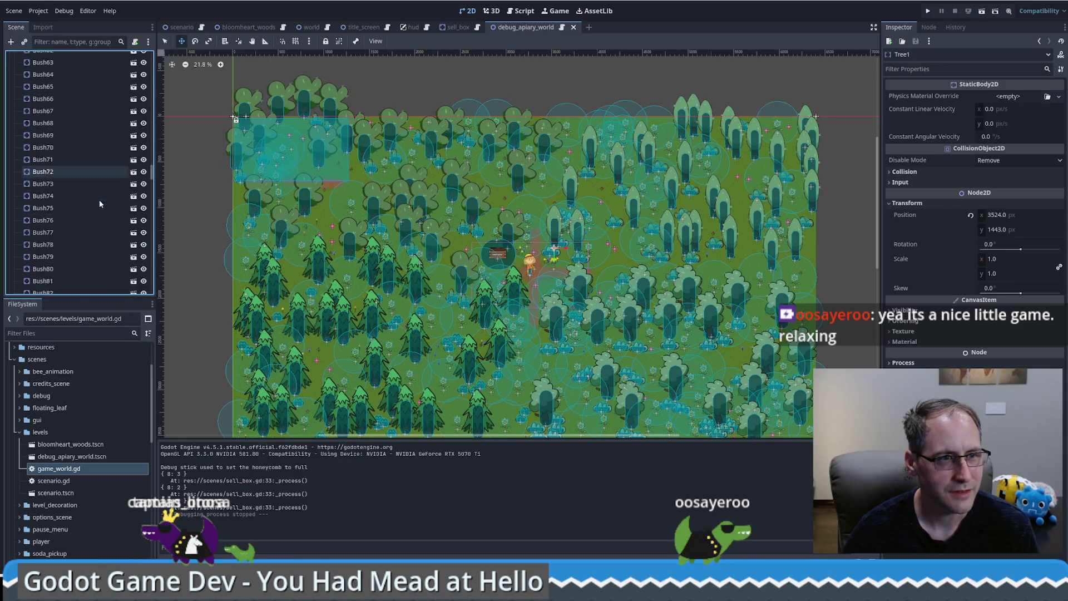
scroll(92, 199, "up", 15)
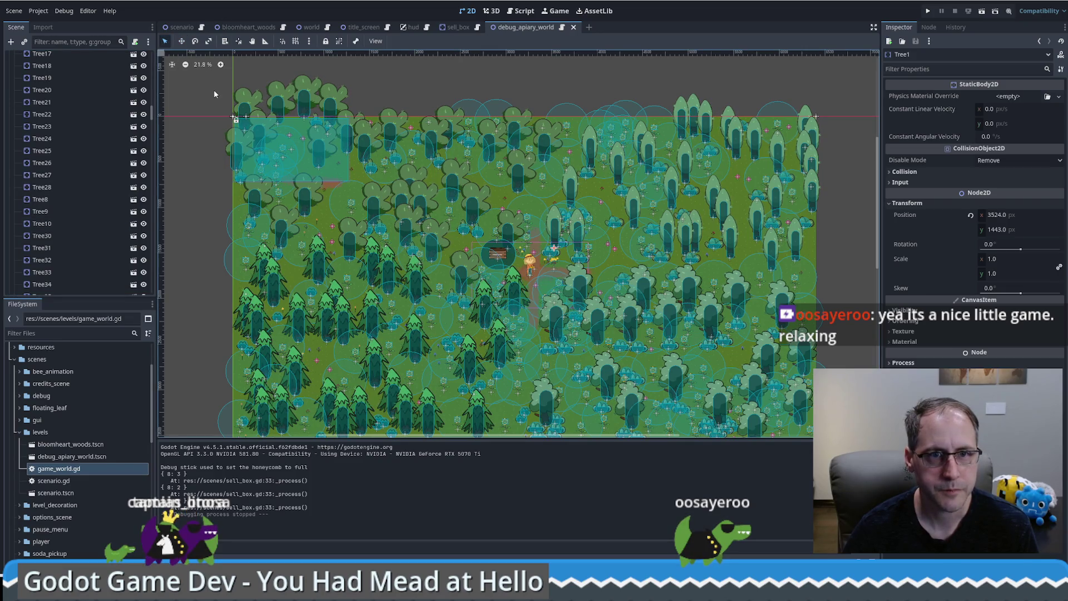
scroll(92, 177, "up", 8)
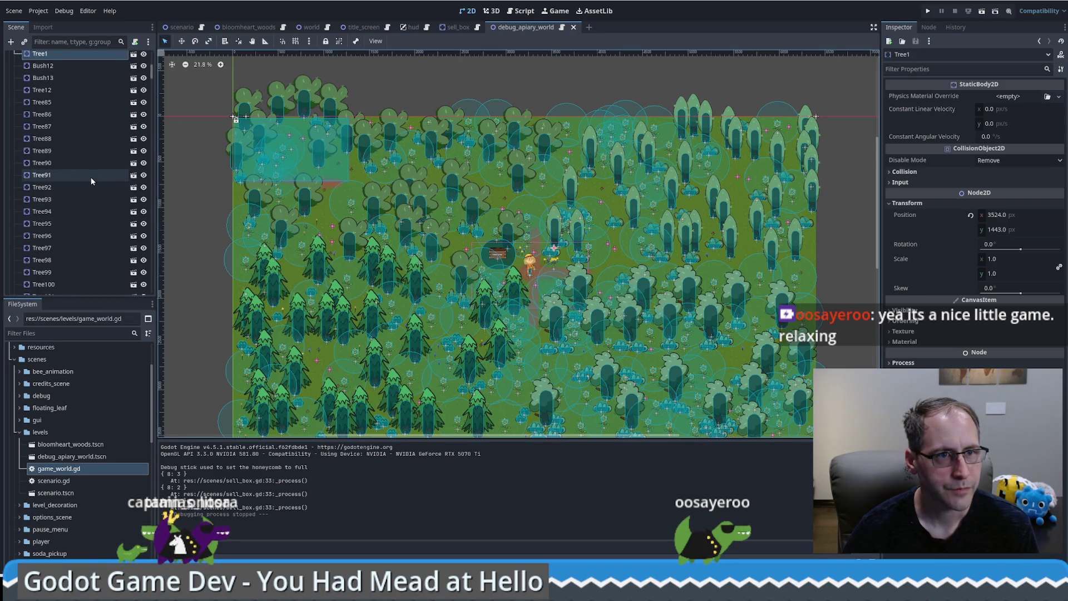
left_click(59, 56)
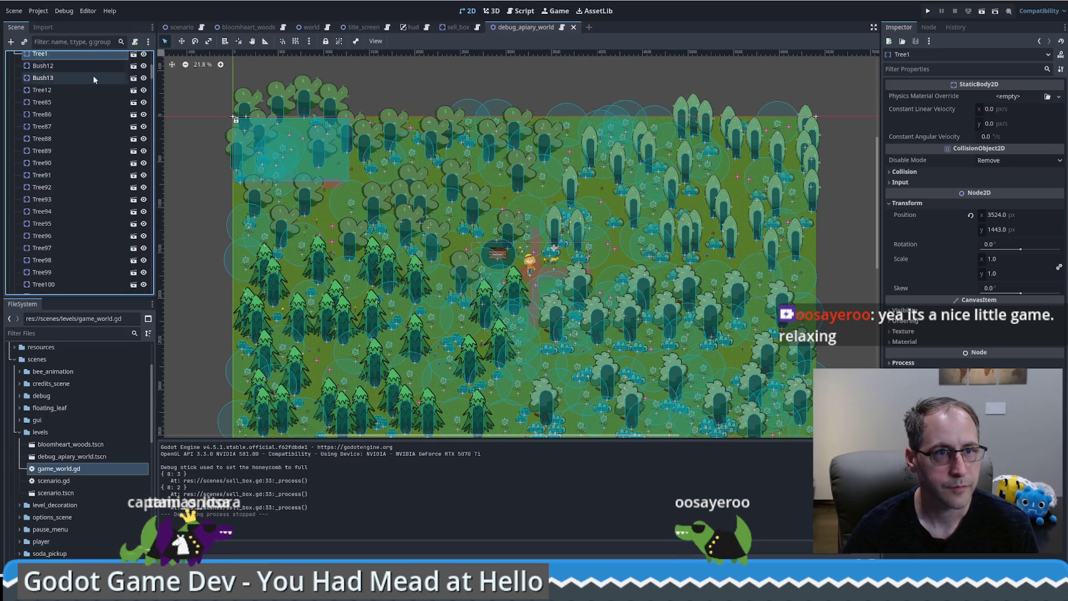
scroll(89, 97, "up", 4)
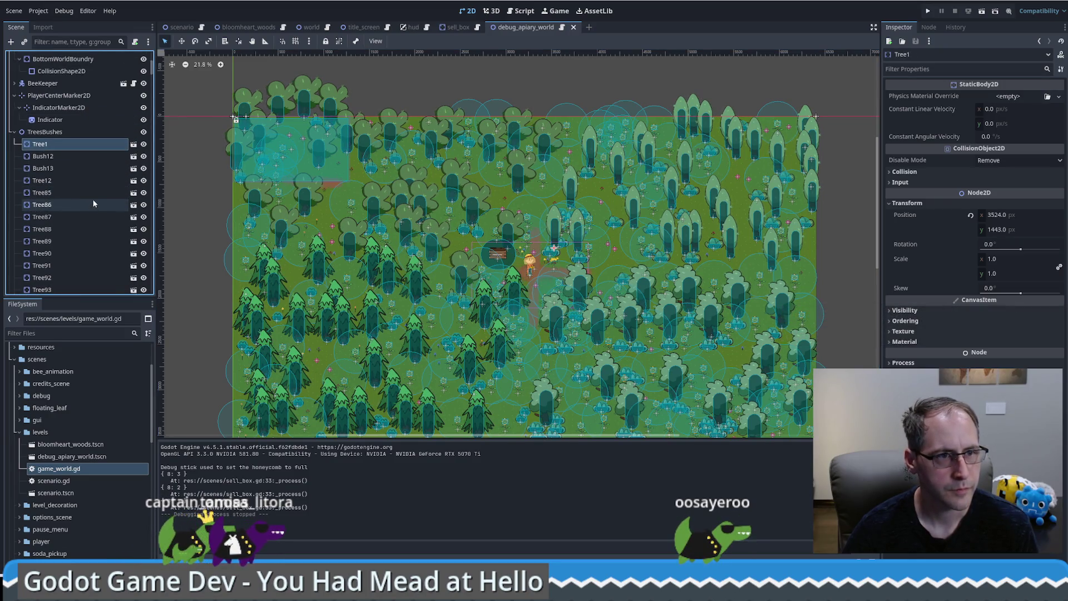
scroll(92, 197, "down", 5)
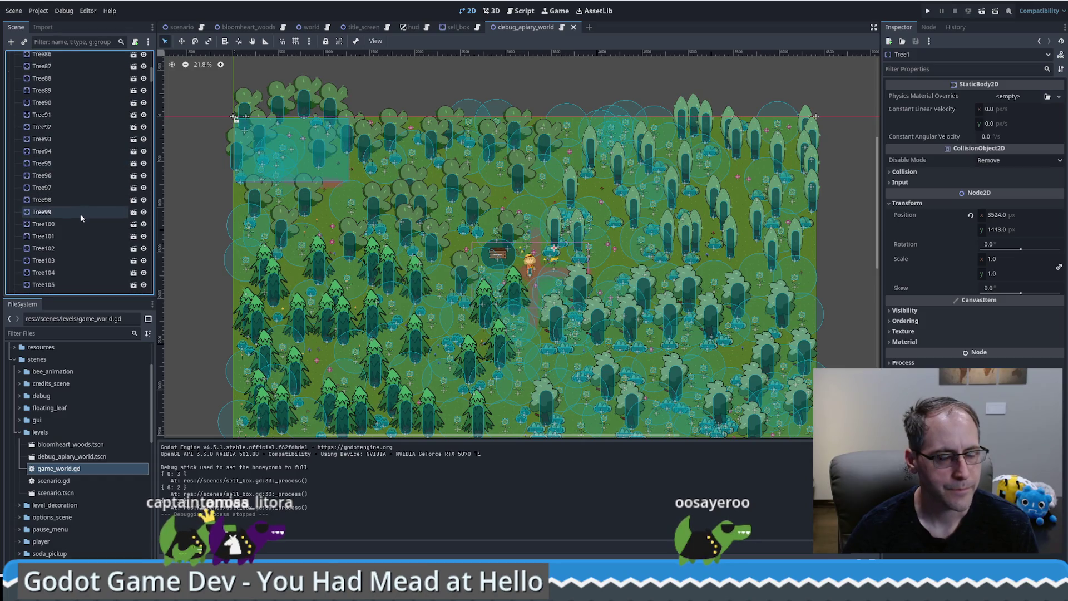
scroll(85, 209, "up", 10)
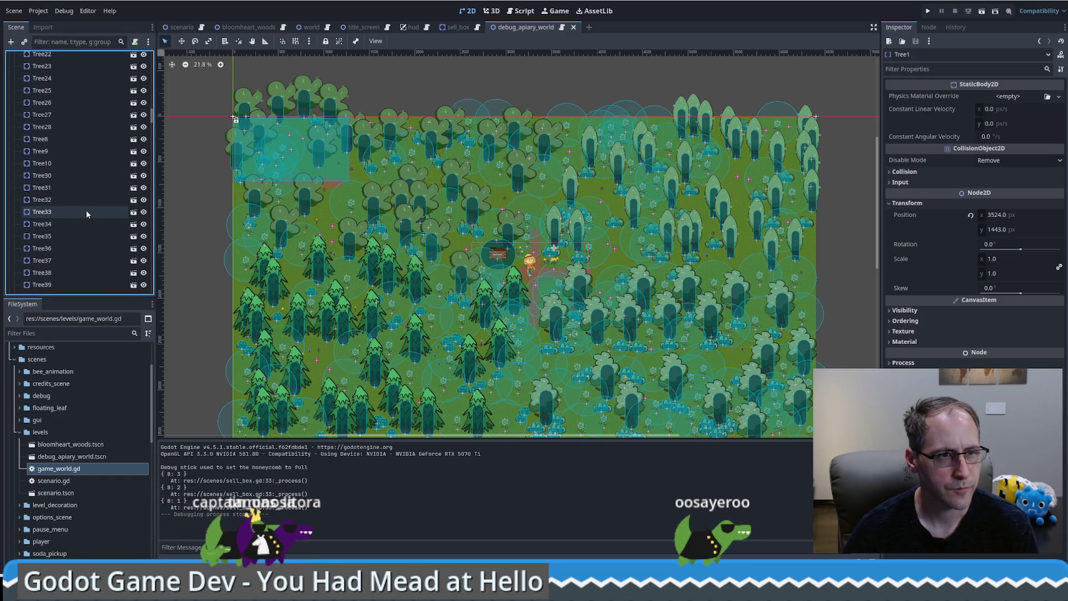
scroll(86, 209, "down", 8)
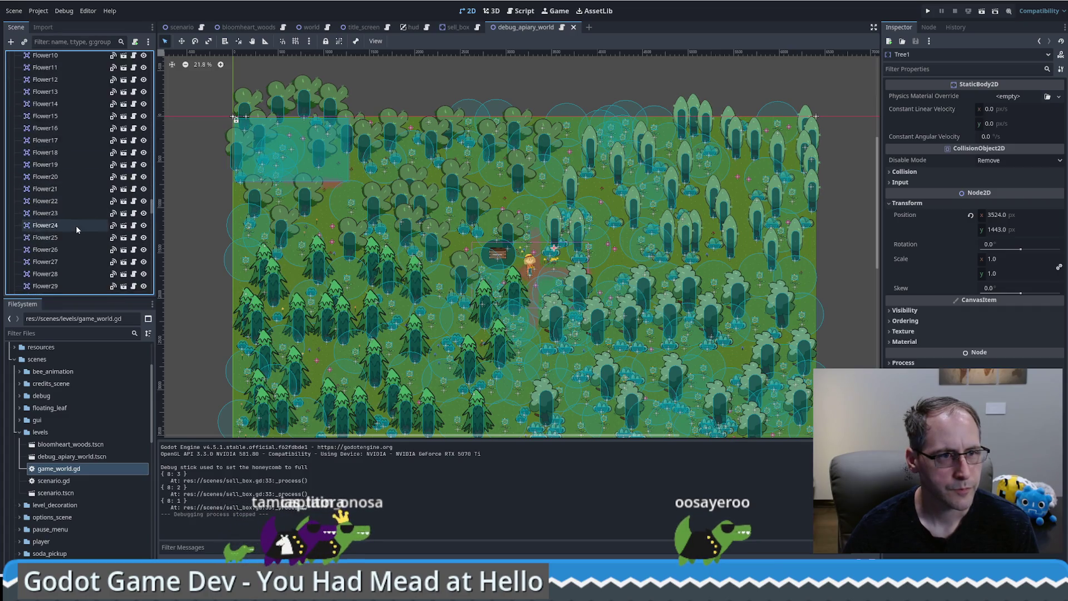
scroll(75, 225, "up", 5)
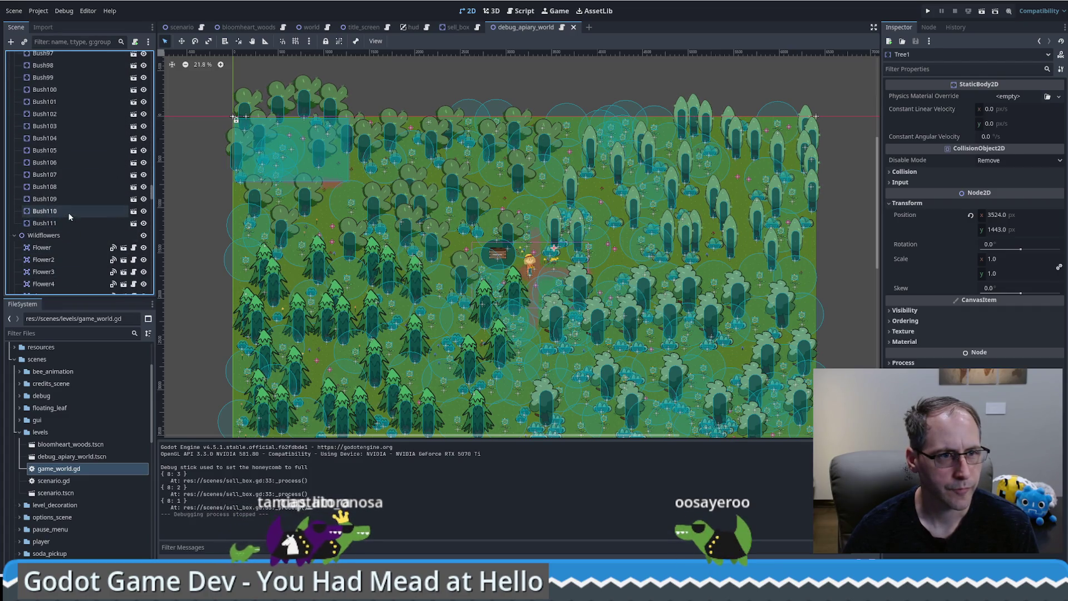
left_click(69, 216, "shift")
Delete the selected tree and bush nodes and confirm the removal.
key("Delete")
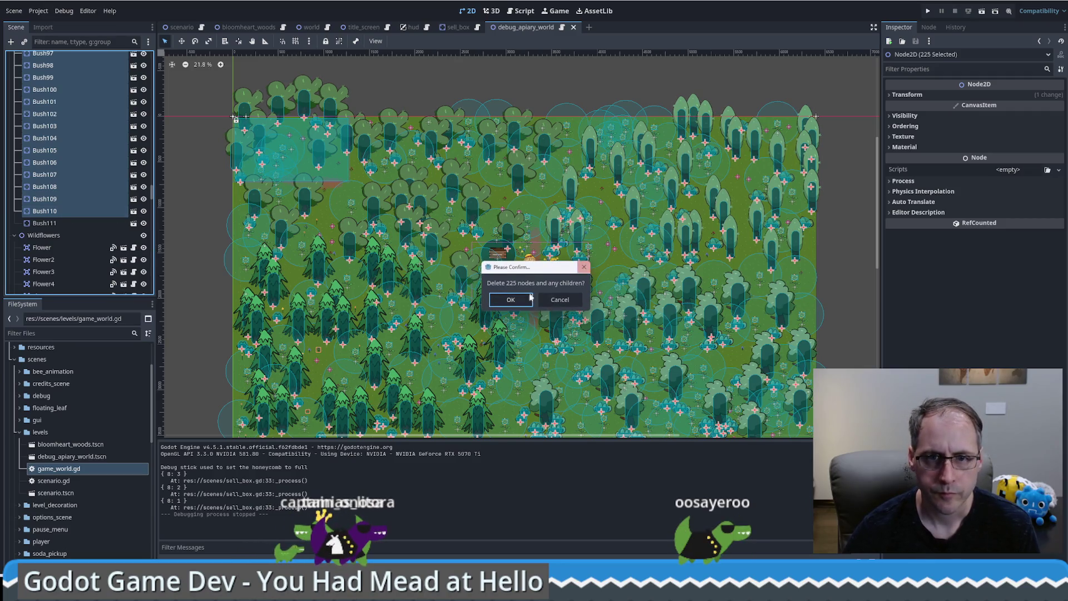
left_click(524, 302)
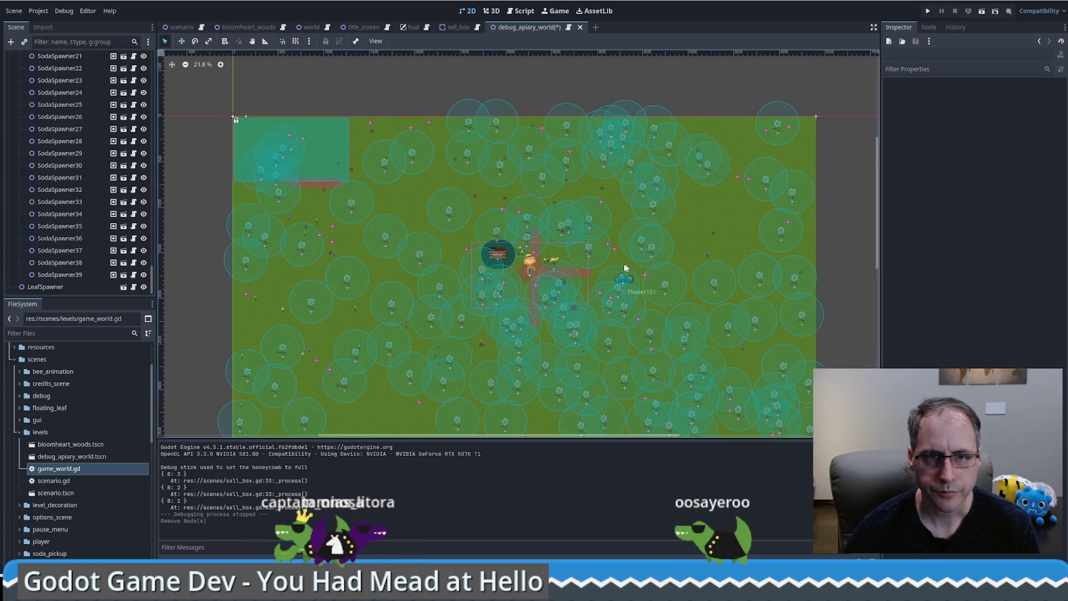
scroll(645, 251, "down", 3)
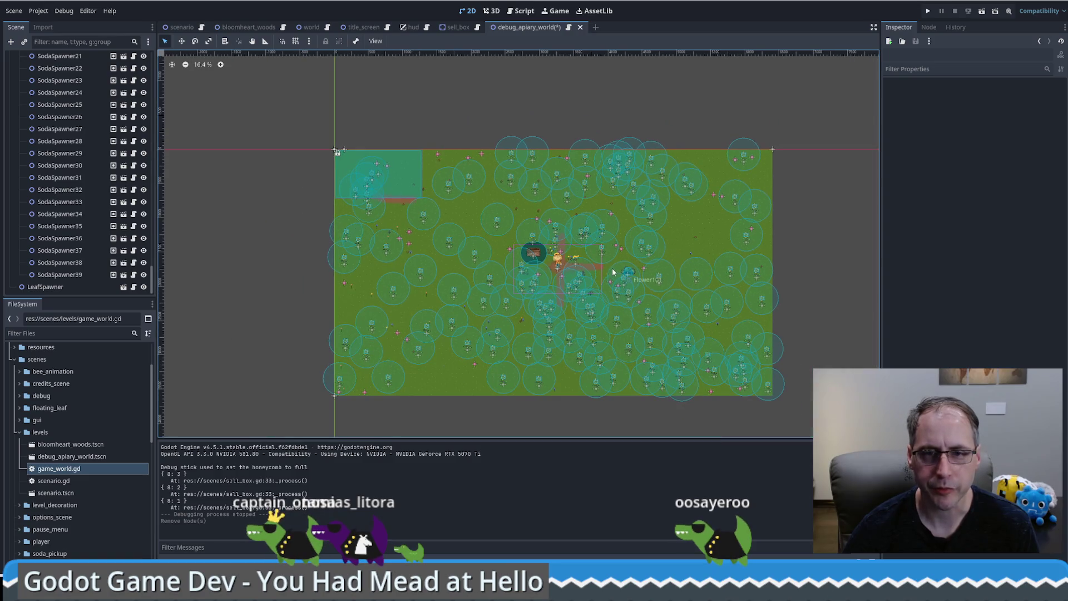
scroll(609, 271, "up", 6)
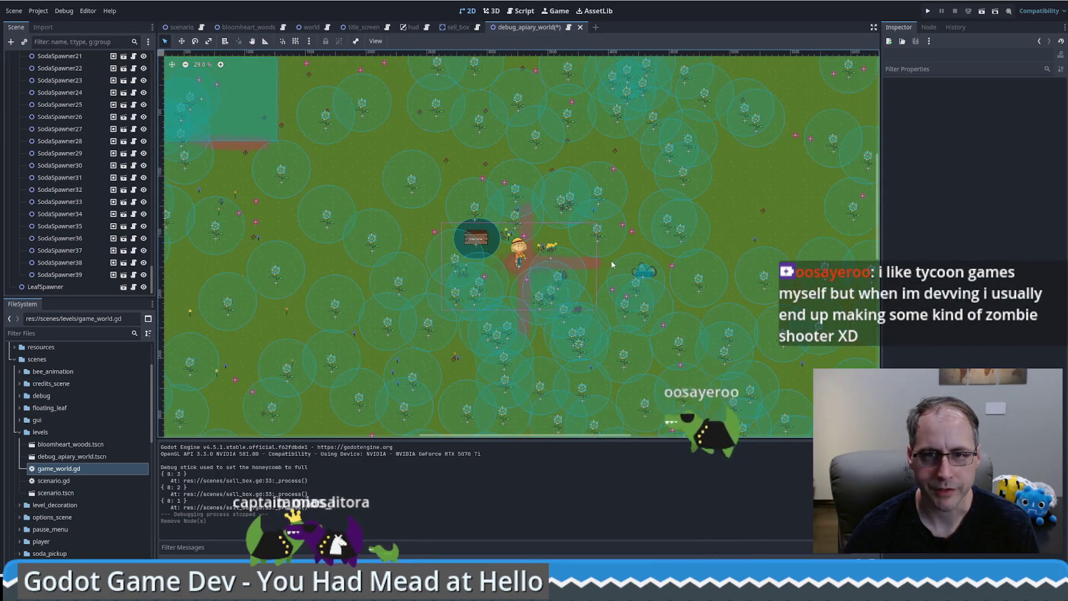
scroll(587, 268, "up", 4)
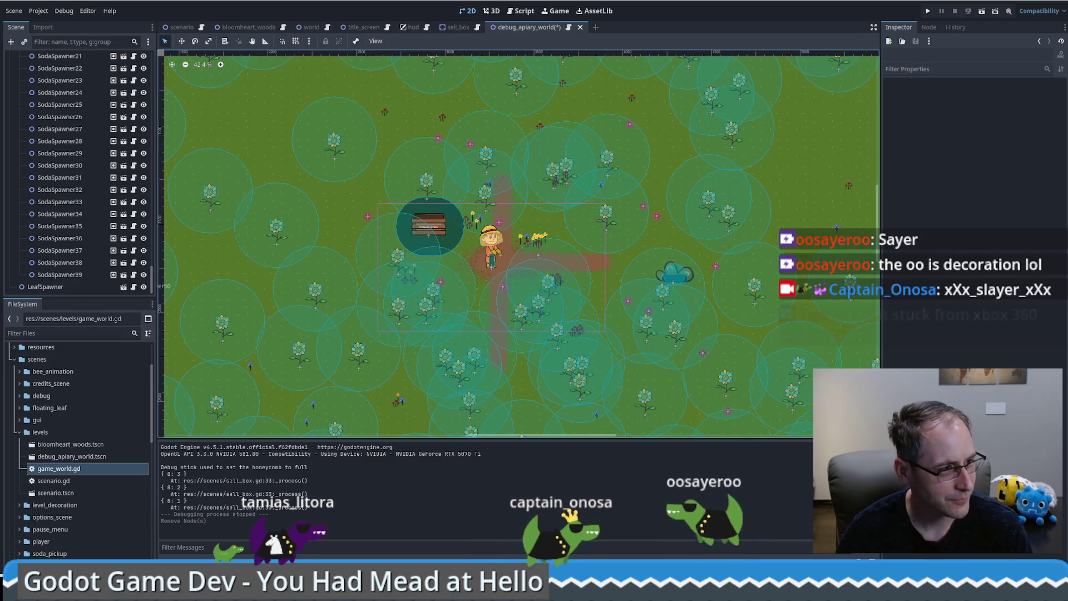
Bring up Firebot's chat dashboard and open a chat viewer's profile details.
mouse_move(0, 126)
left_mouse_down()
mouse_move(395, 123)
mouse_move(387, 132)
left_mouse_up()
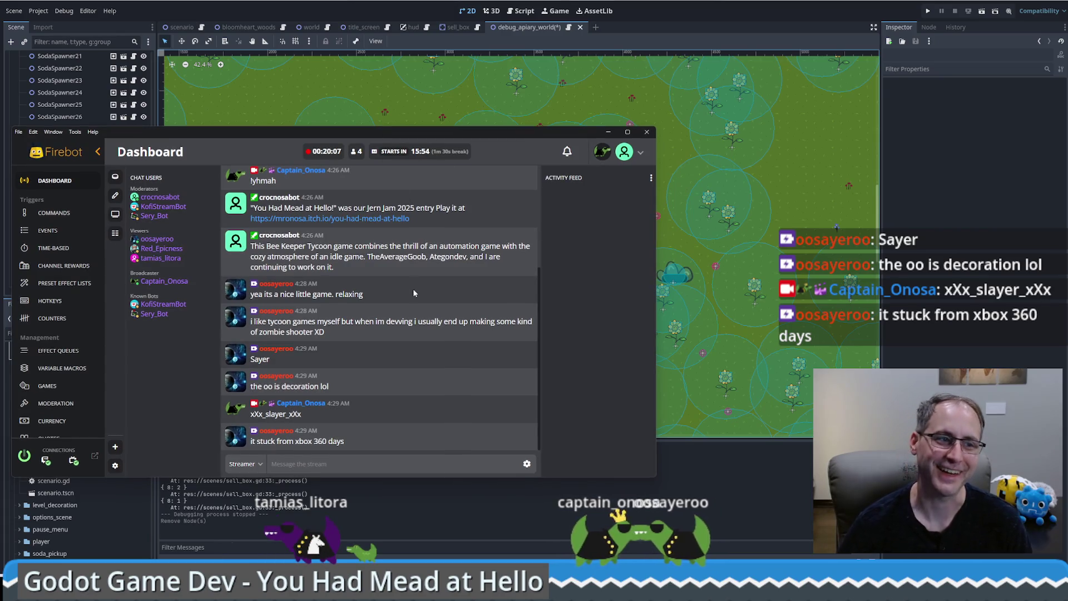
left_click(285, 378)
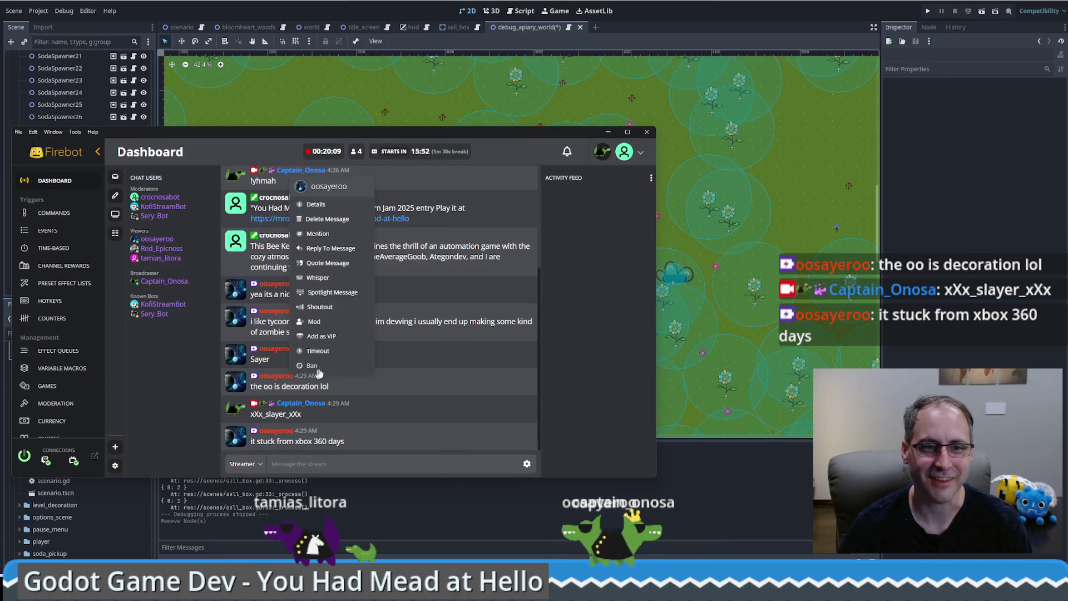
left_click(325, 205)
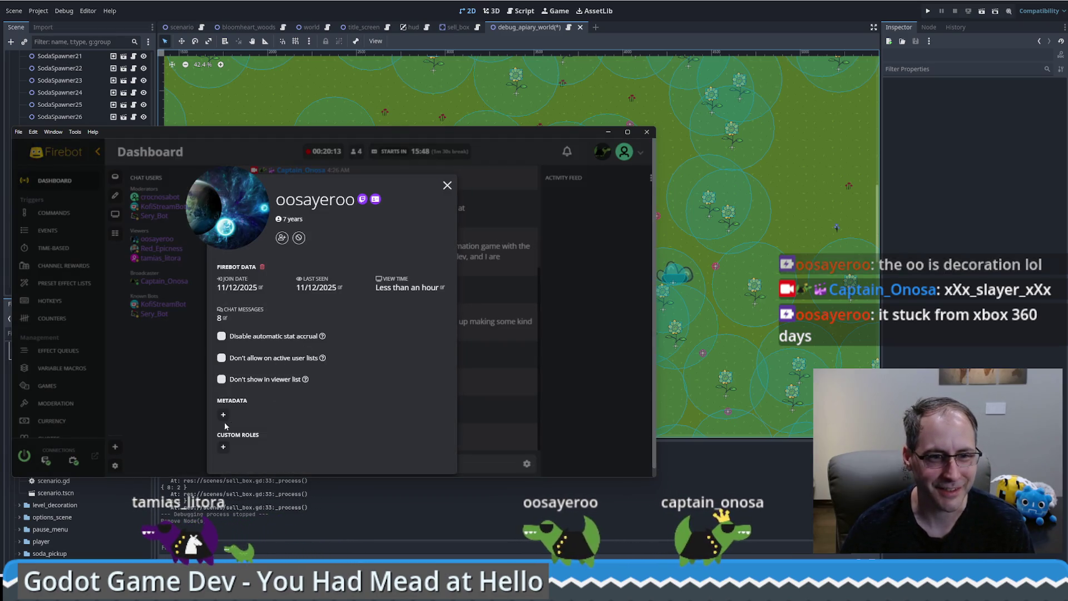
Save a 'name' metadata entry with the viewer's preferred name, close the profile and minimise Firebot.
left_click(223, 415)
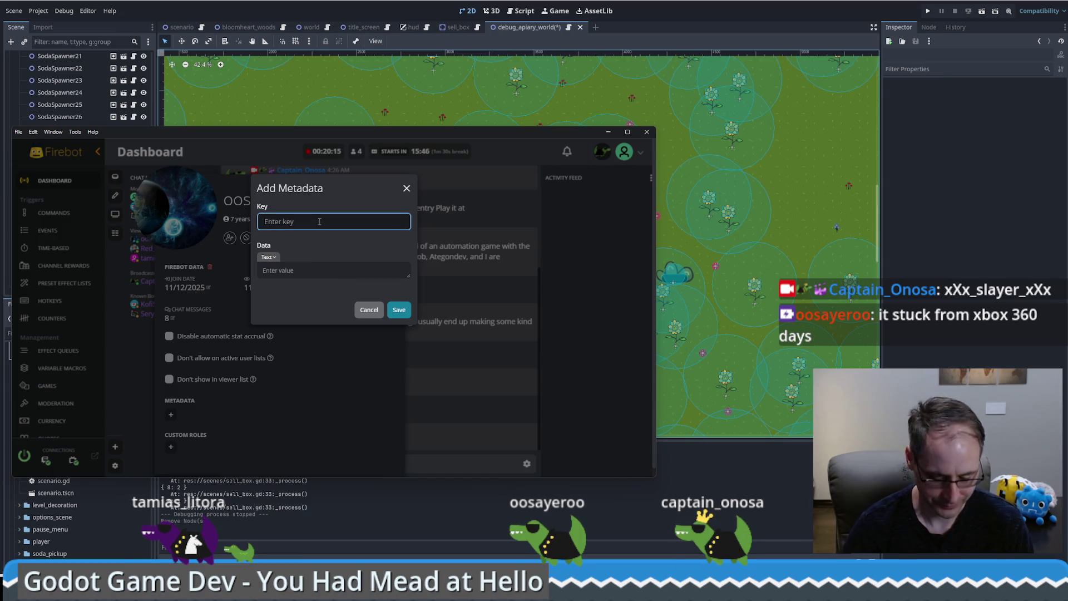
type("name")
left_click(301, 271)
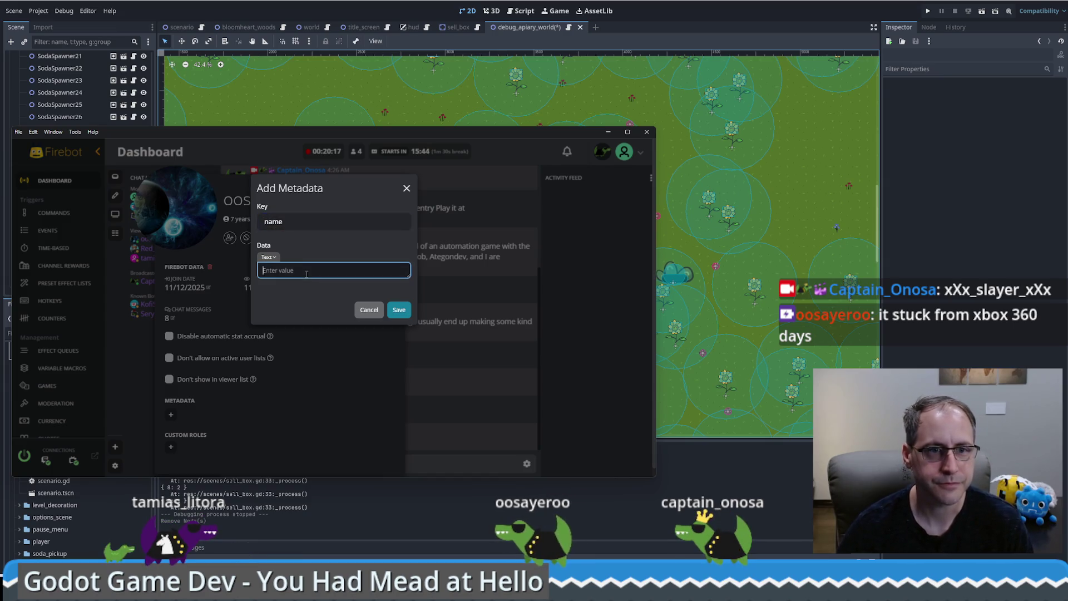
type("Sayer")
left_click(399, 310)
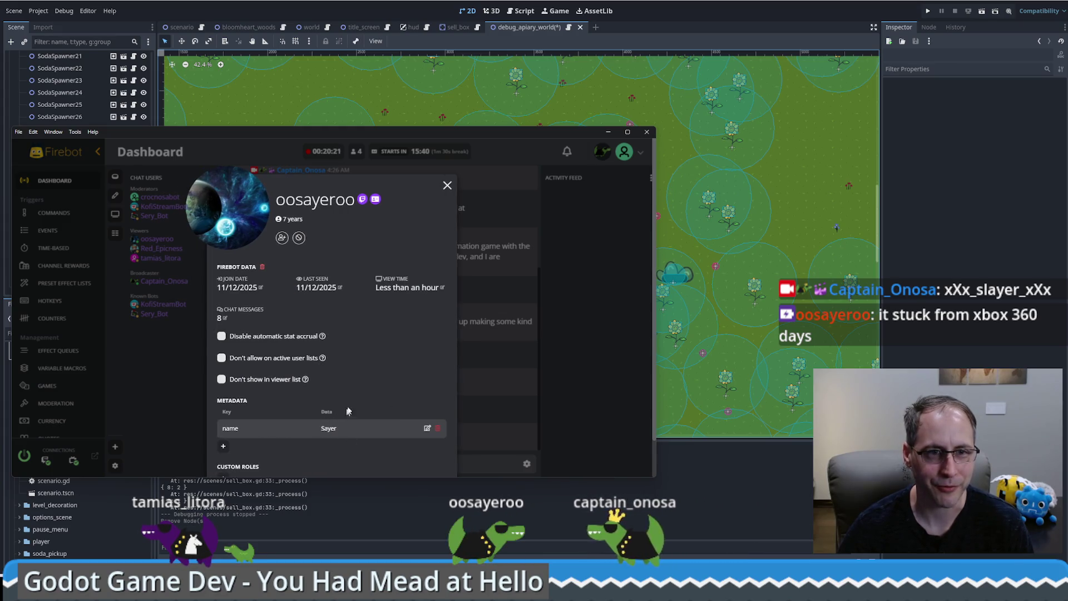
left_click(447, 188)
left_click(608, 131)
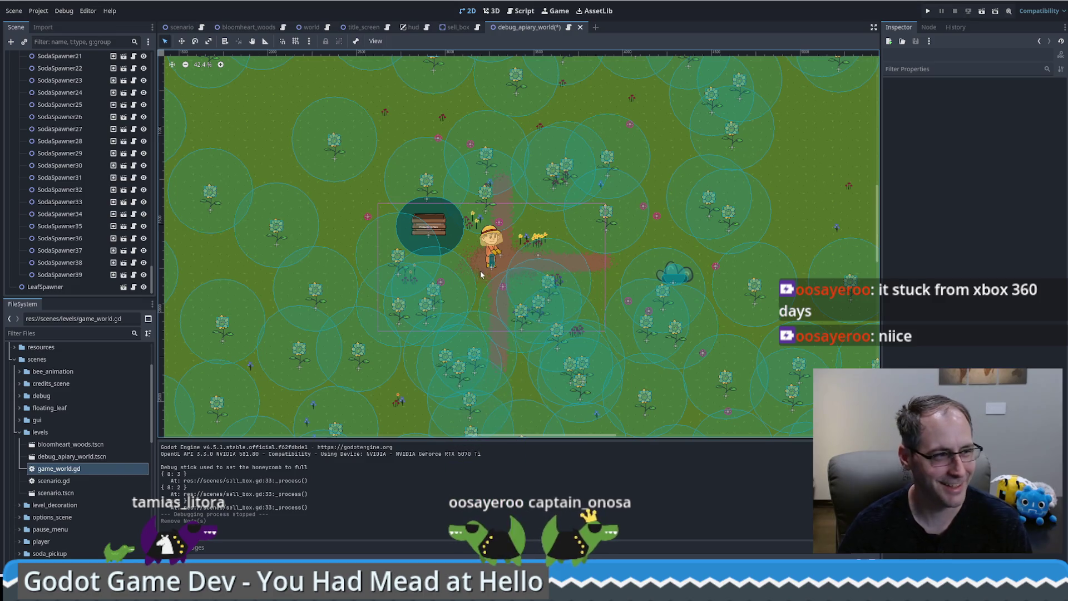
scroll(479, 274, "up", 3)
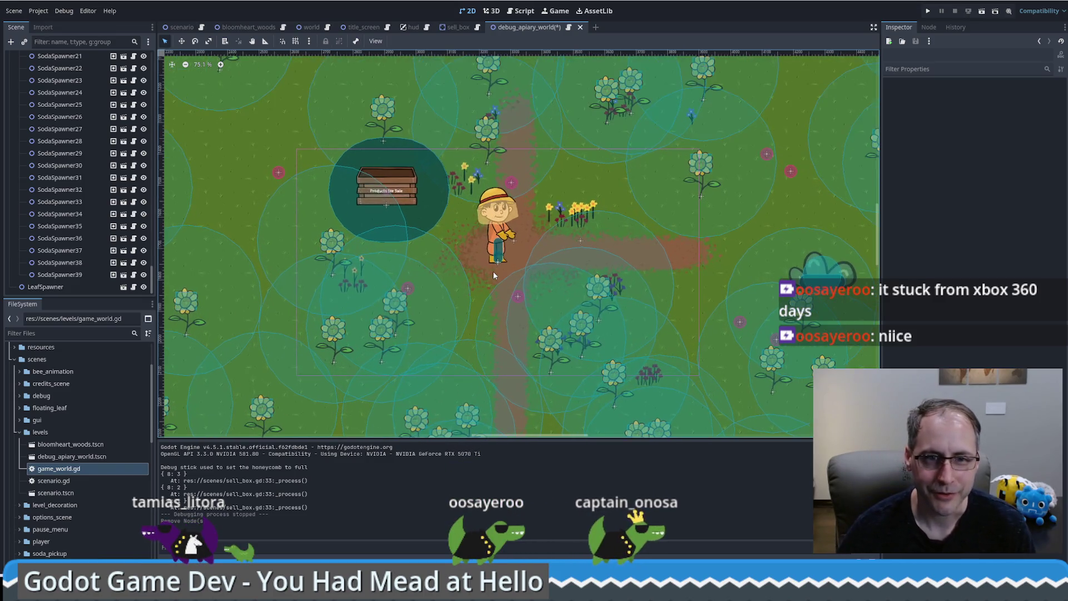
scroll(492, 273, "down", 2)
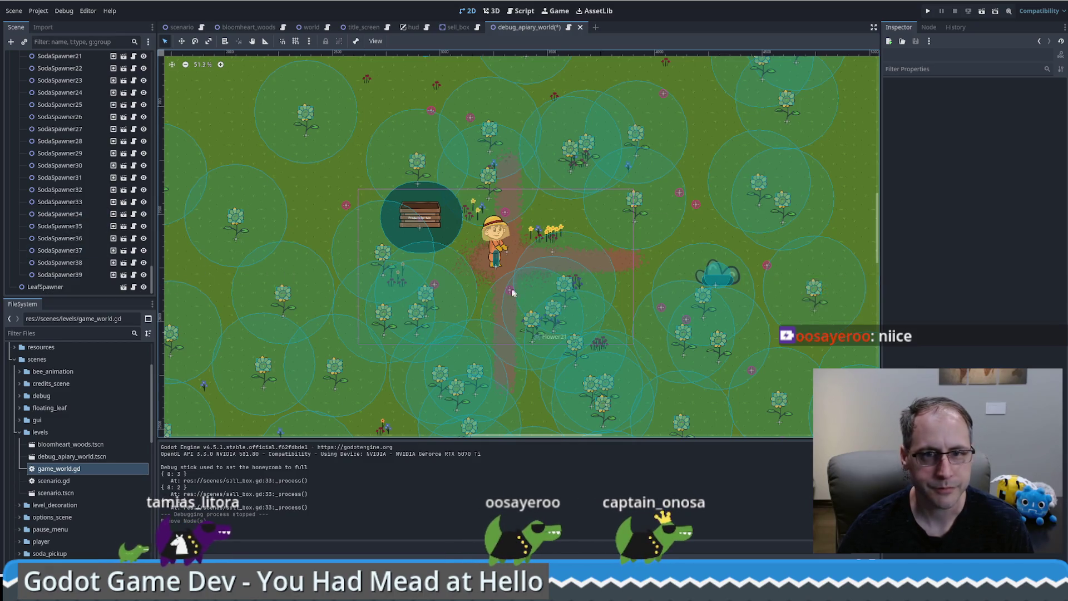
scroll(493, 286, "down", 1)
scroll(501, 279, "down", 2)
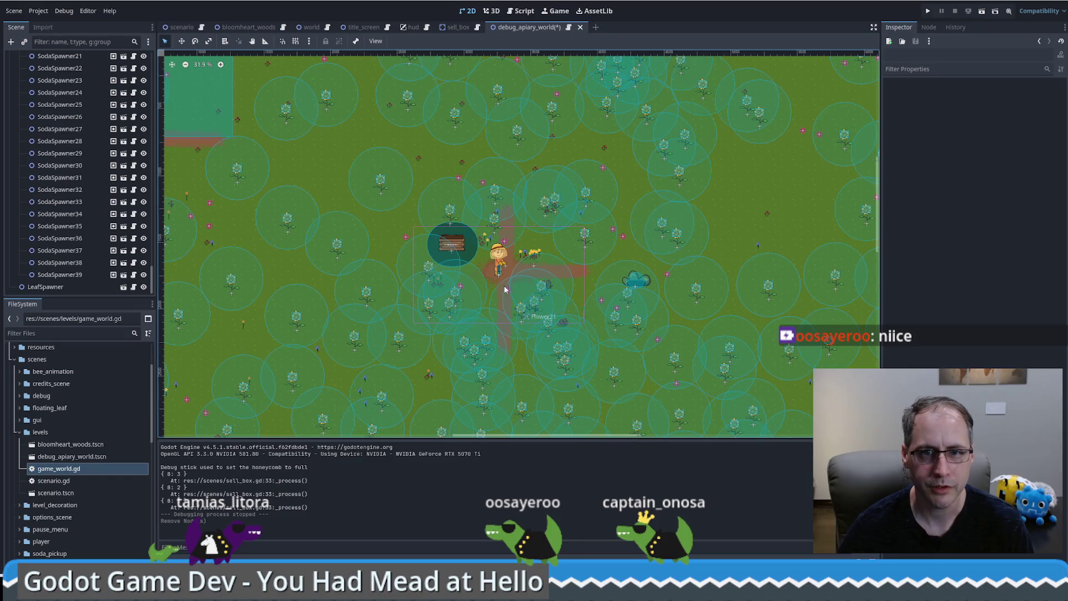
scroll(501, 281, "down", 2)
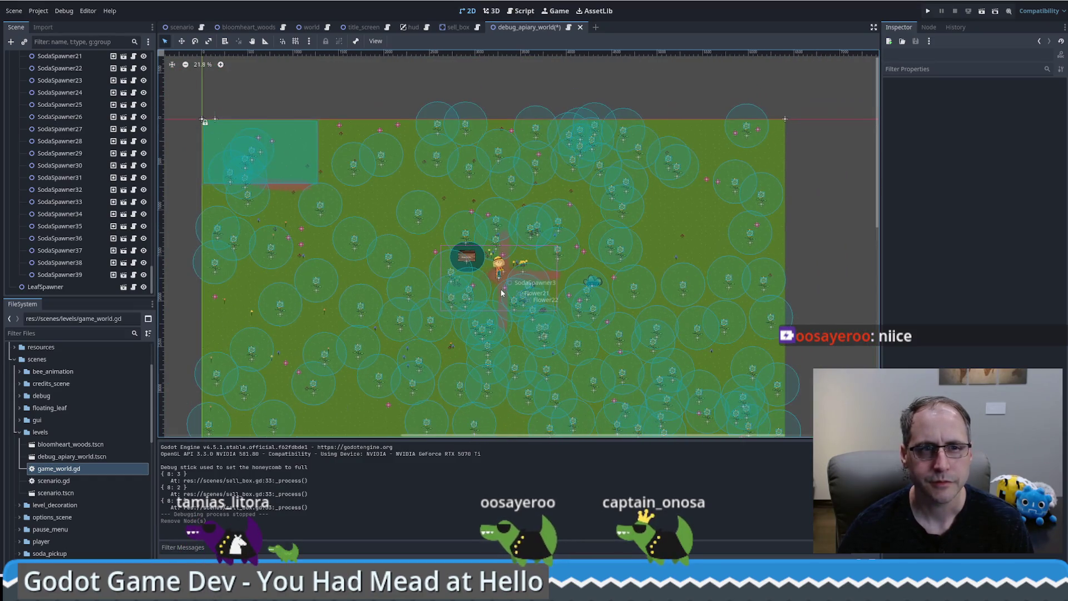
scroll(500, 293, "up", 5)
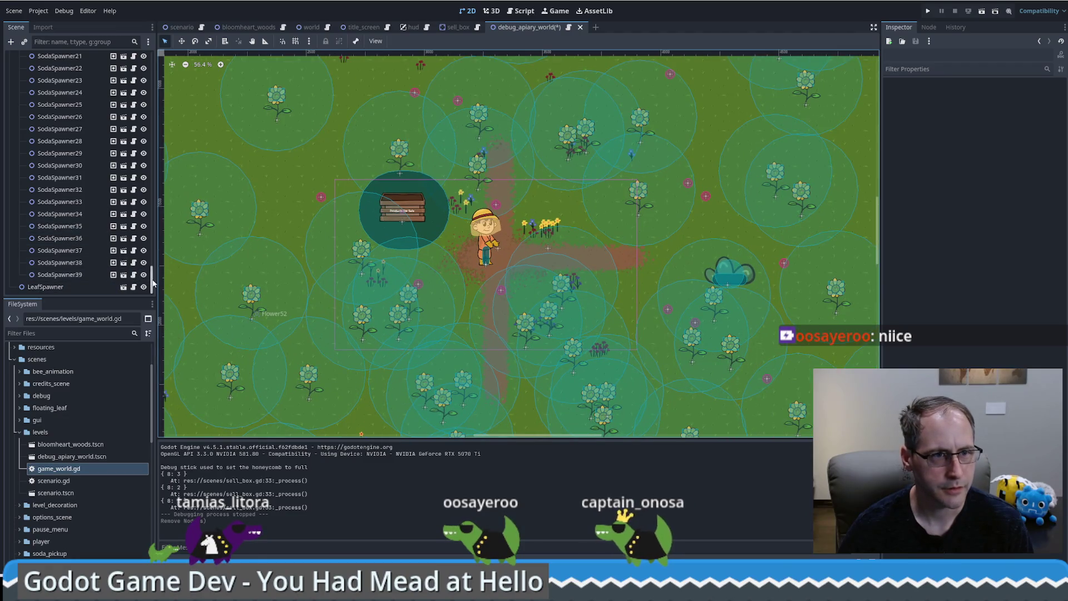
left_click_drag(153, 283, 159, 112)
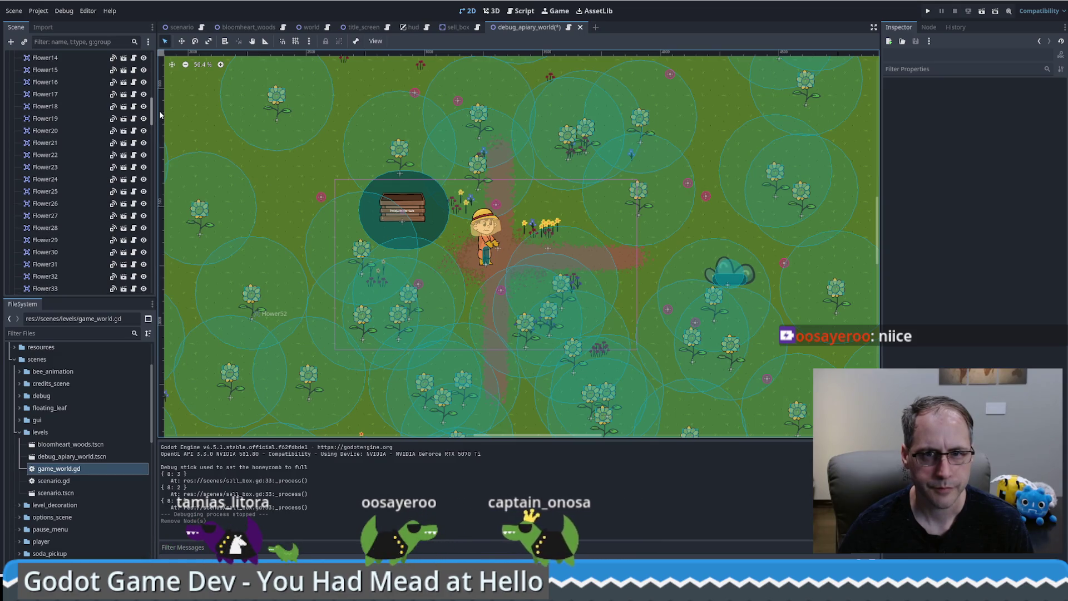
left_click_drag(159, 111, 159, 113)
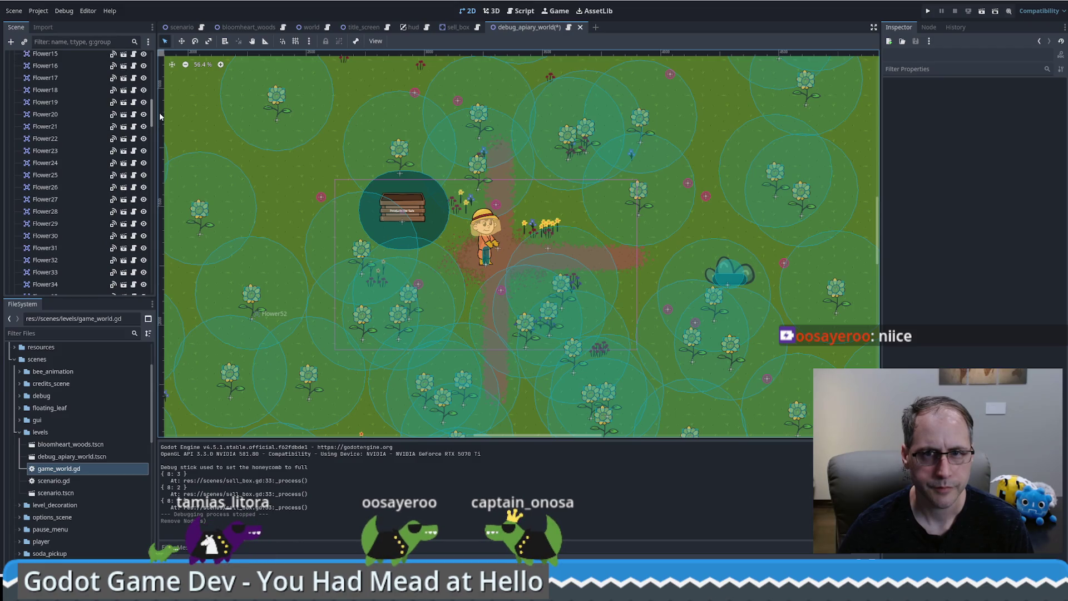
mouse_move(159, 113)
left_mouse_down()
mouse_move(149, 291)
mouse_move(151, 71)
mouse_move(152, 92)
mouse_move(151, 80)
left_mouse_up()
left_click(61, 237)
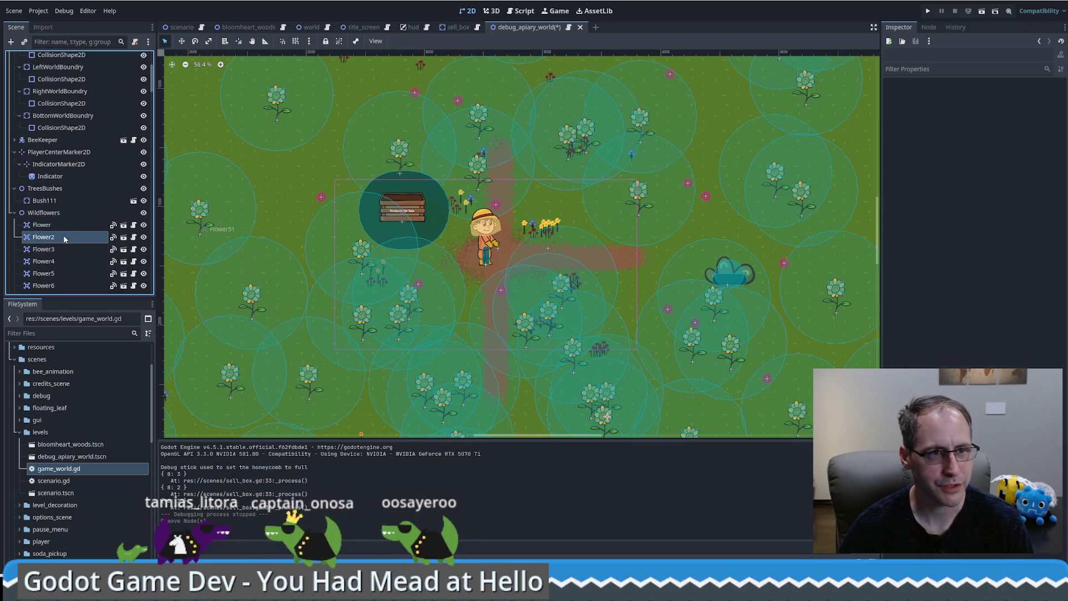
mouse_move(151, 86)
left_mouse_down()
mouse_move(144, 165)
mouse_move(160, 250)
mouse_move(149, 245)
left_mouse_up()
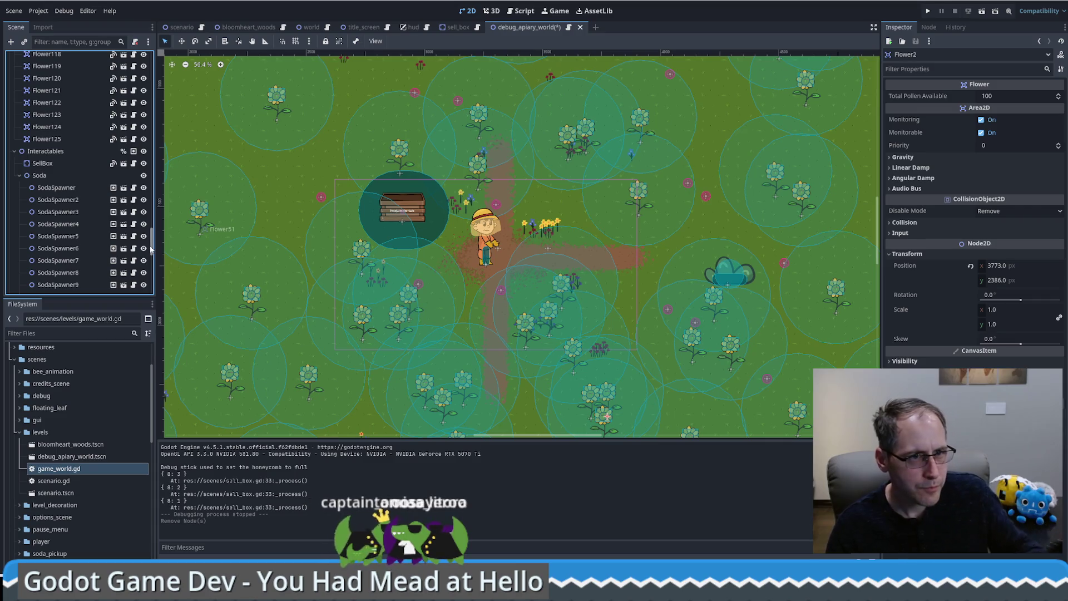
Delete the 38 soda spawners from SodaSpawner2 through SodaSpawner39.
left_click(88, 200)
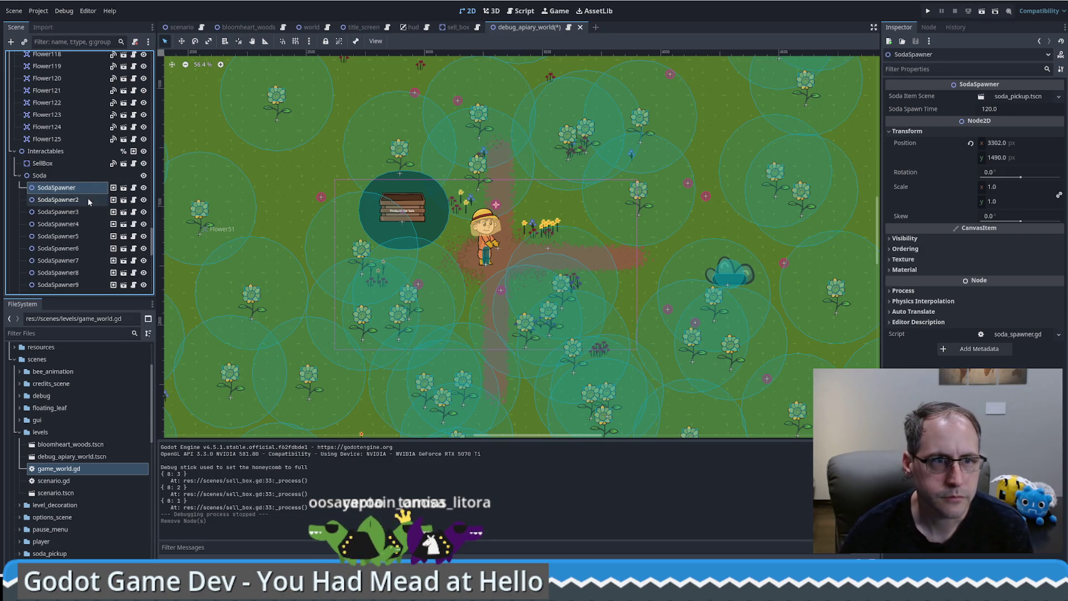
scroll(153, 236, "down", 10)
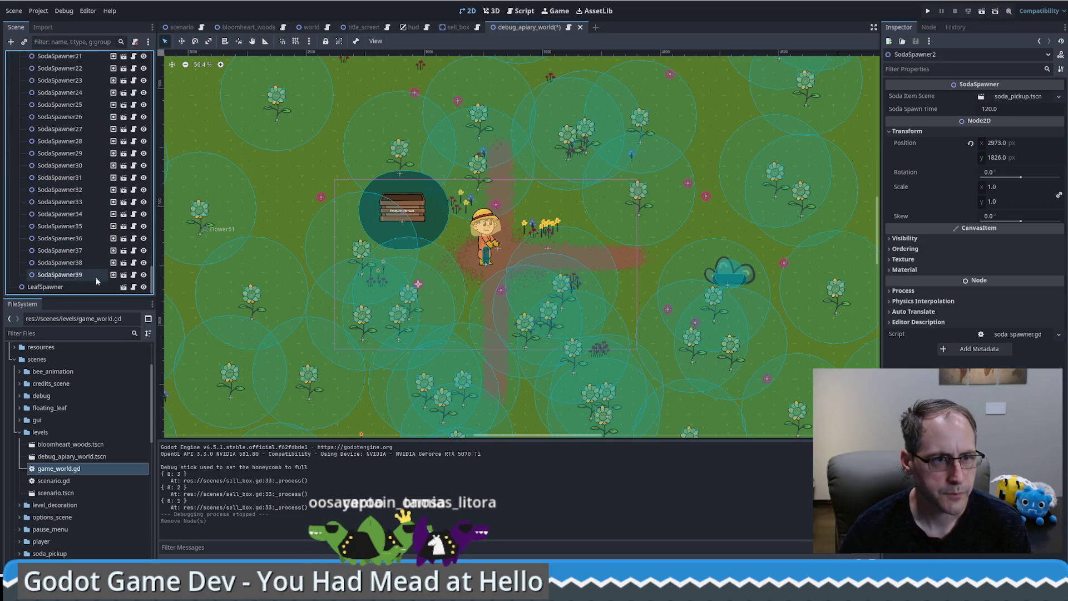
left_click(96, 275, "shift")
key("Delete")
left_click(515, 301)
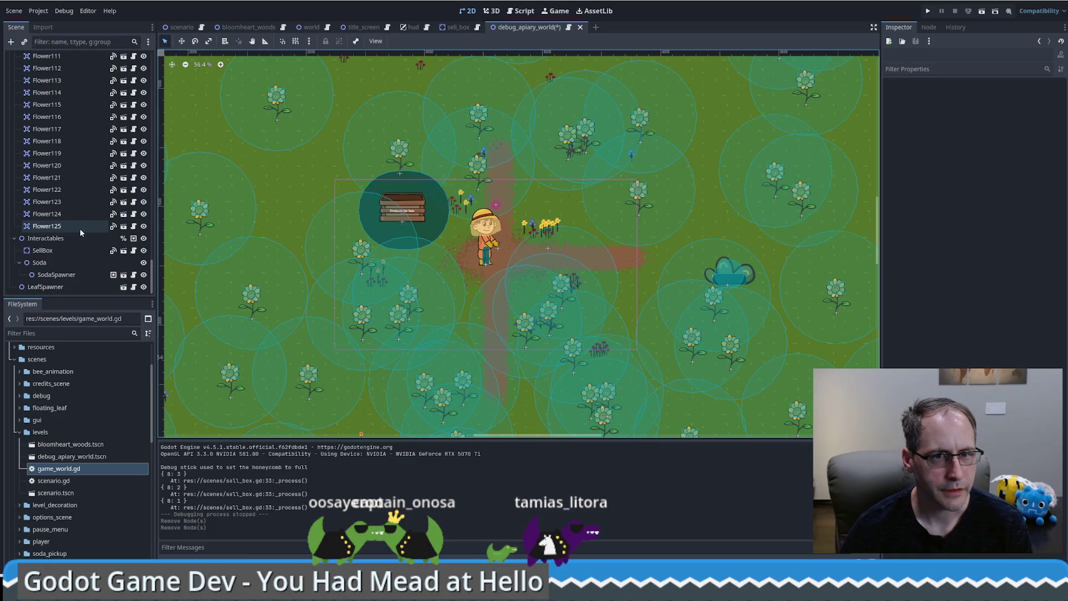
Inspect Flower125, at (3821, 3497) with 100 total pollen, and pan the level view.
left_click(79, 227)
scroll(291, 275, "down", 5)
mouse_move(273, 258)
left_mouse_down()
mouse_move(441, 250)
mouse_move(402, 138)
mouse_move(404, 223)
mouse_move(418, 241)
left_mouse_up()
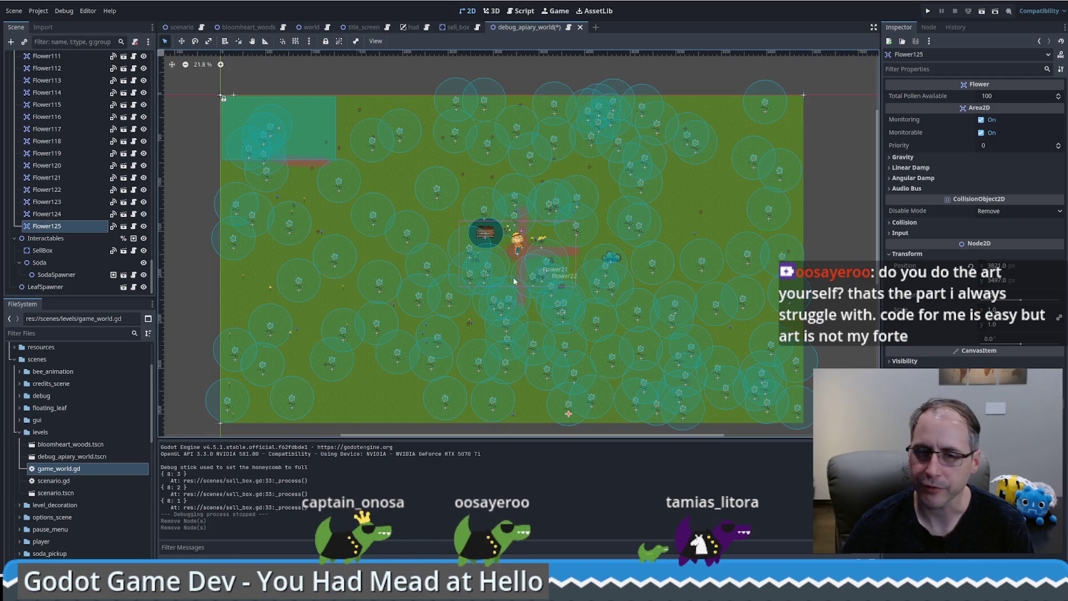
scroll(523, 256, "up", 5)
scroll(516, 253, "up", 4)
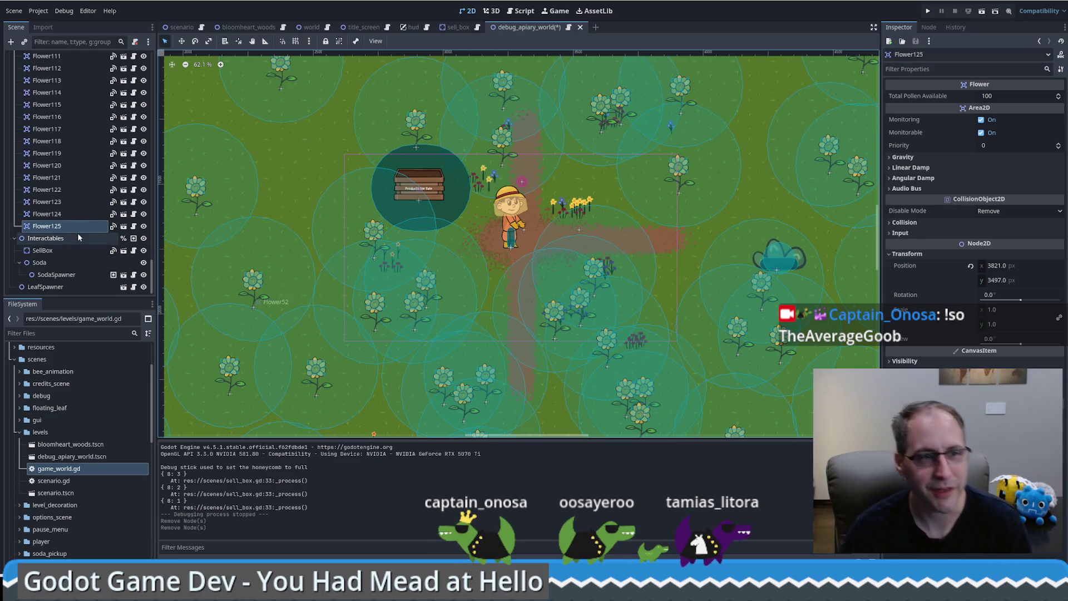
scroll(72, 276, "up", 5)
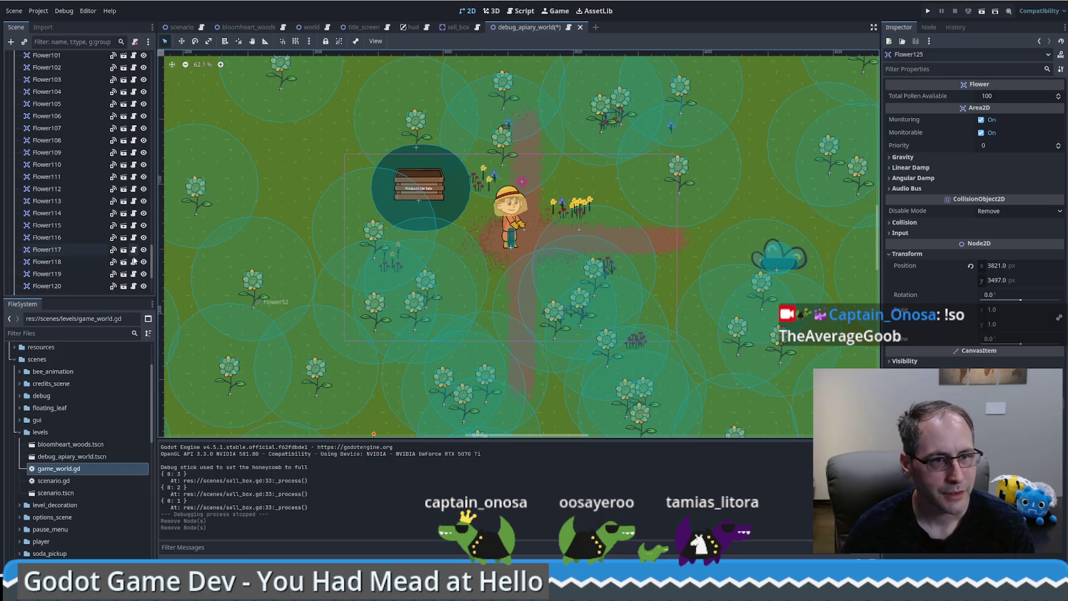
left_click(150, 261)
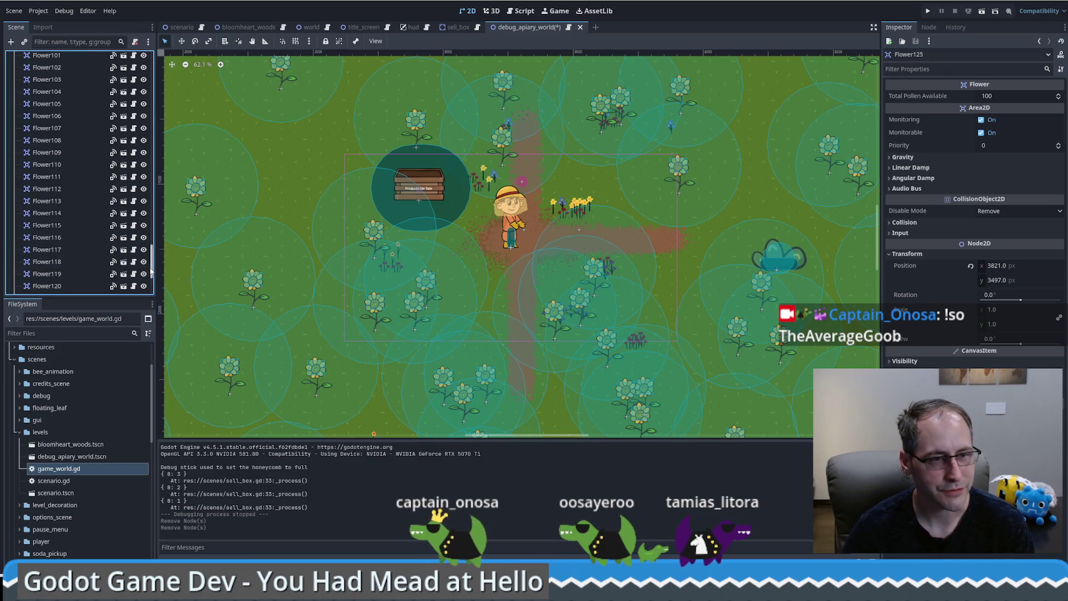
mouse_move(150, 271)
left_mouse_down()
mouse_move(149, 95)
mouse_move(162, 283)
left_mouse_up()
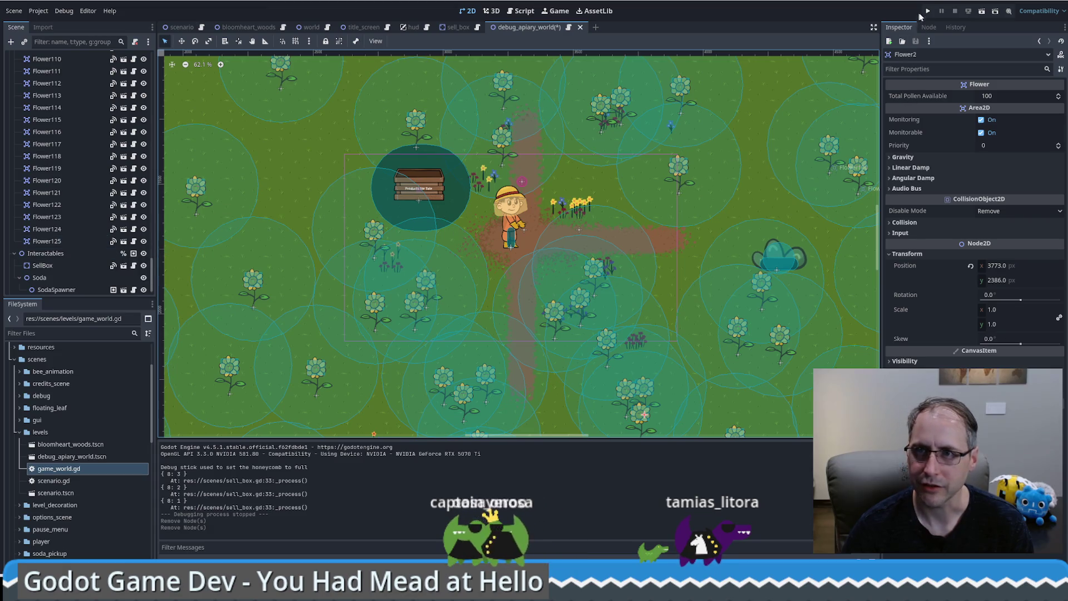
Save the level, make debug_apiary_world.tscn the Scenario's Current Level, and run the project.
key("ctrl+s")
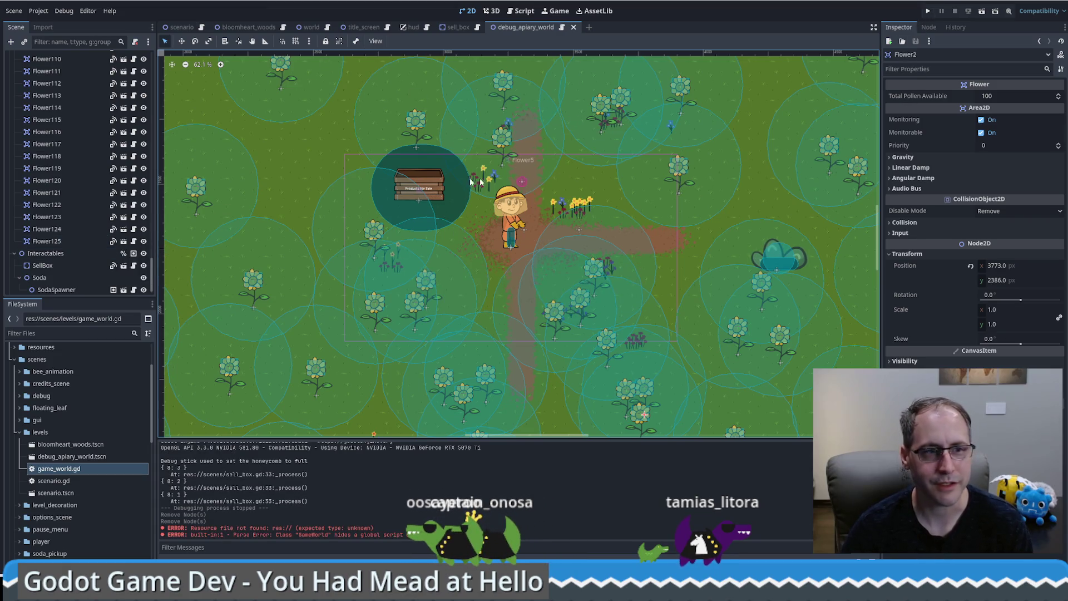
left_click_drag(151, 276, 152, 64)
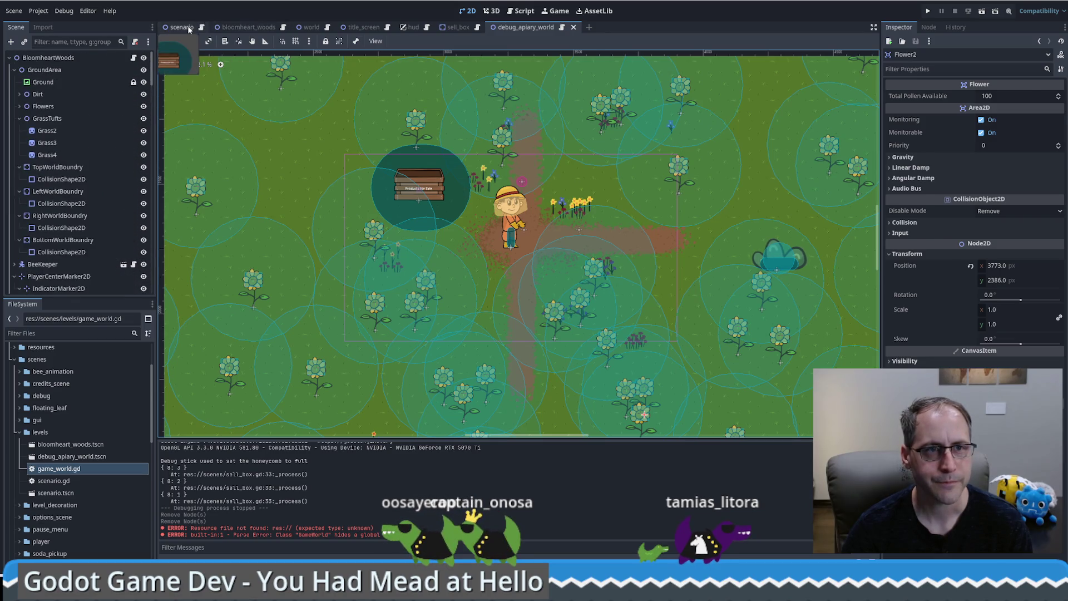
left_click(188, 29)
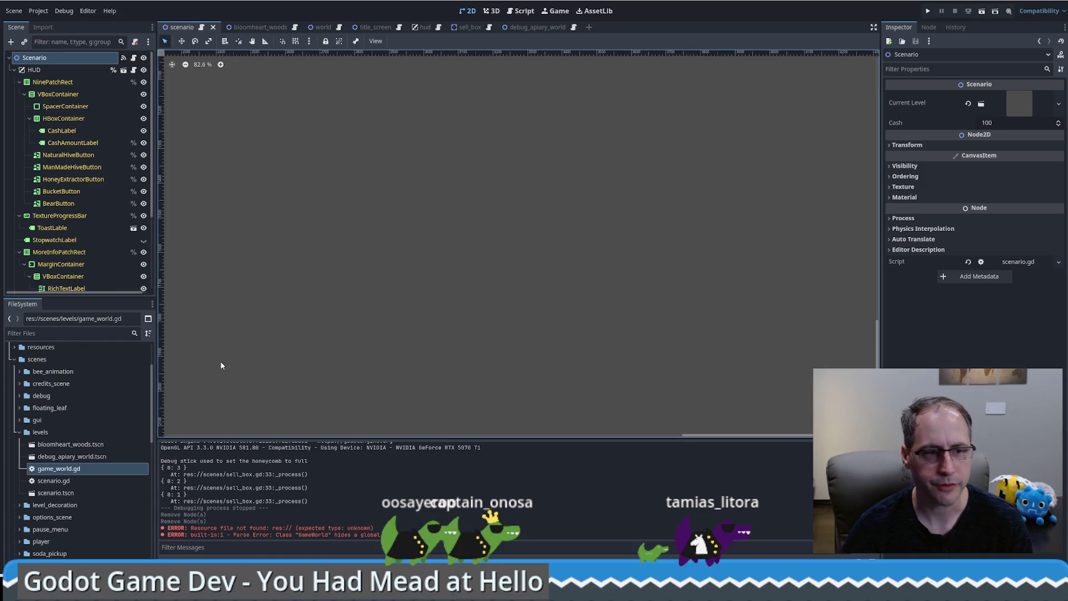
left_click(59, 459)
left_click_drag(58, 461, 876, 222)
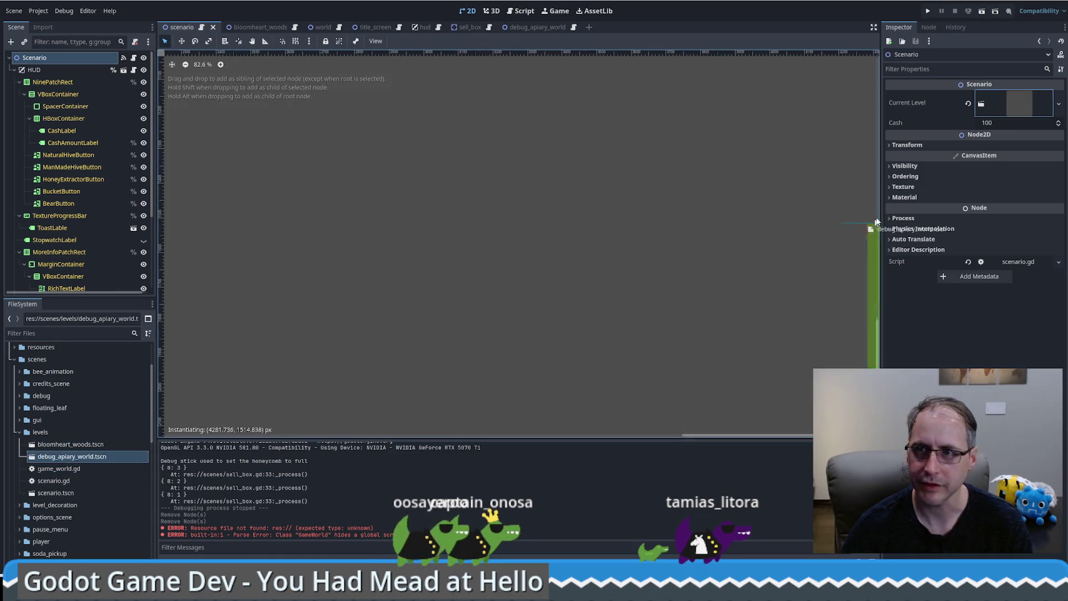
left_click_drag(1022, 105, 1020, 101)
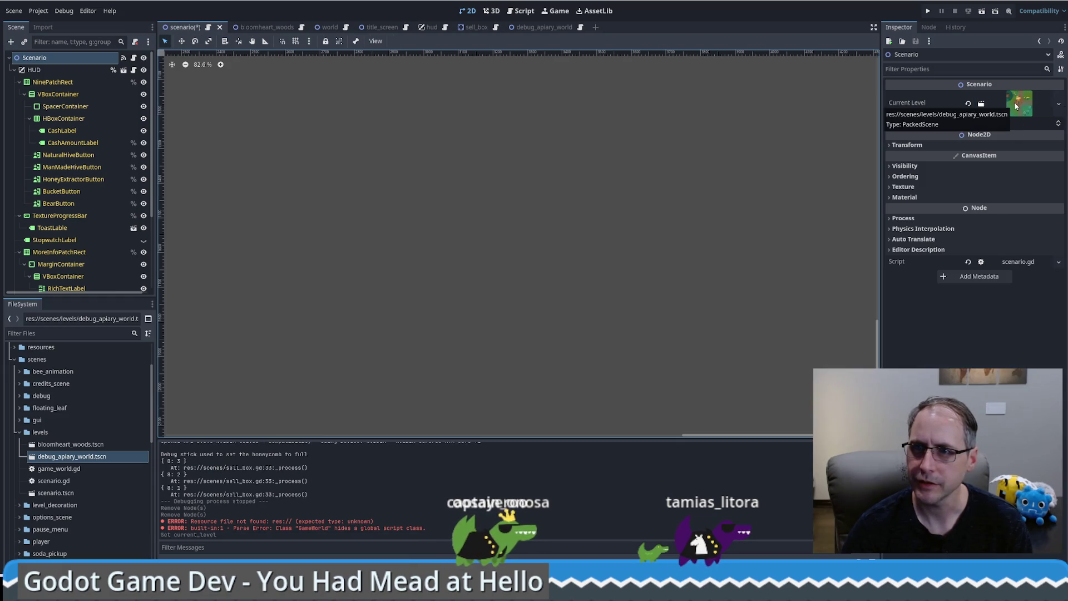
left_click(928, 11)
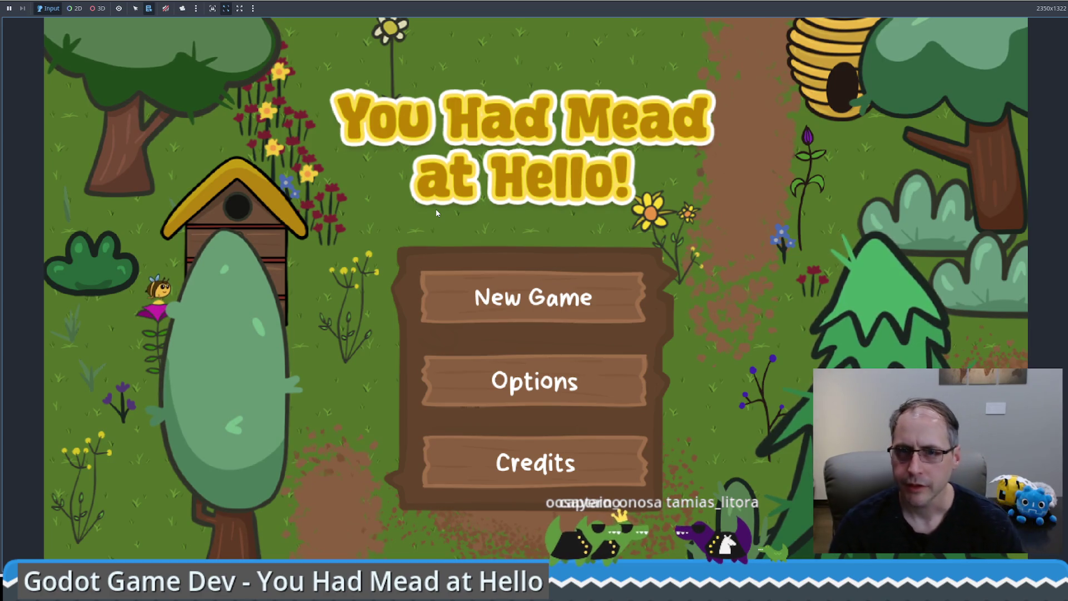
Start a new game and place a natural bee hive, honey extractor and bucket.
left_click(512, 317)
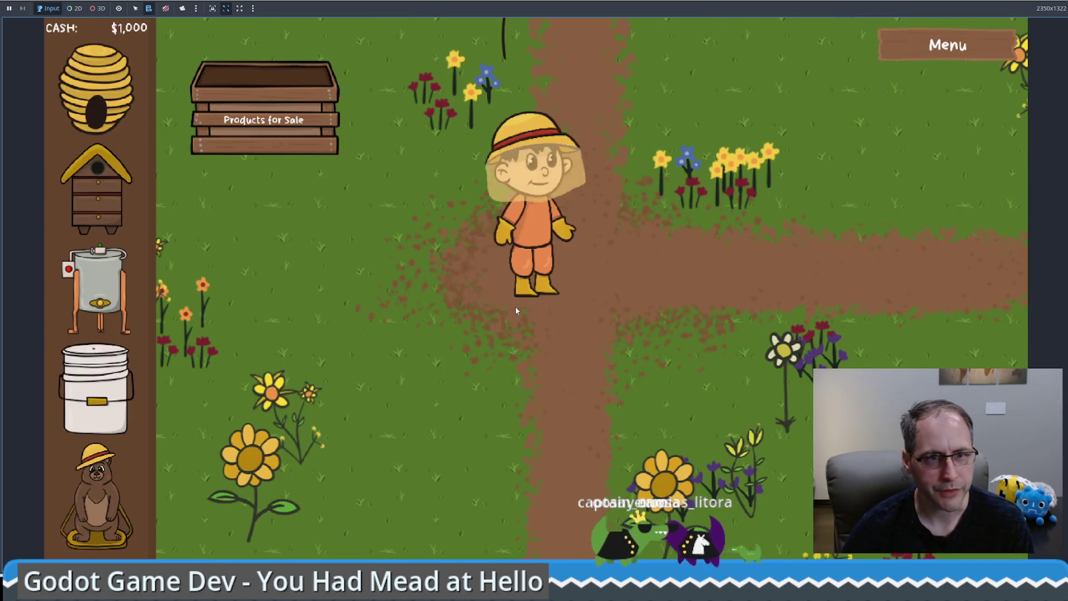
left_click_drag(104, 111, 673, 270)
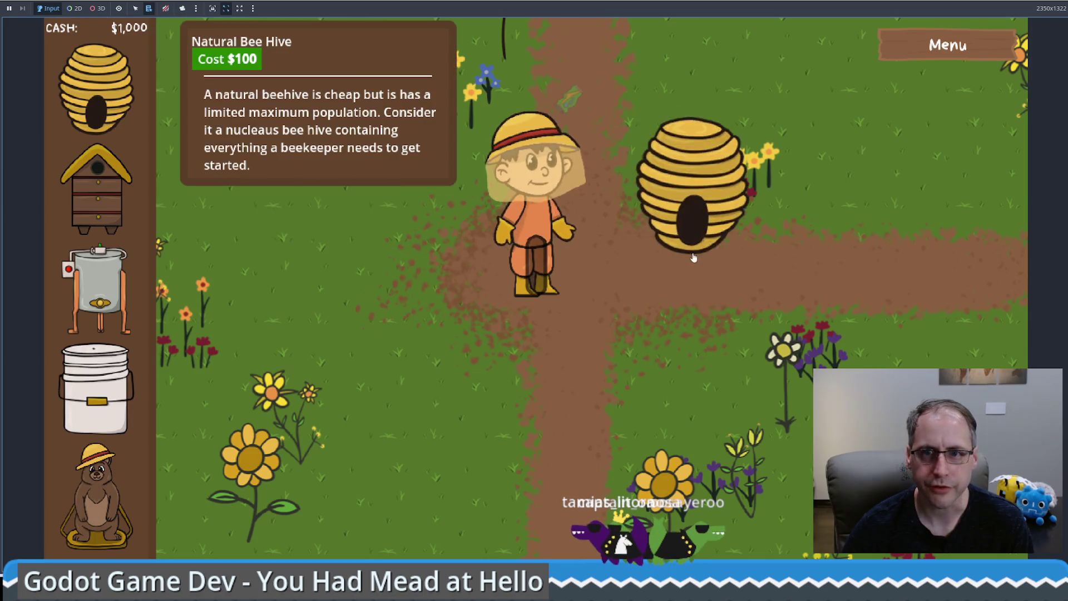
mouse_move(117, 286)
left_mouse_down()
mouse_move(490, 390)
mouse_move(379, 384)
left_mouse_up()
left_click_drag(127, 411, 548, 473)
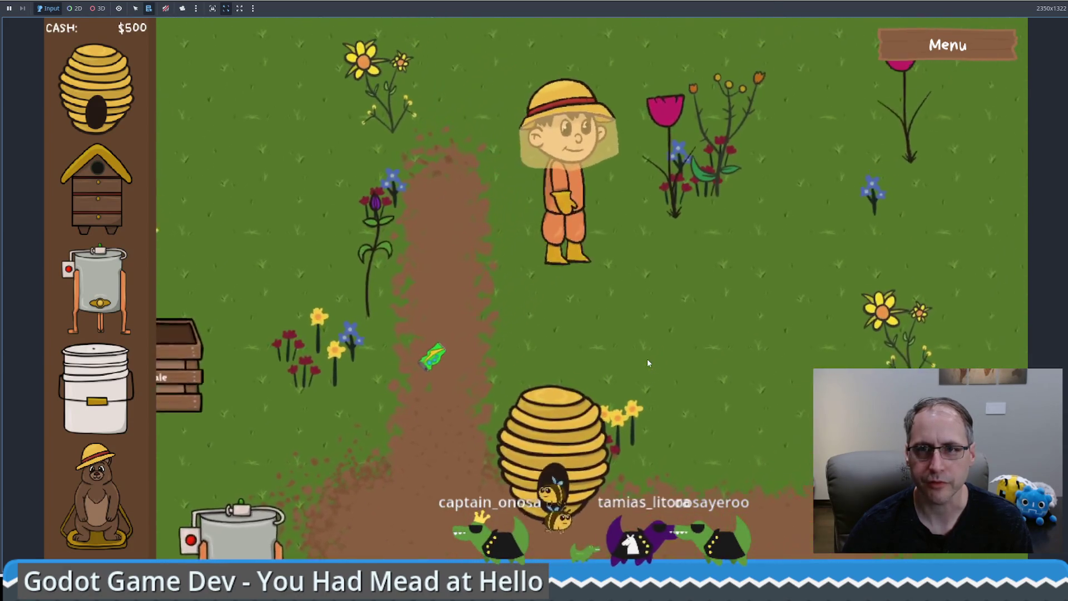
left_click_drag(110, 400, 637, 314)
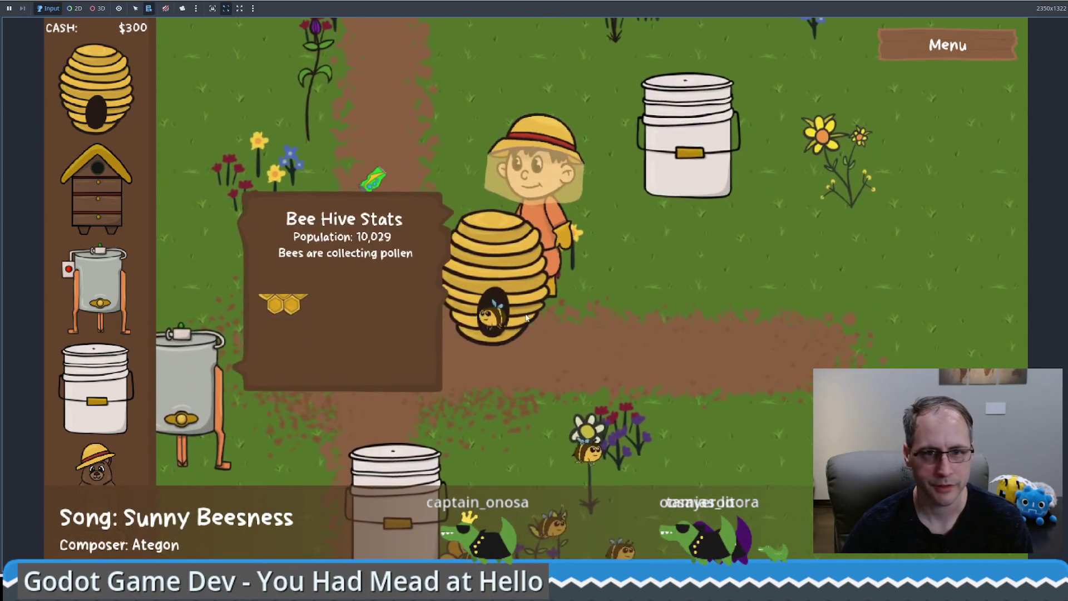
Load the hive's honeycombs into the extractor and collect the extracted honey jars.
left_click(371, 384)
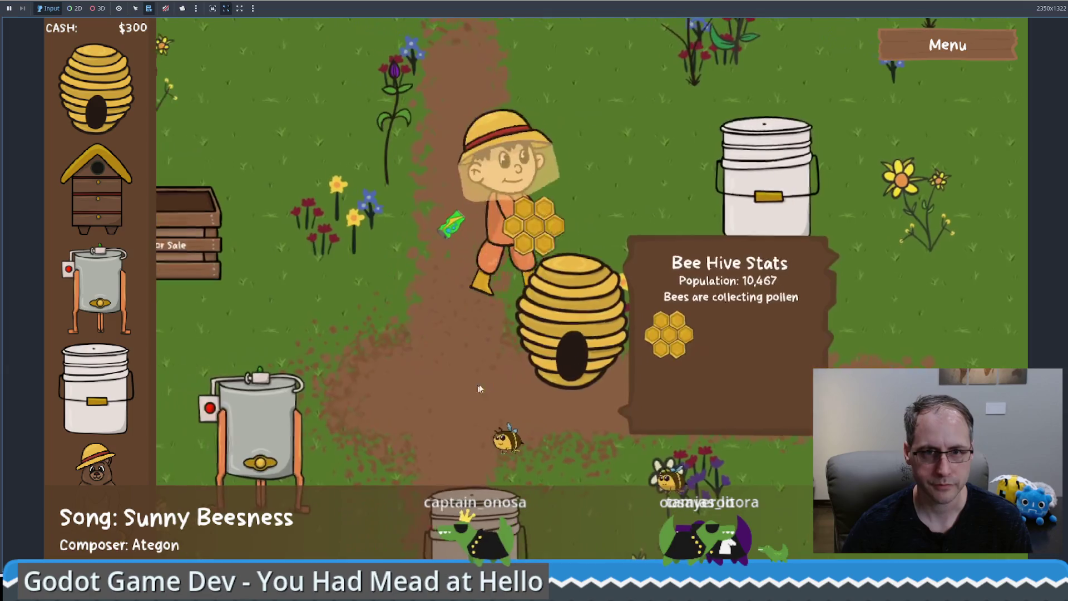
left_click(746, 395)
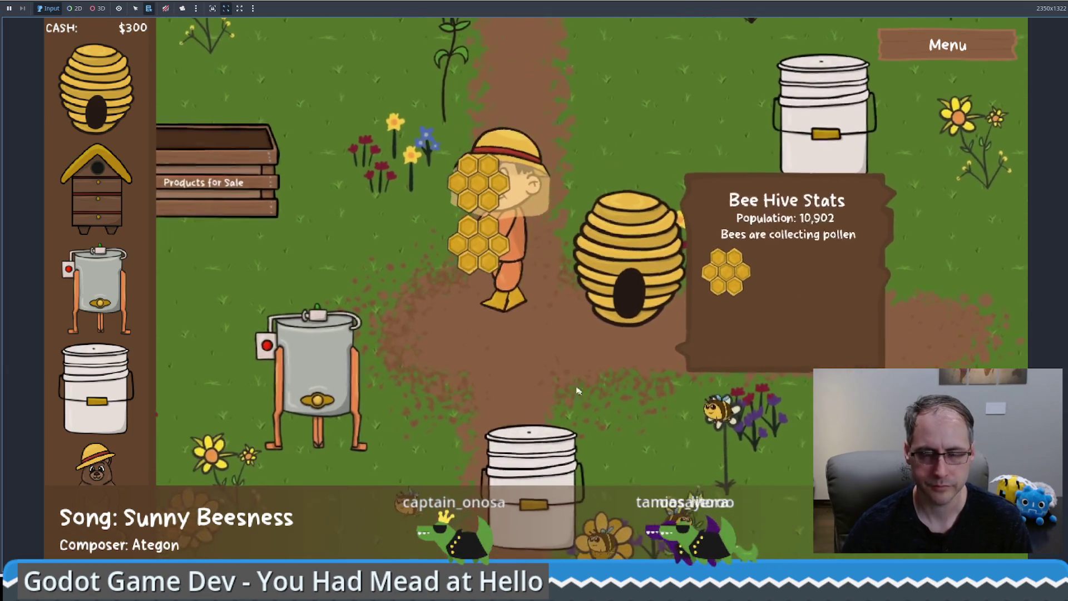
left_click(226, 410)
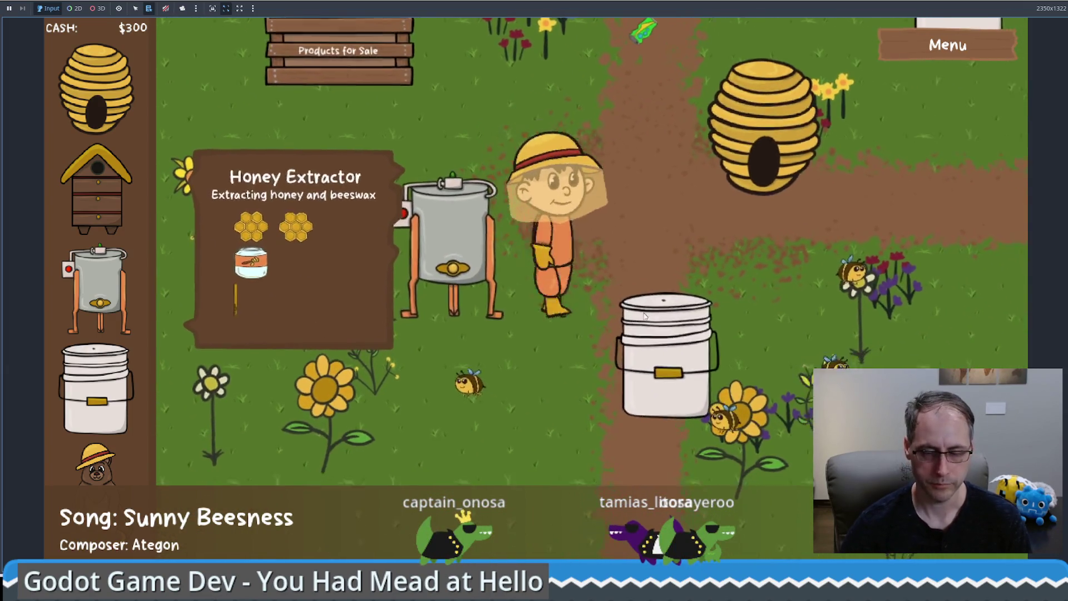
left_click(762, 328)
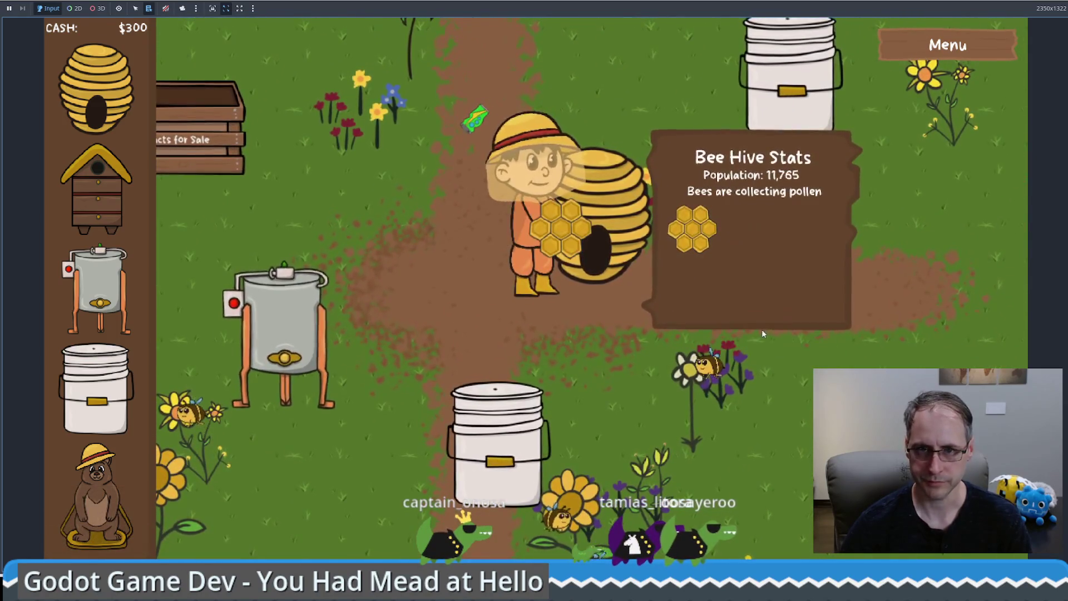
left_click(316, 379)
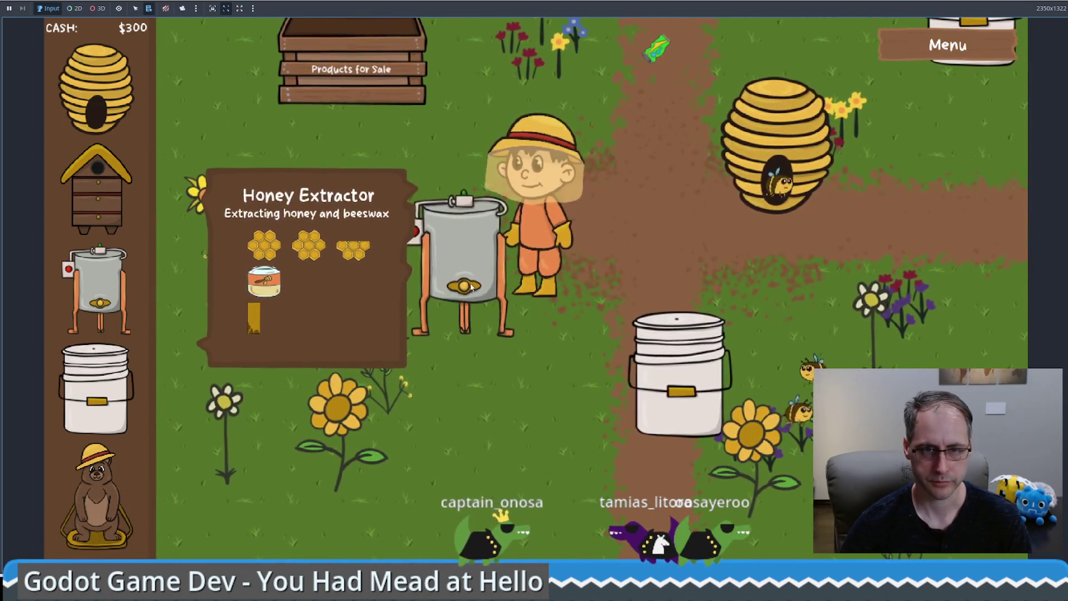
left_click(306, 365)
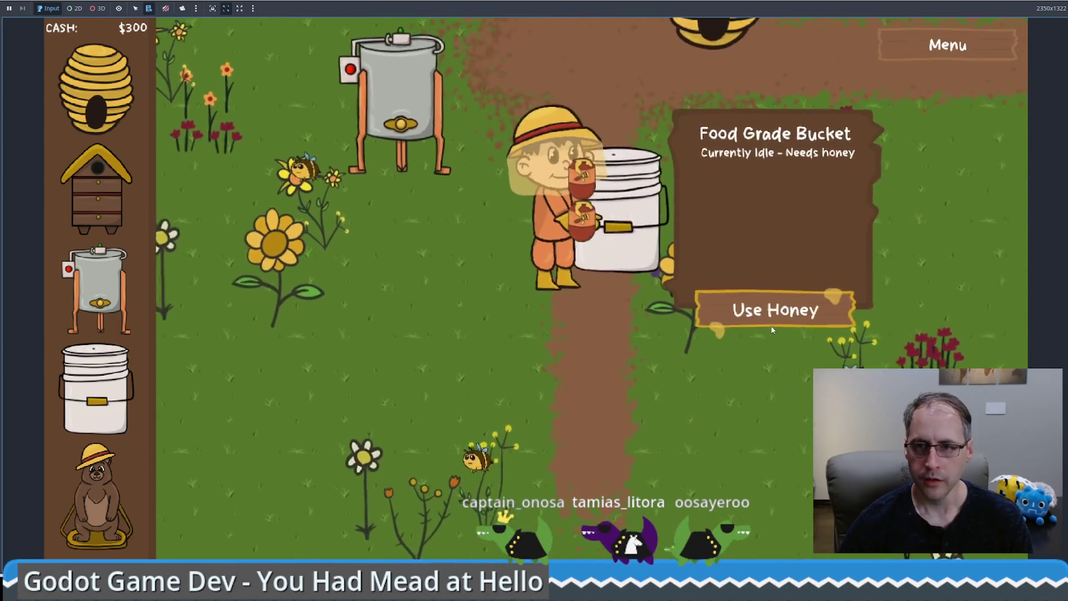
Pour three honey jars into the Food Grade Bucket to start fermenting mead.
left_click(775, 308)
left_click(379, 183)
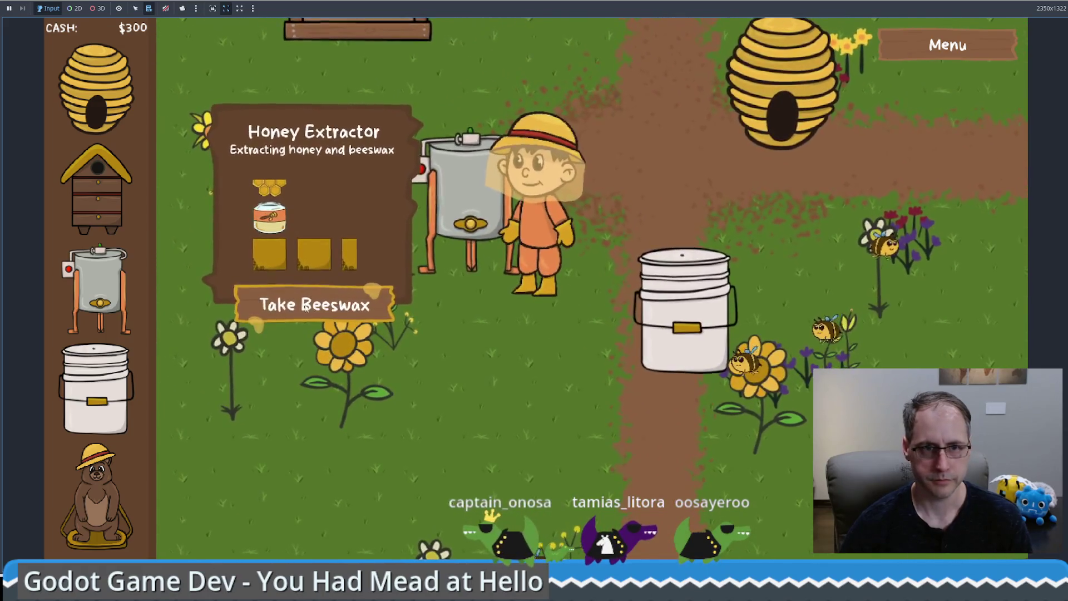
left_click(341, 309)
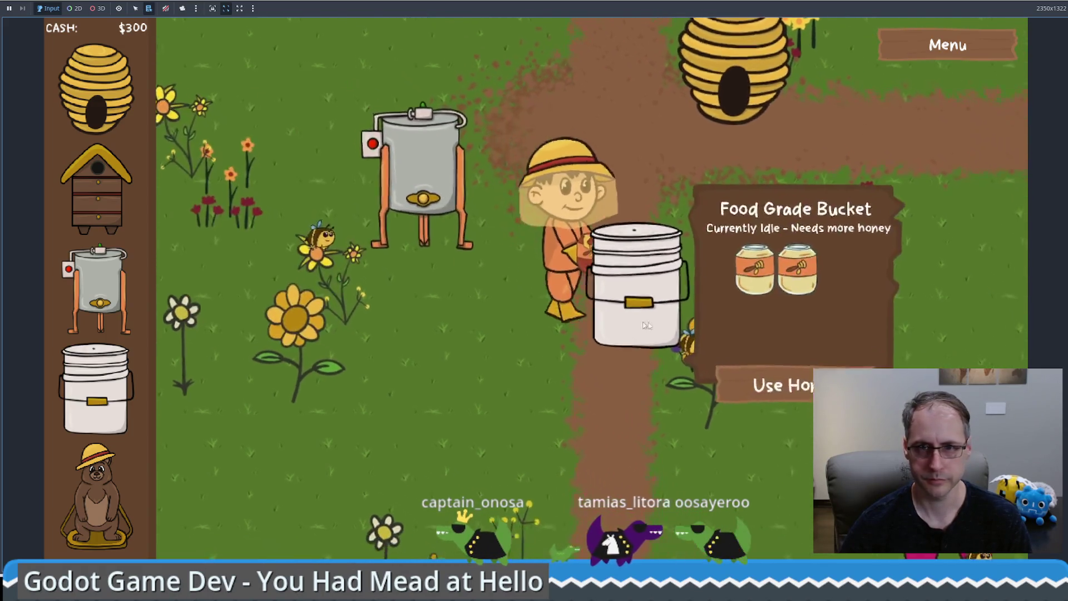
left_click(742, 364)
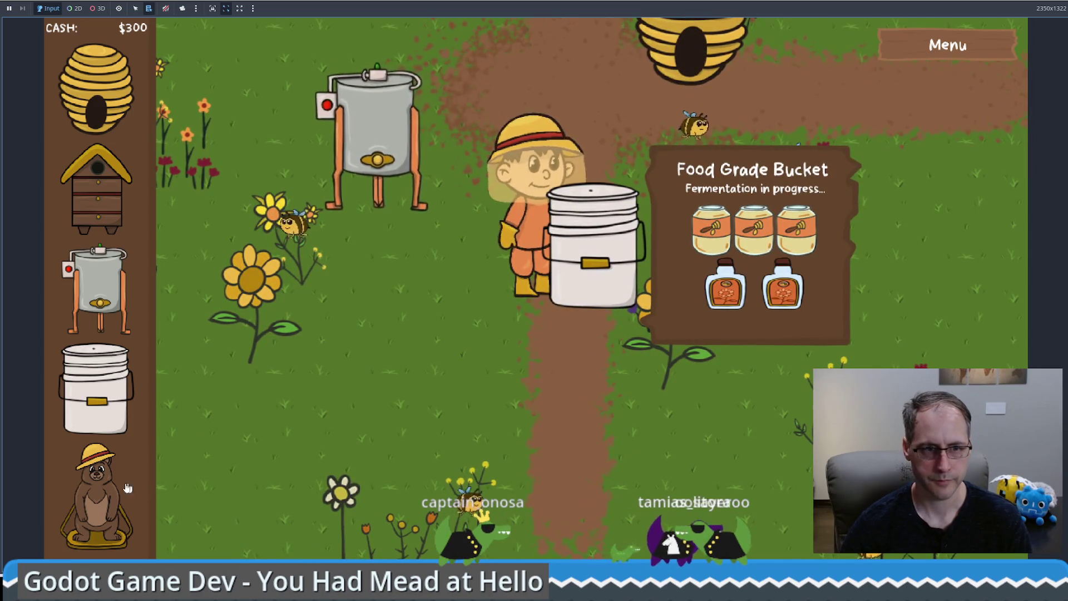
Turn on Sandbox Mode in Settings and place a Bear Statue for free.
left_click(127, 488)
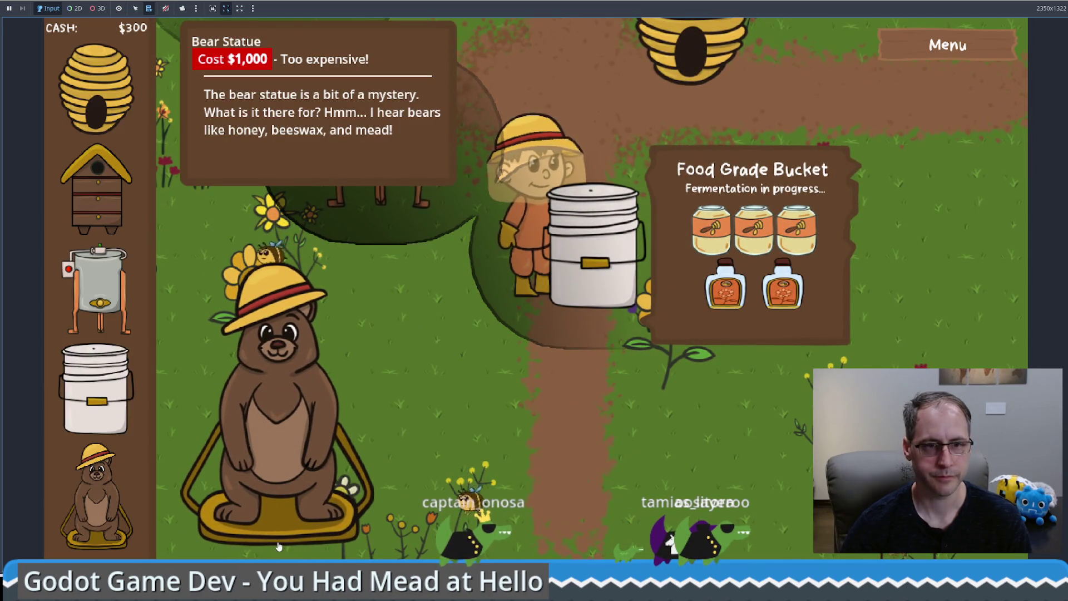
left_click(278, 543)
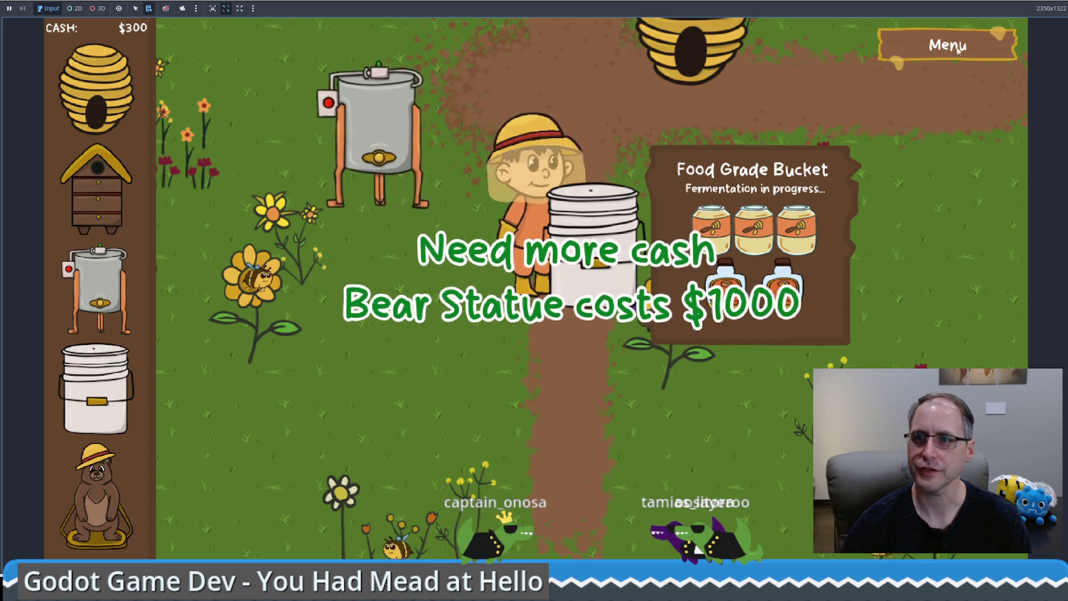
key("Escape")
key("Escape")
left_click(97, 489)
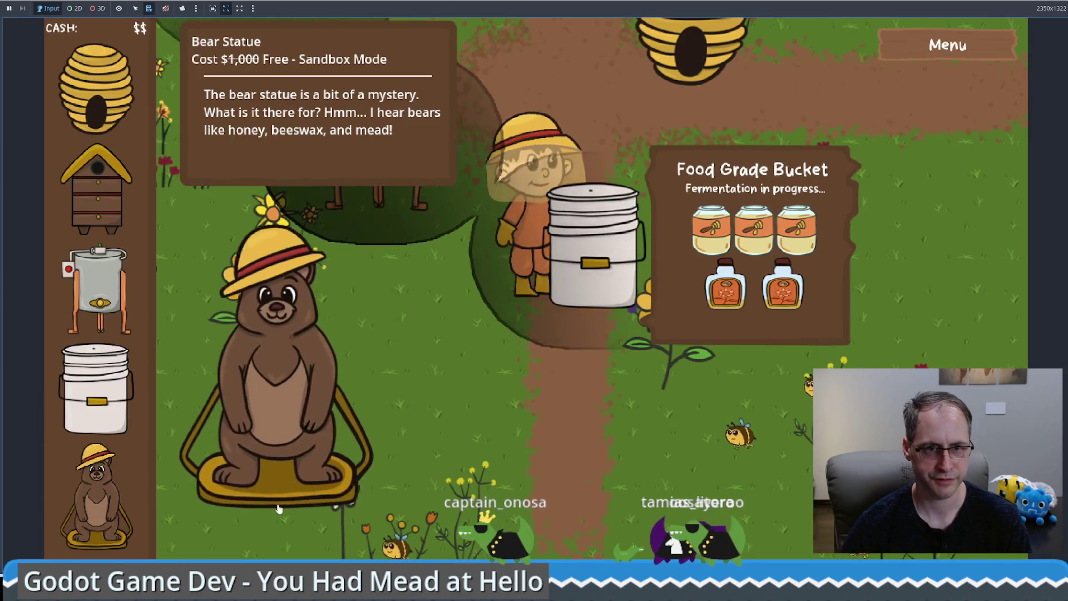
left_click(319, 423)
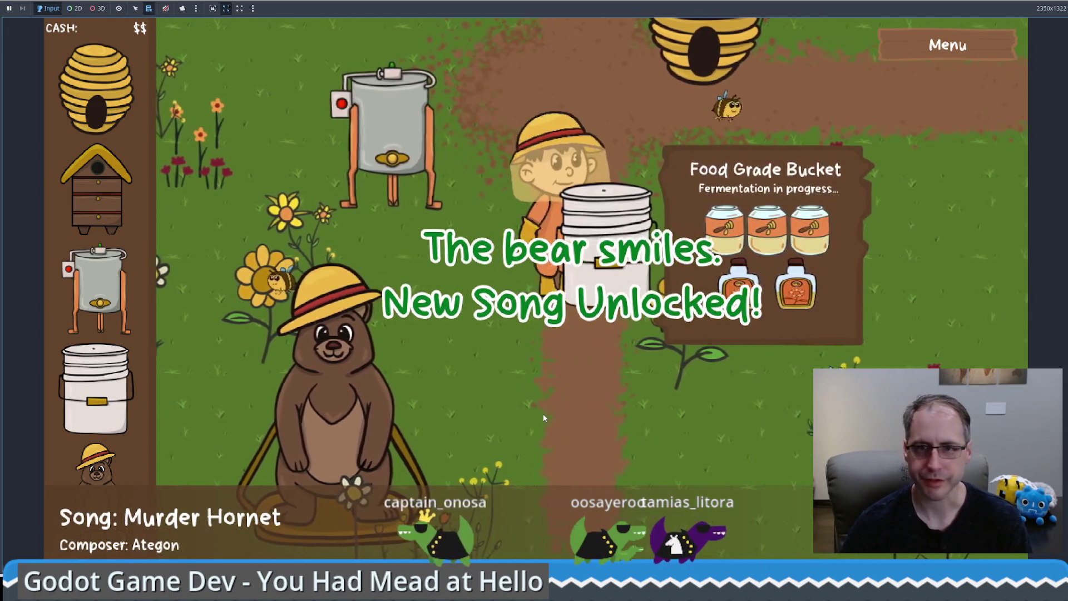
Walk the beekeeper to the bucket, take the finished mead, and head to the bear.
key("w")
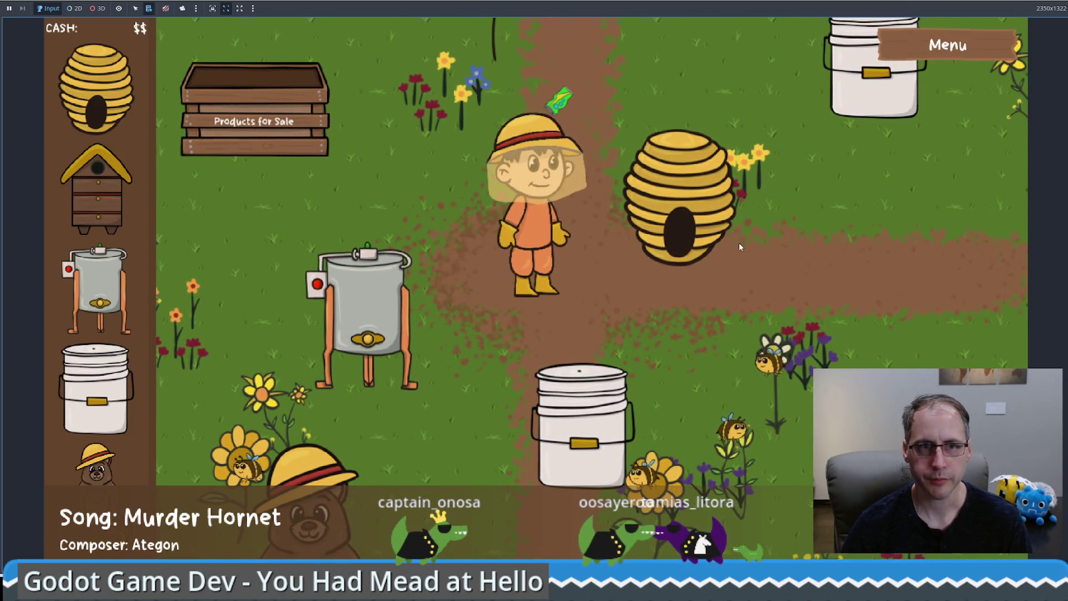
key("w")
key("a")
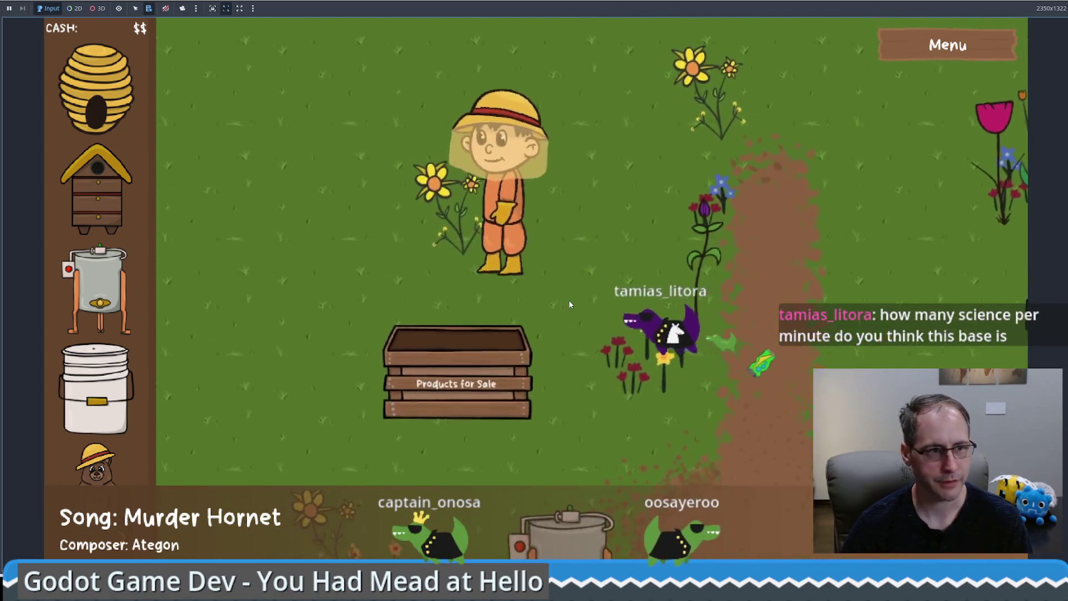
key("s")
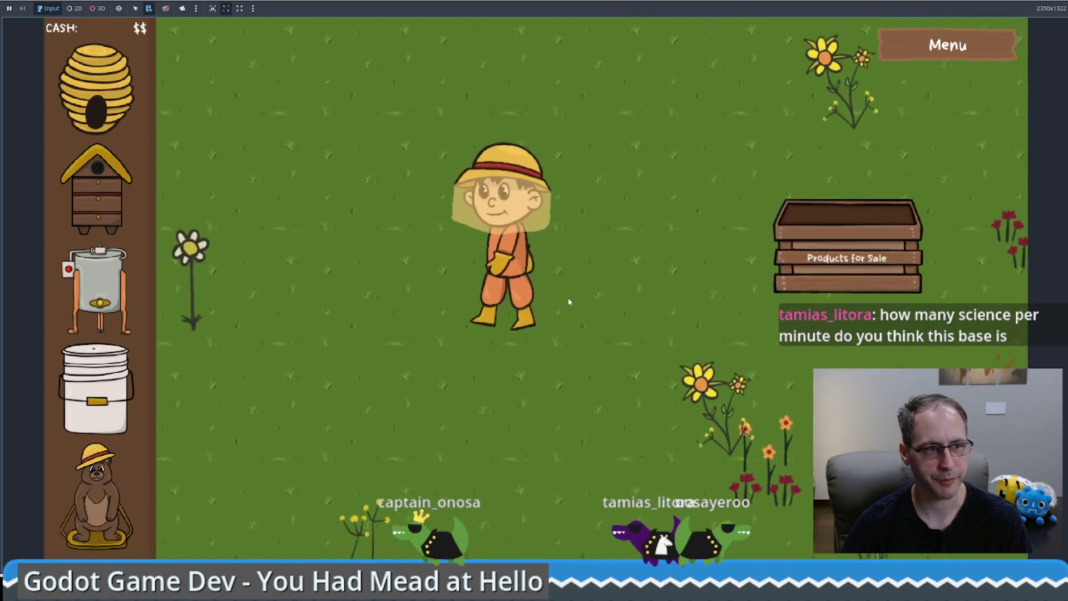
key("d")
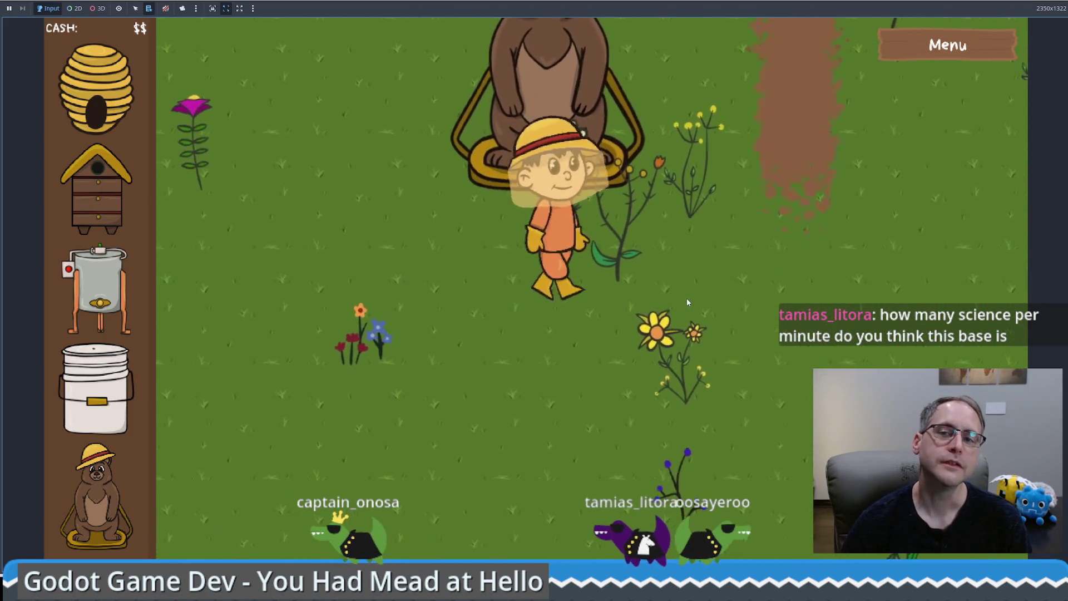
key("w")
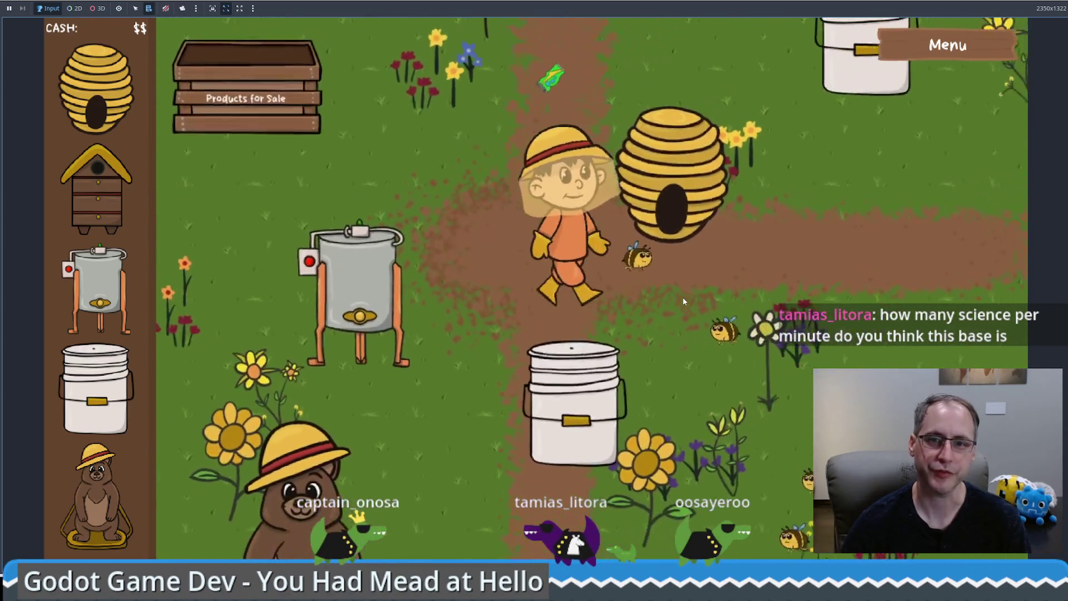
key("s")
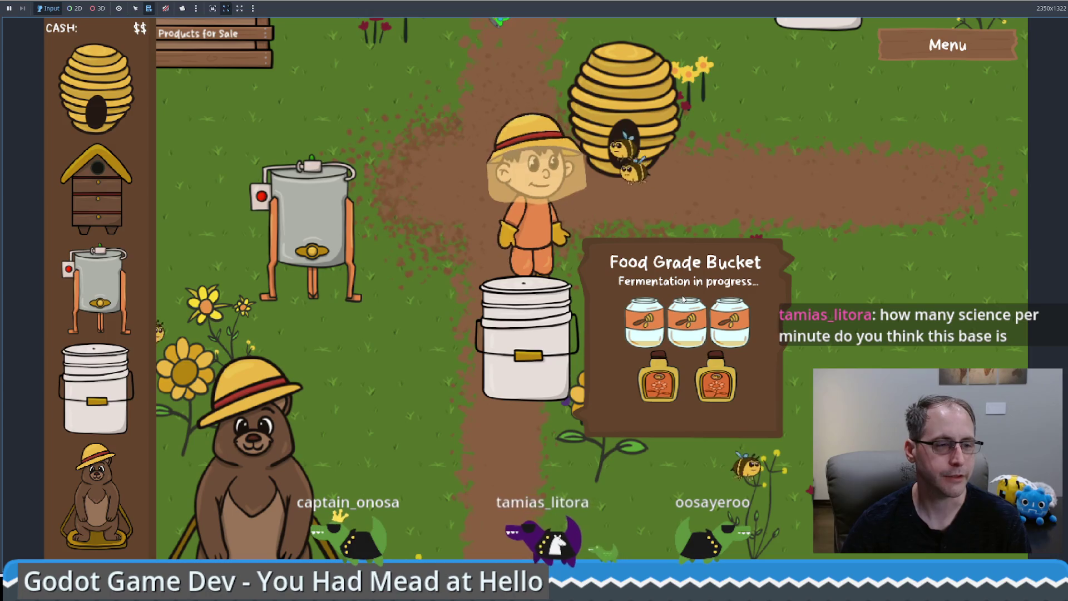
key("d")
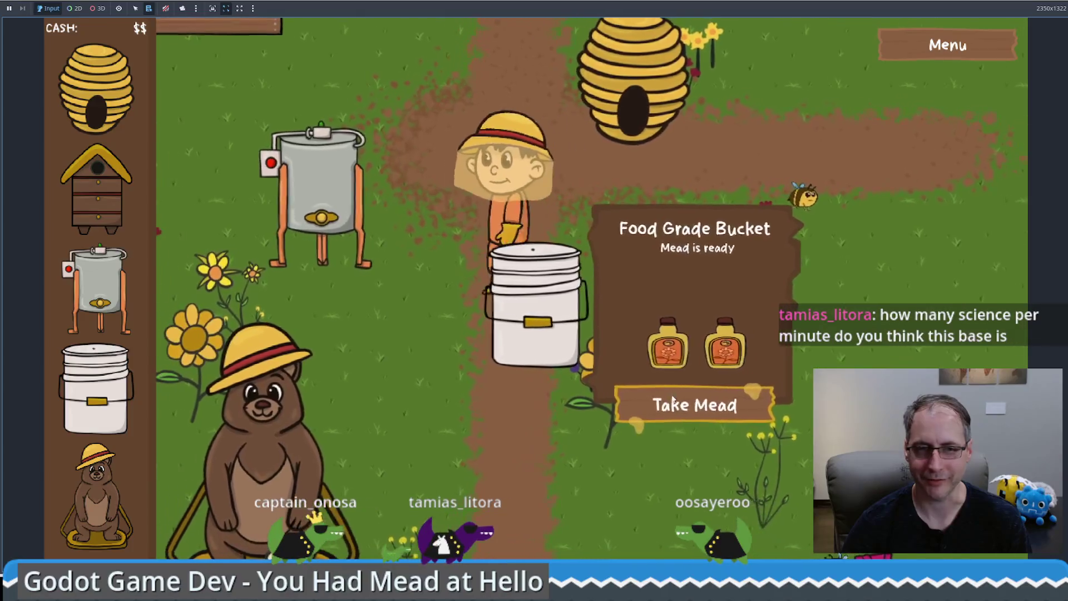
left_click(668, 374)
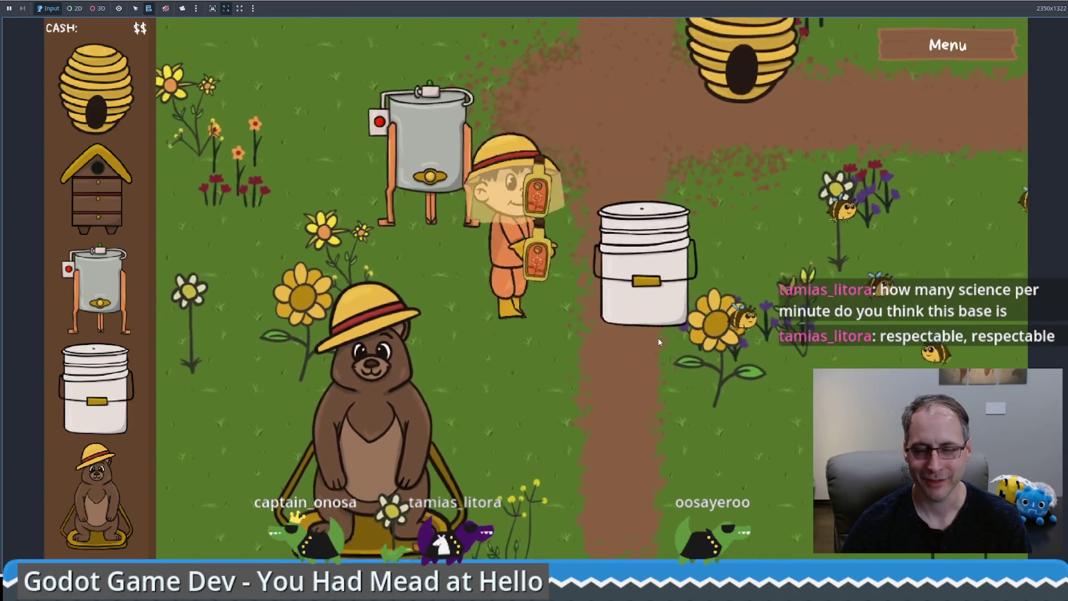
key("s")
key("a")
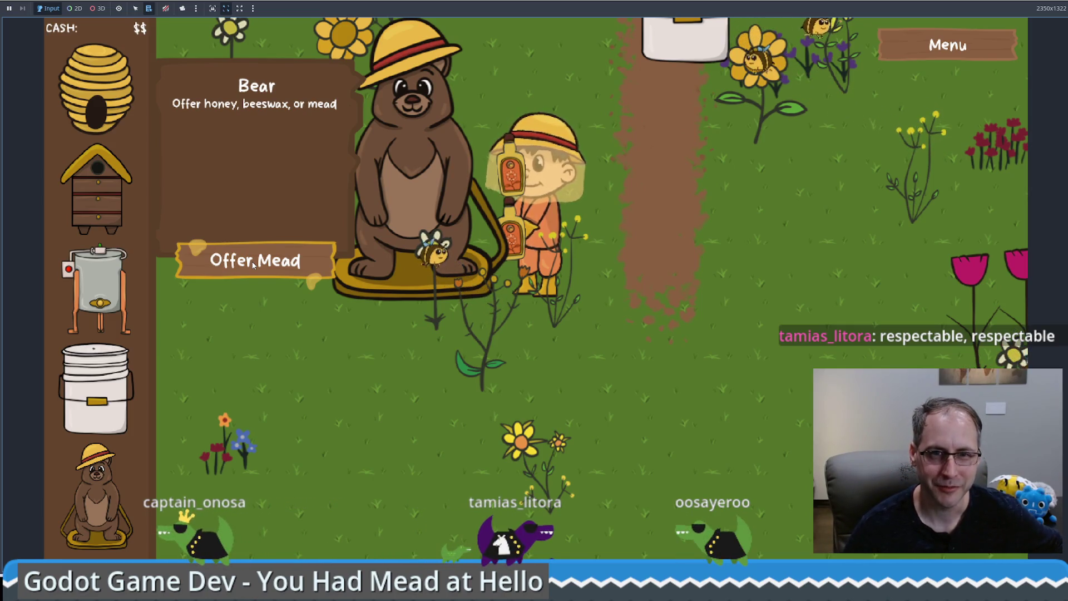
Offer the mead to the bear, then walk the beekeeper up toward the bucket.
left_click(252, 262)
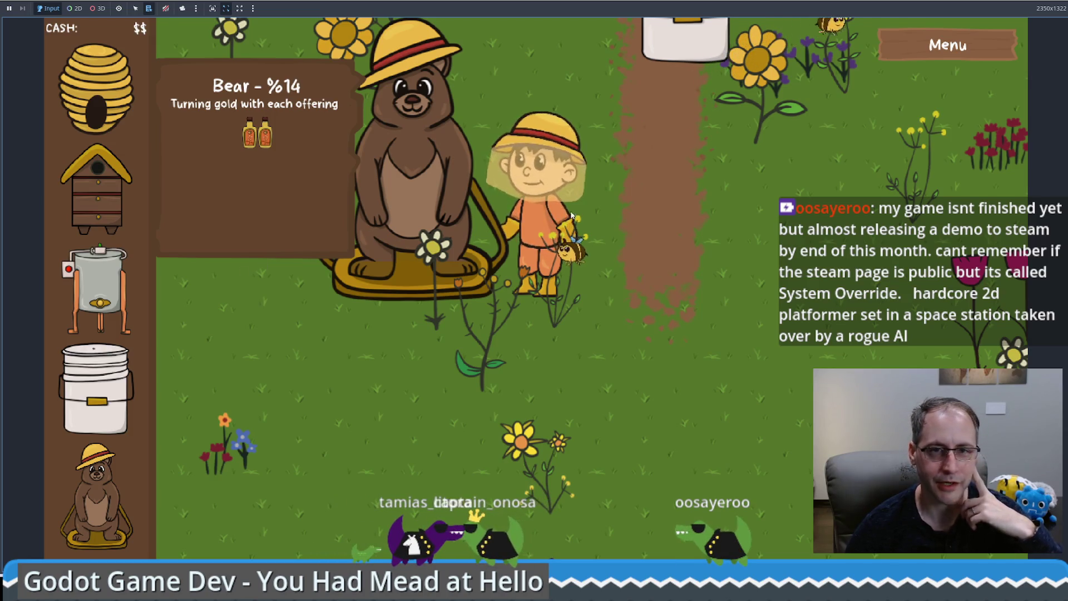
key("w")
key("a")
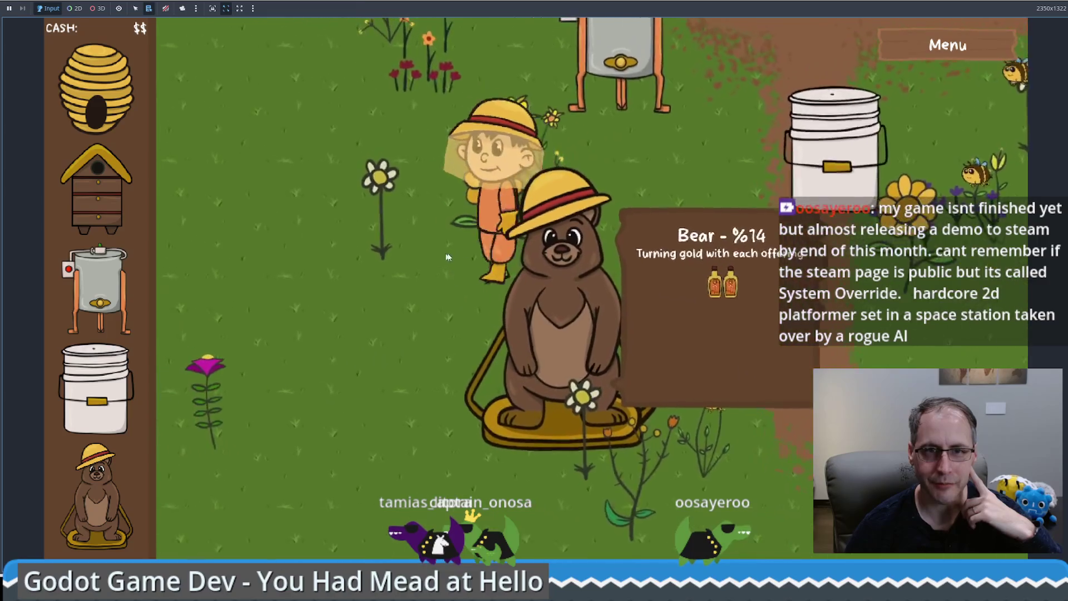
key("w")
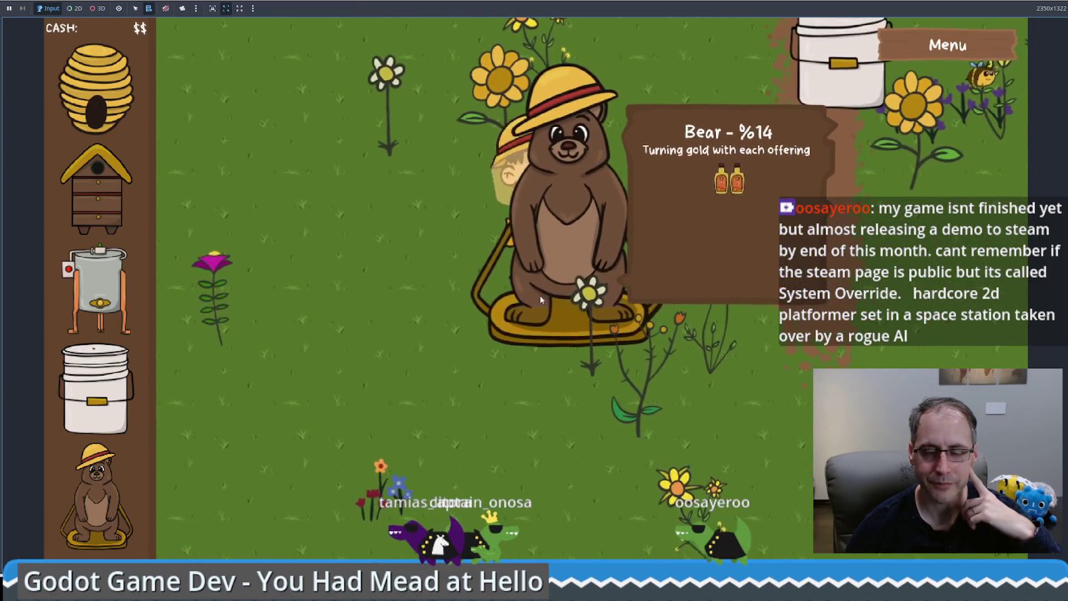
key("w")
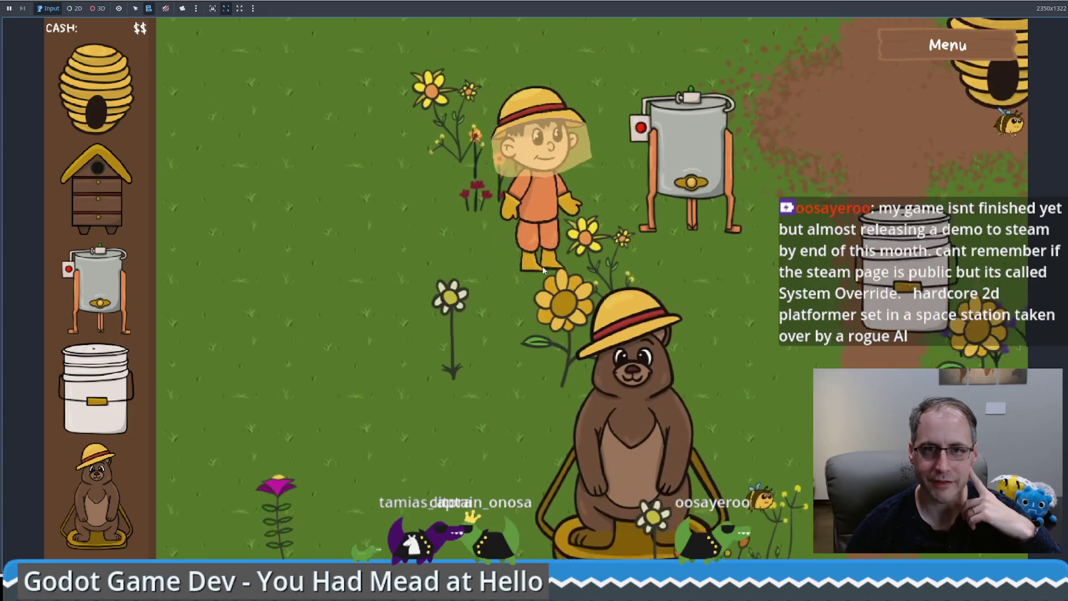
key("w")
key("d")
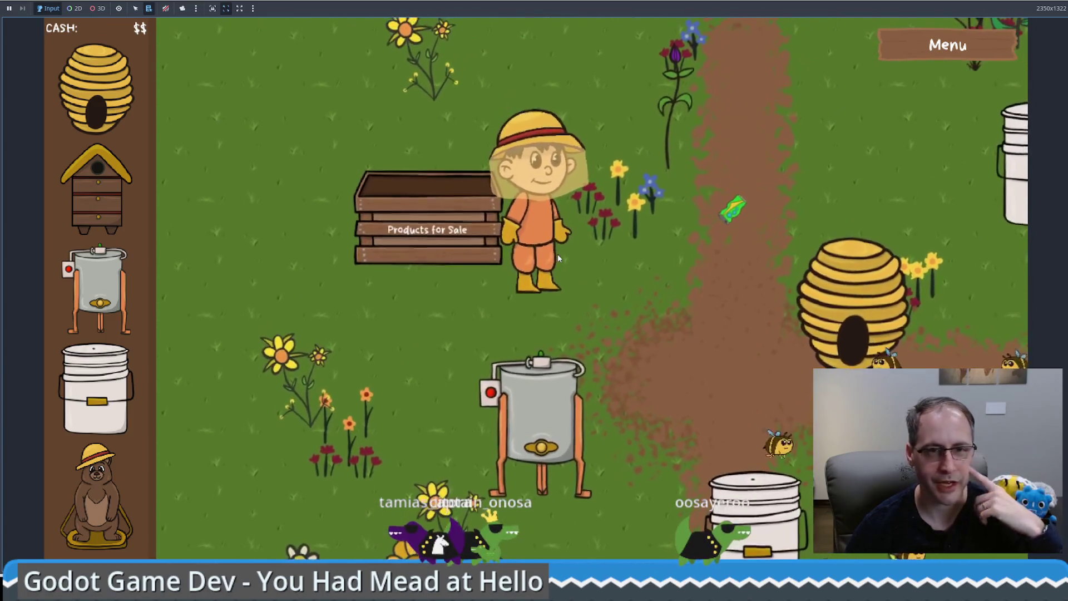
key("d")
key("w")
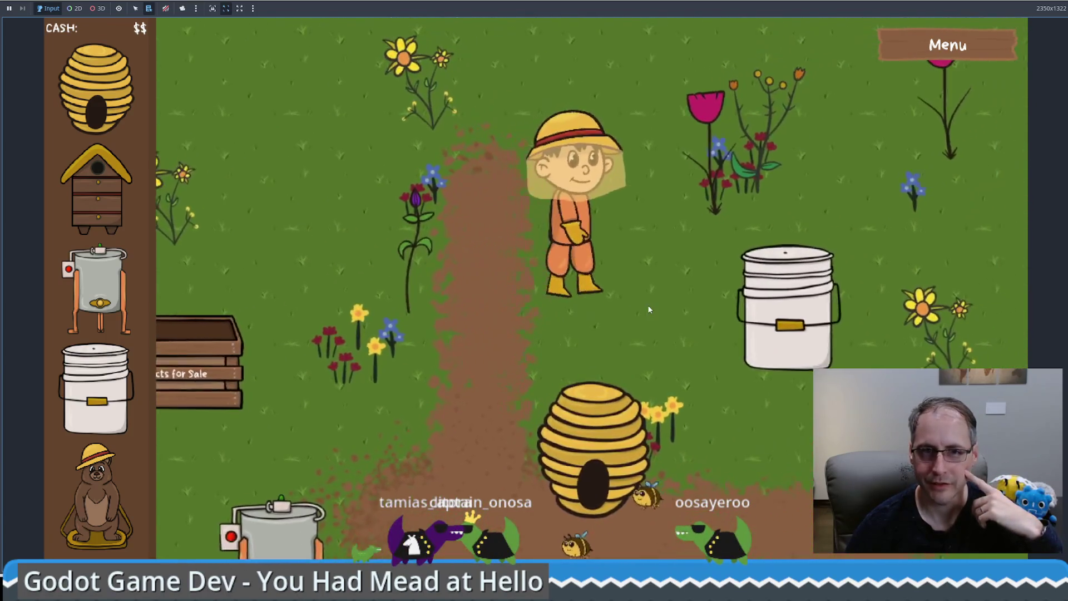
Walk back down to the bear and up to the honey extractor, then stop the game.
key("s")
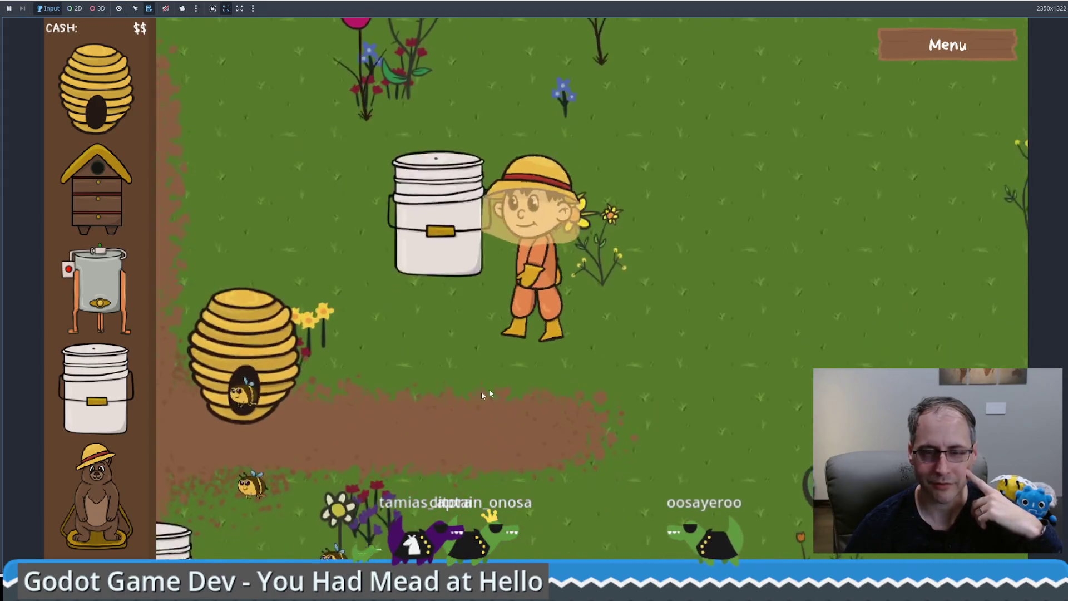
key("a")
key("s")
key("a")
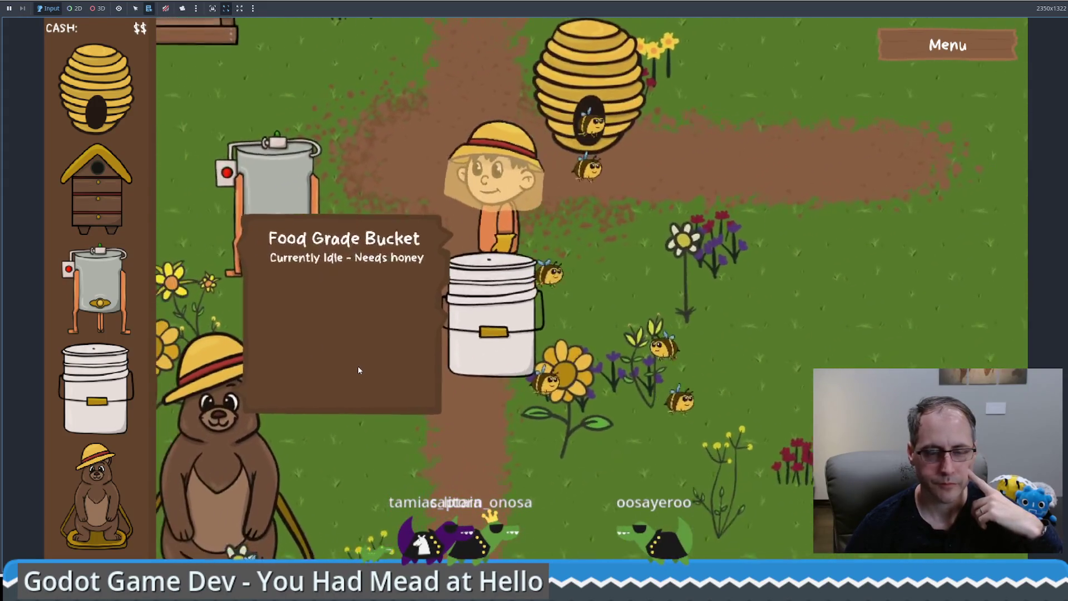
key("s")
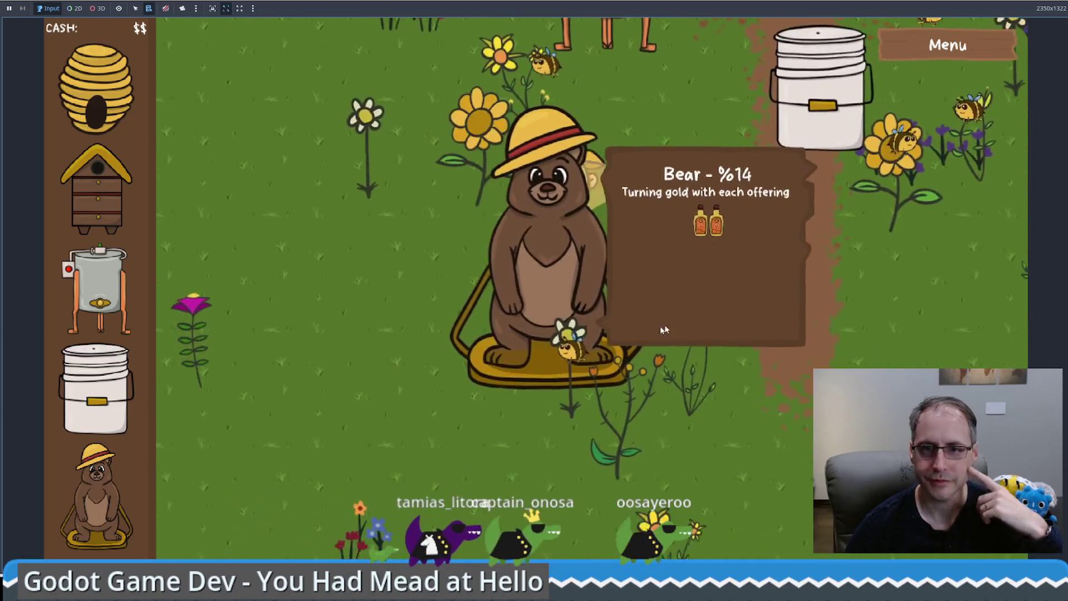
key("a")
key("w")
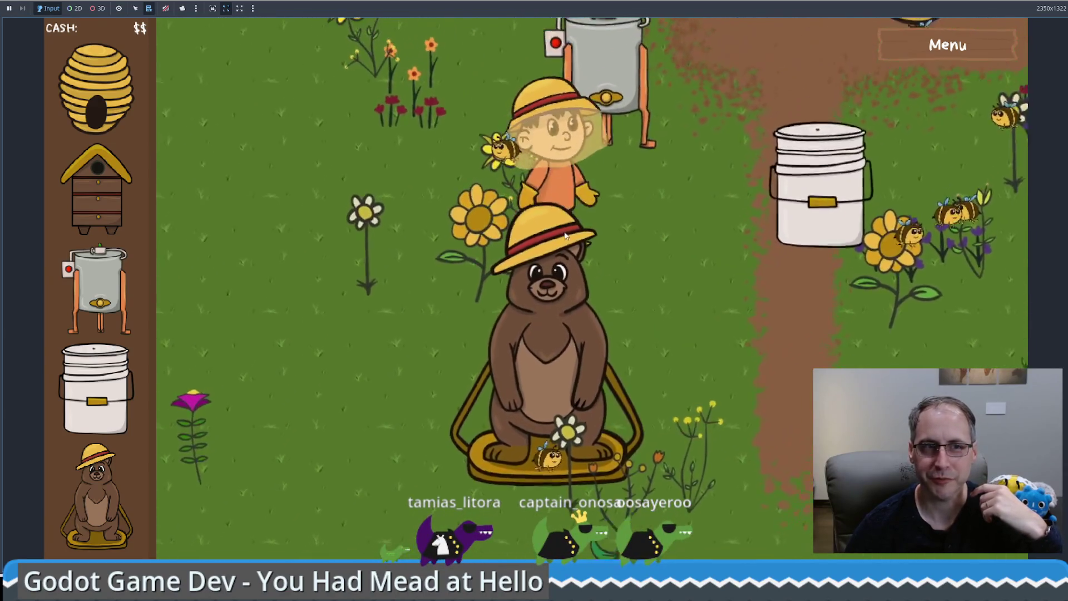
key("w")
key("d")
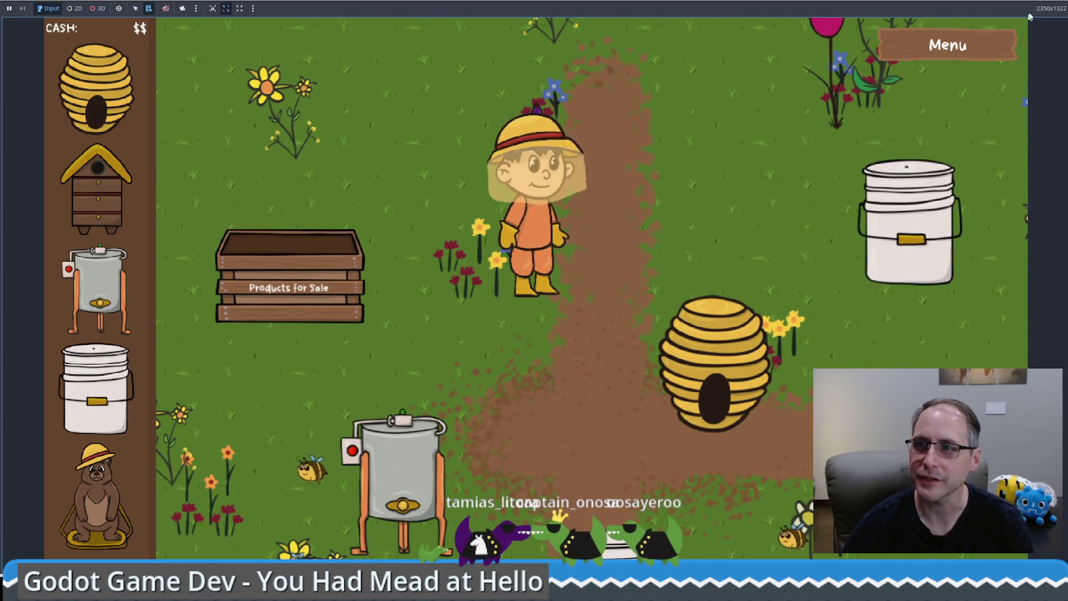
left_click(1048, 1)
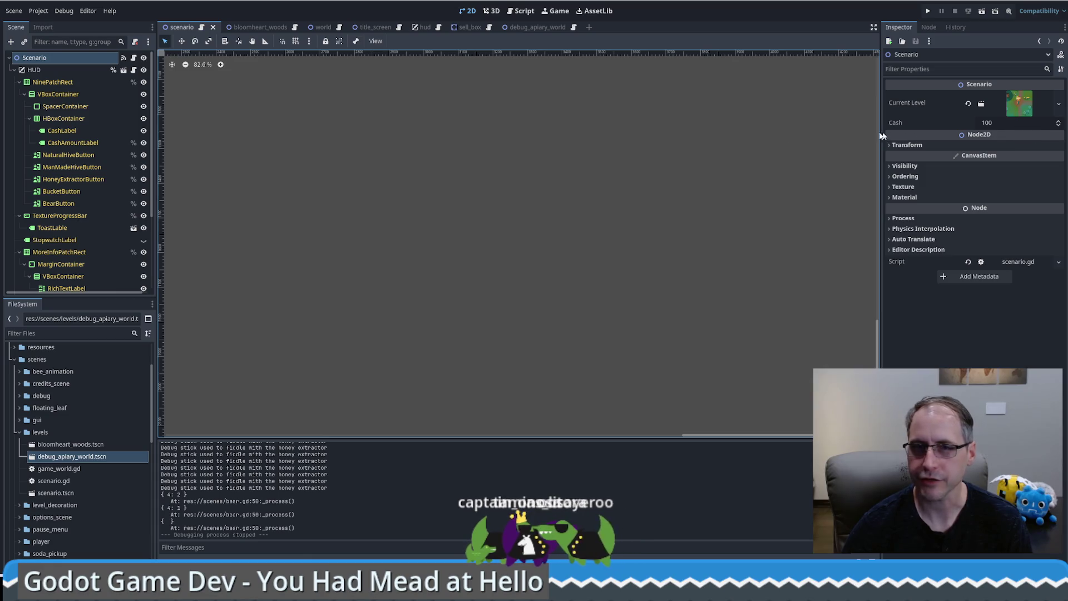
Open the Scenario node's scenario.gd script and scroll down through it.
left_click(135, 58)
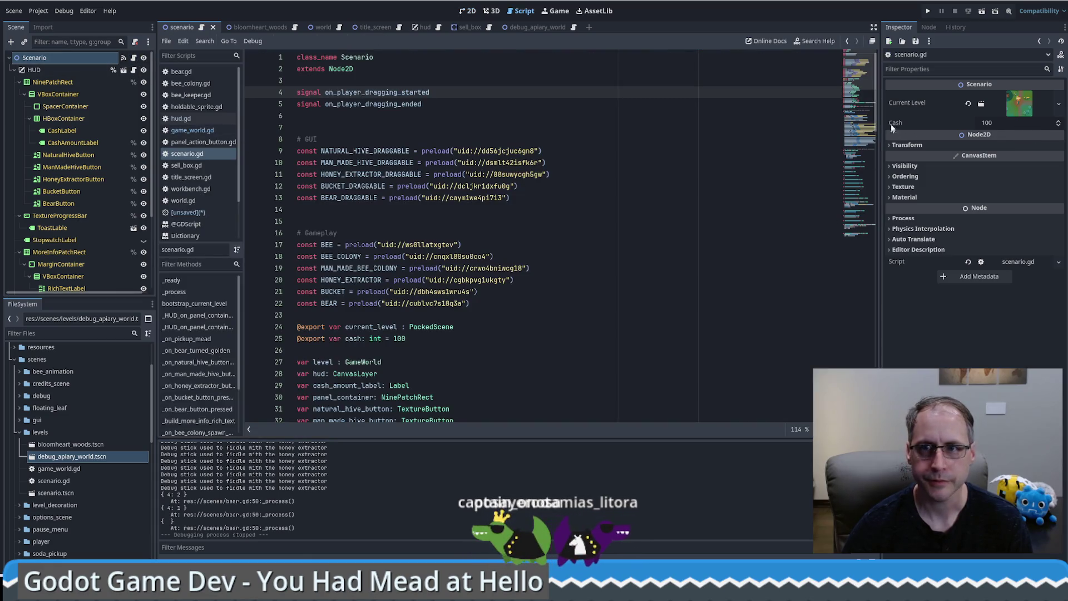
left_click(859, 89)
scroll(808, 184, "down", 9)
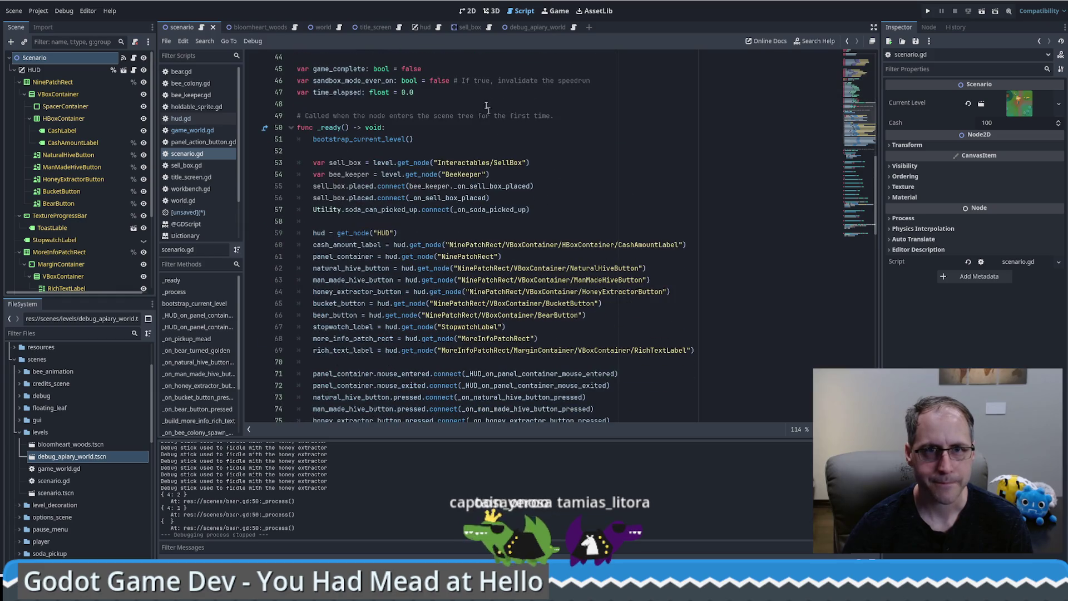
Switch to the debug_apiary_world scene and select its root node BloomheartWoods.
left_click(545, 27)
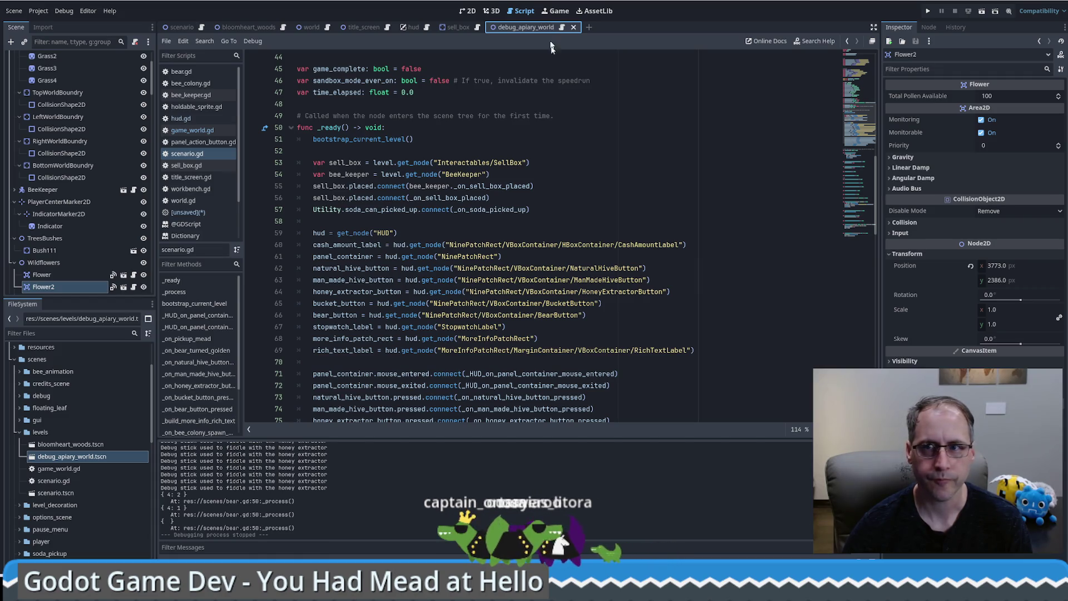
scroll(577, 172, "up", 15)
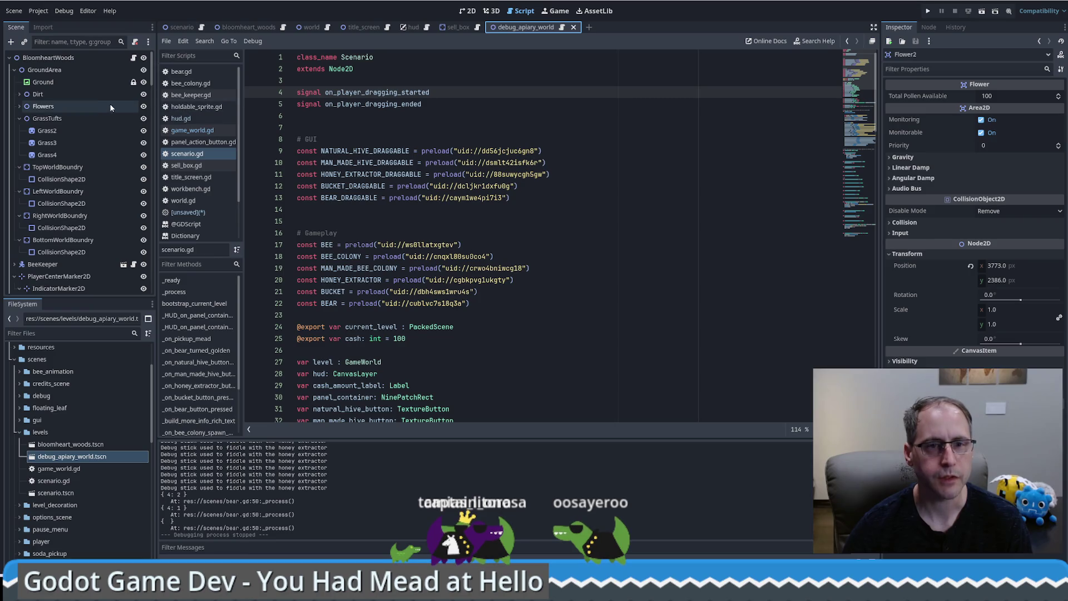
left_click(49, 58)
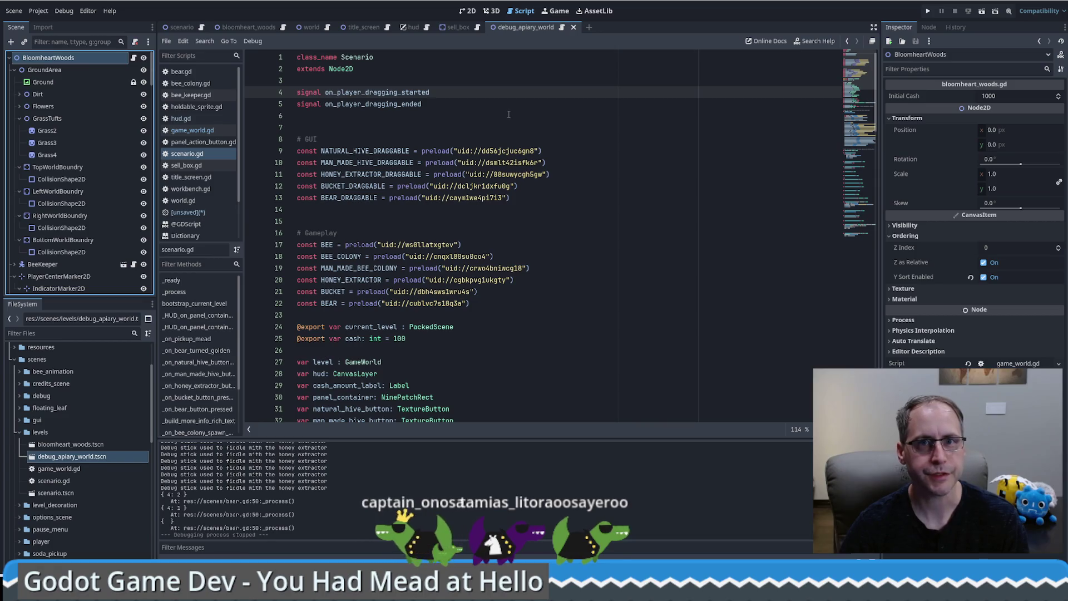
Rename the root node to DebugApiaryWorld and set its Initial Cash to 1000.
key("F2")
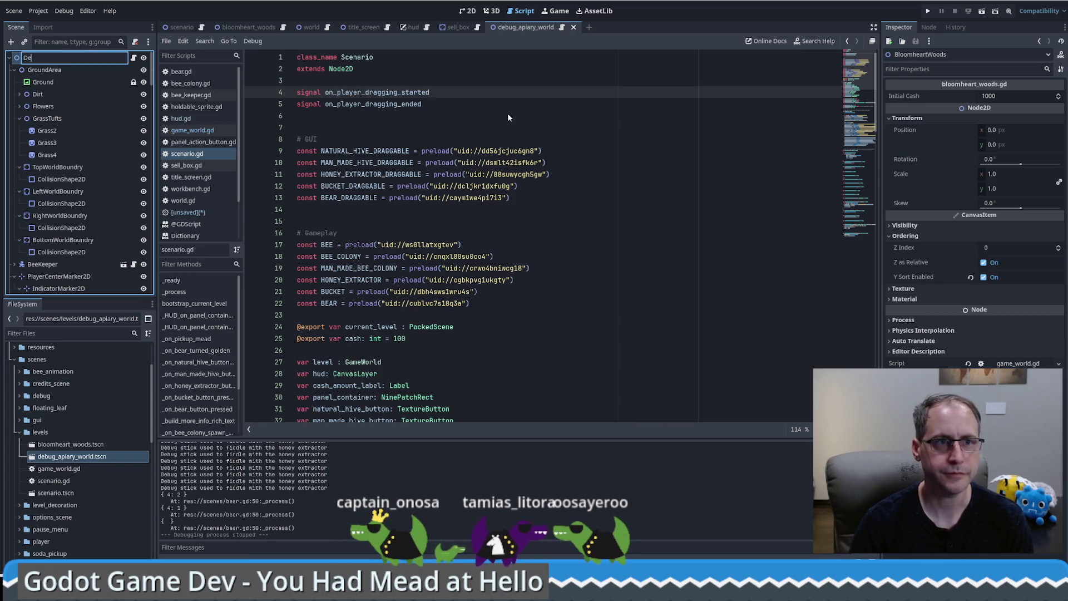
type("DebugApiaryWorld")
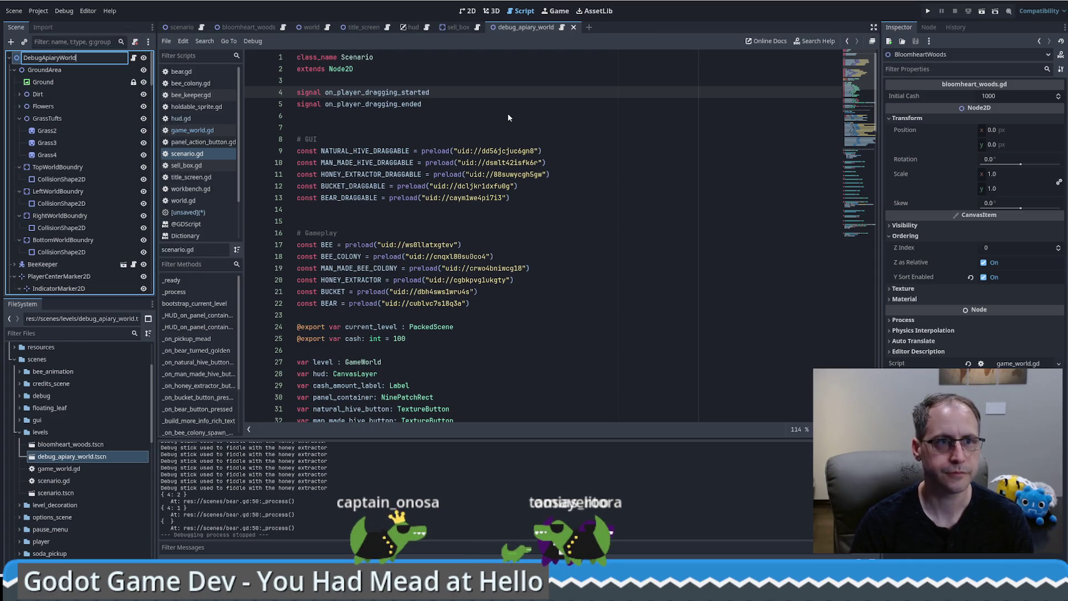
key("Return")
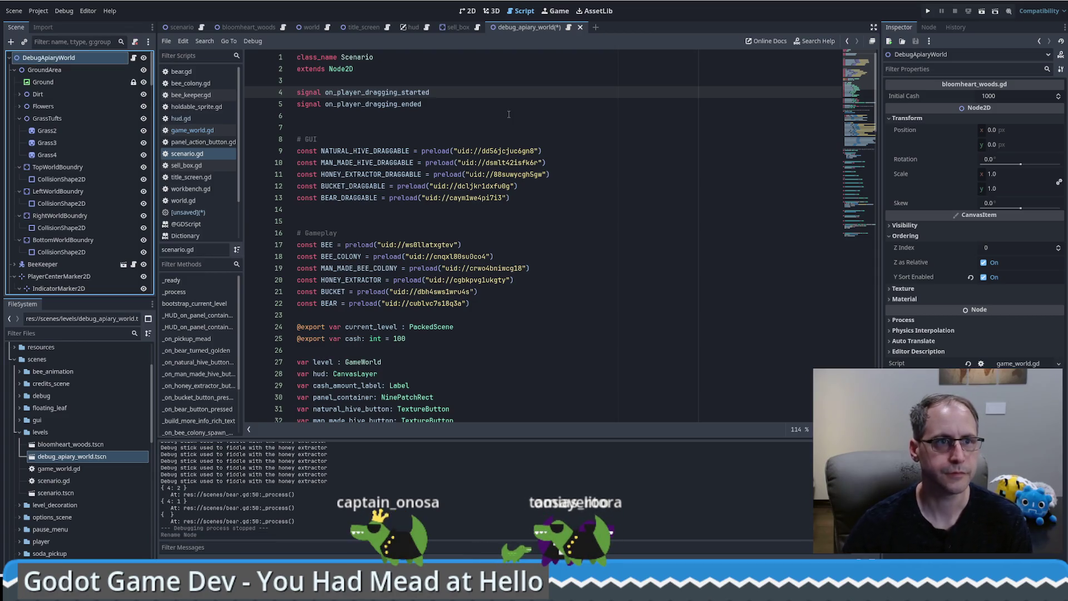
left_click(1014, 95)
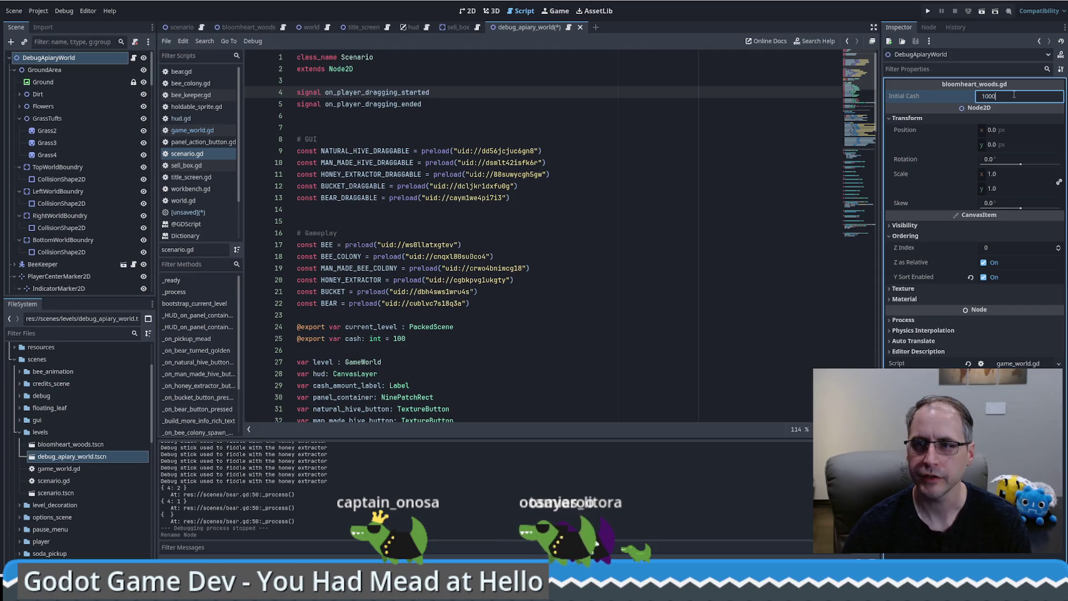
key("Return")
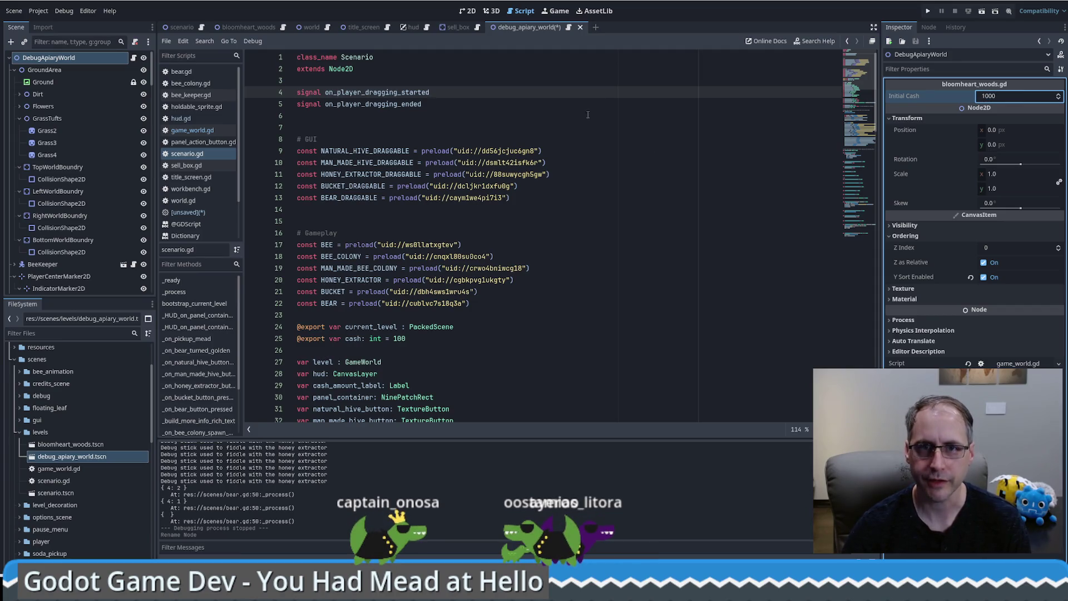
Save the renamed debug level, then begin quitting the editor but cancel.
left_click(545, 106)
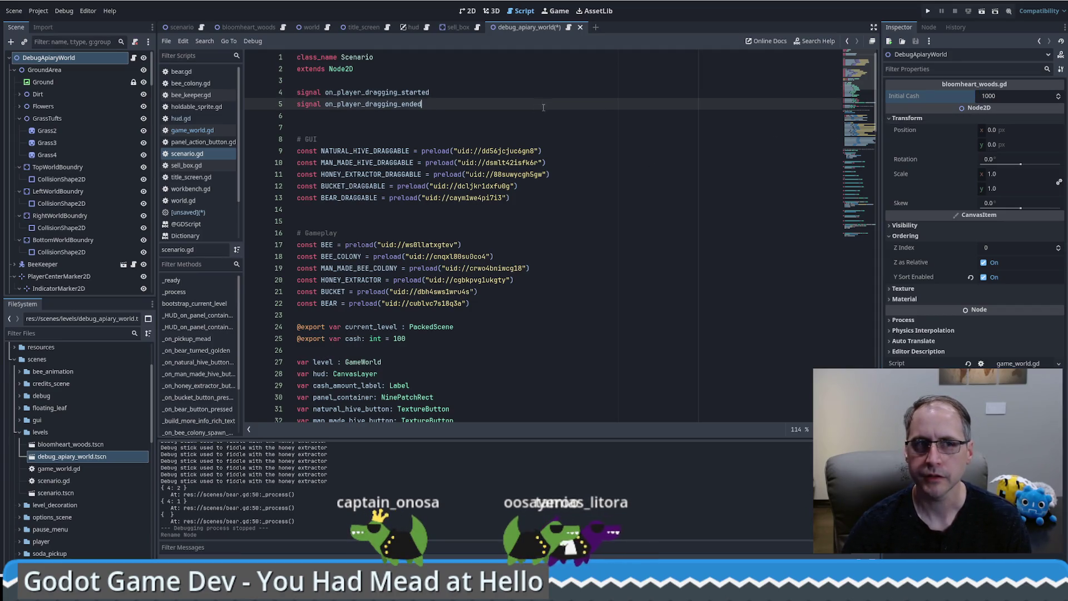
key("ctrl+s")
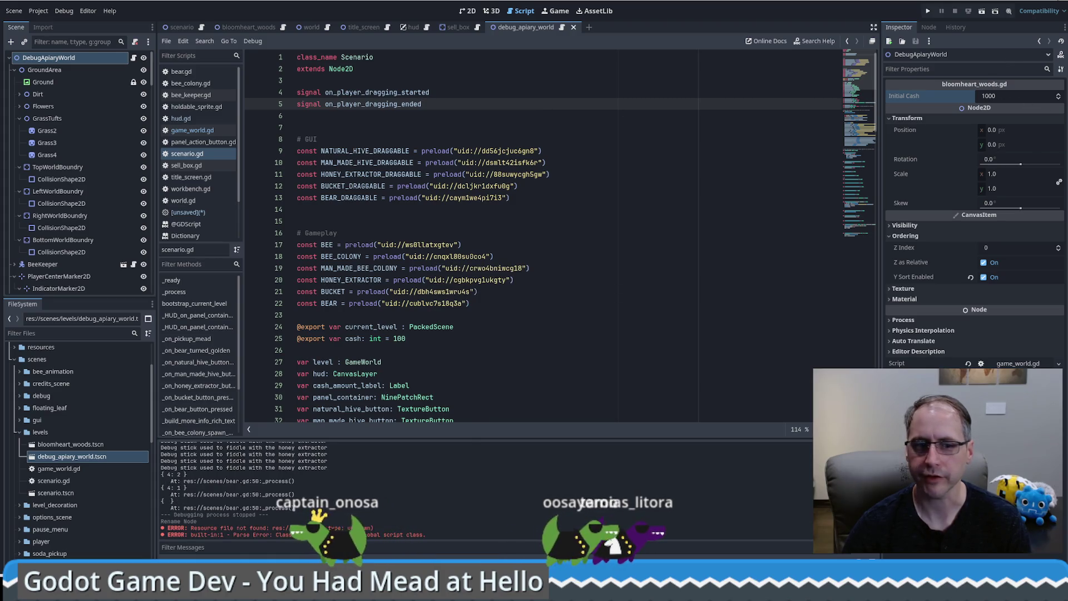
left_click(1031, 2)
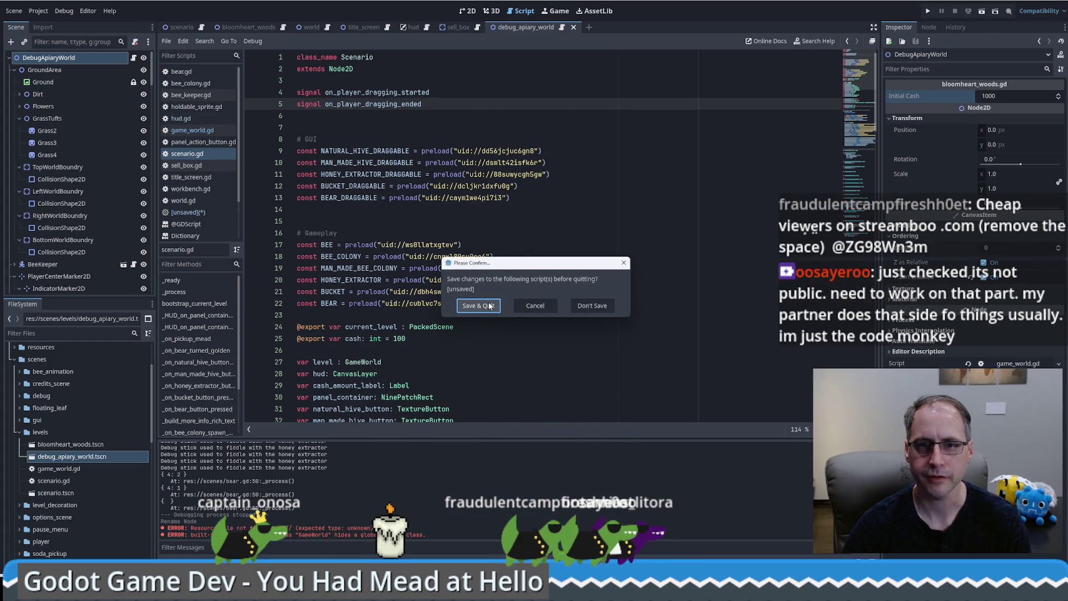
left_click(525, 306)
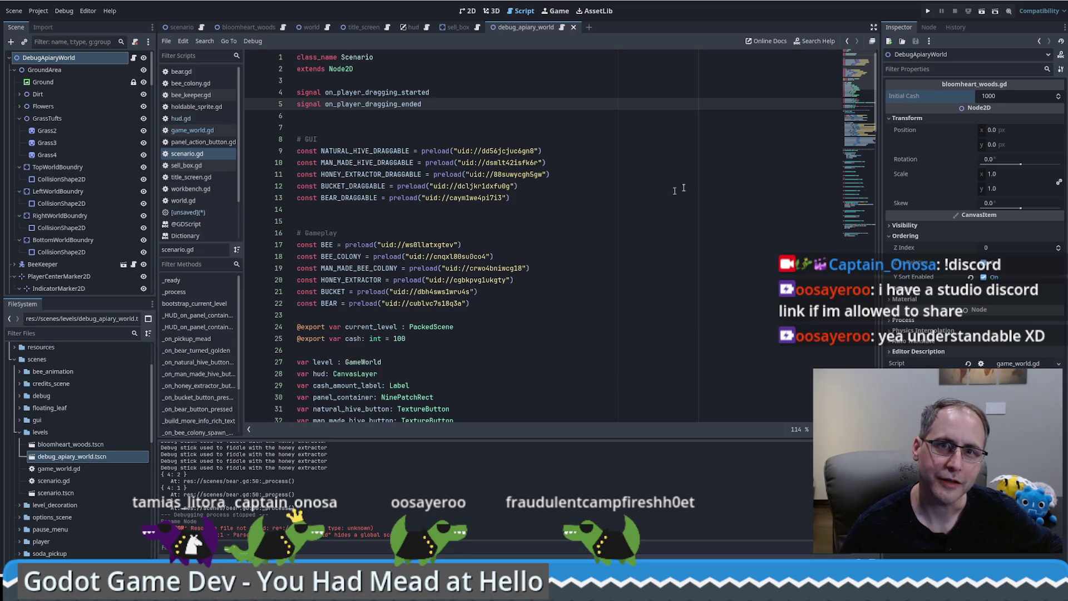
Select the BEAR_DRAGGABLE line, glance at the scene file actions, then clear the selection.
left_click_drag(679, 198, 521, 187)
left_click(21, 12)
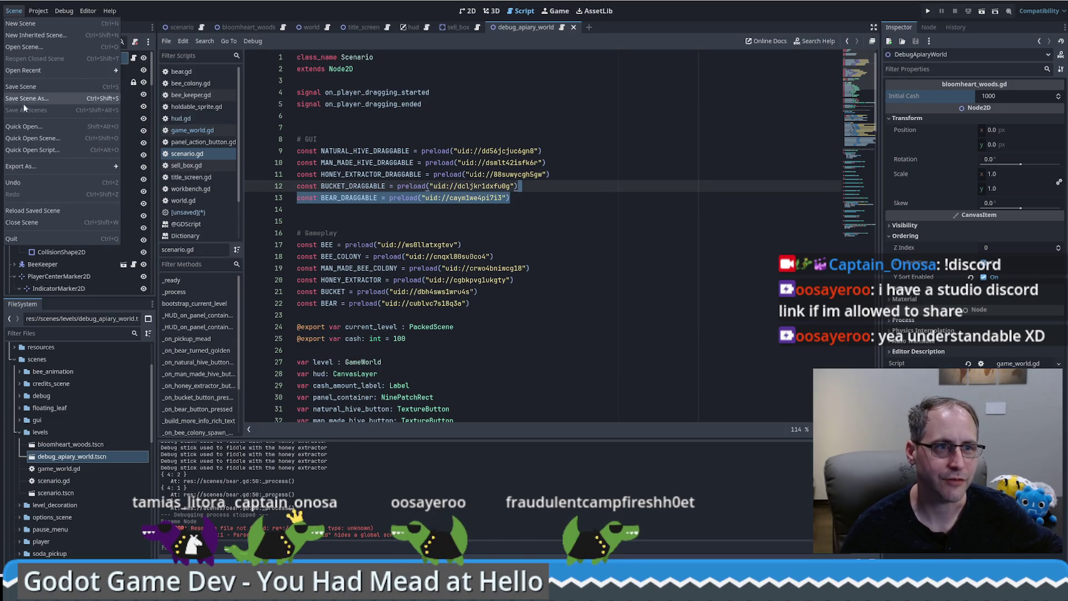
key("Escape")
left_click(635, 104)
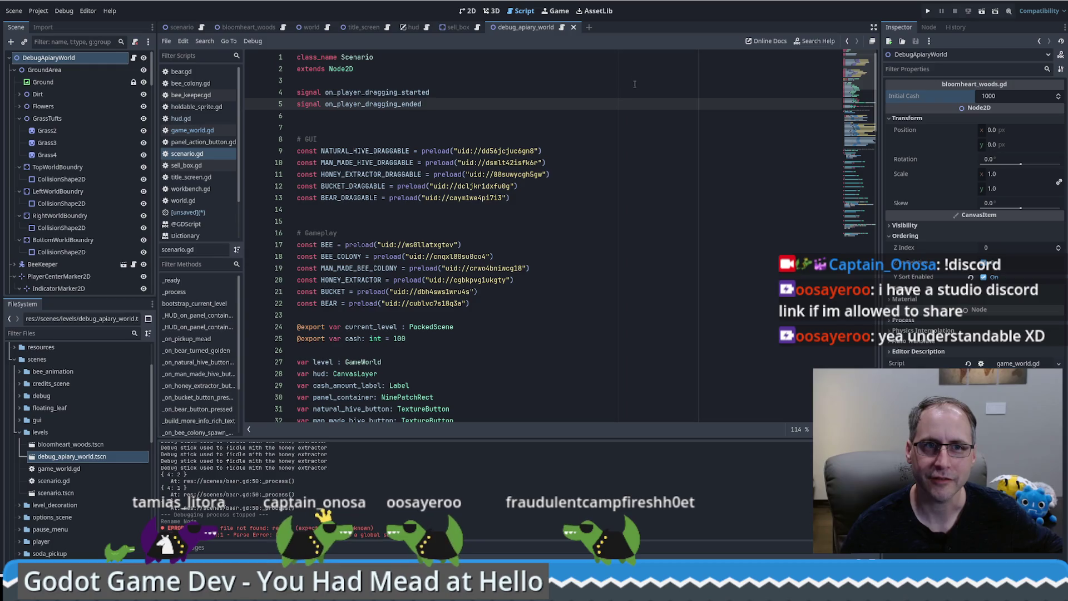
Quit with Don't Save, then reopen the You had mead at hello project for editing.
key("ctrl+q")
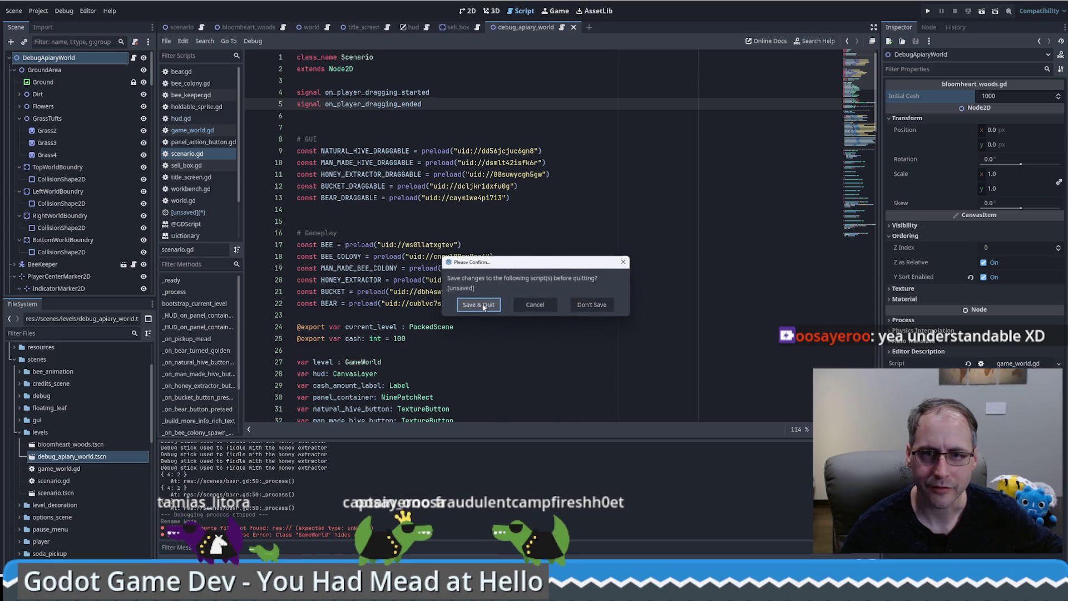
left_click(580, 306)
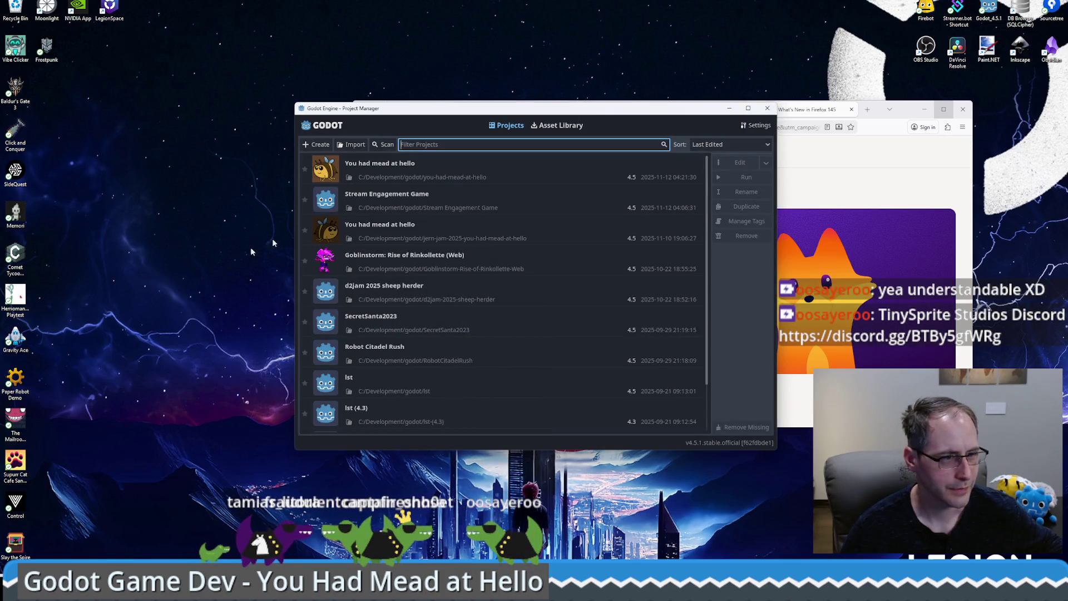
left_click(428, 170)
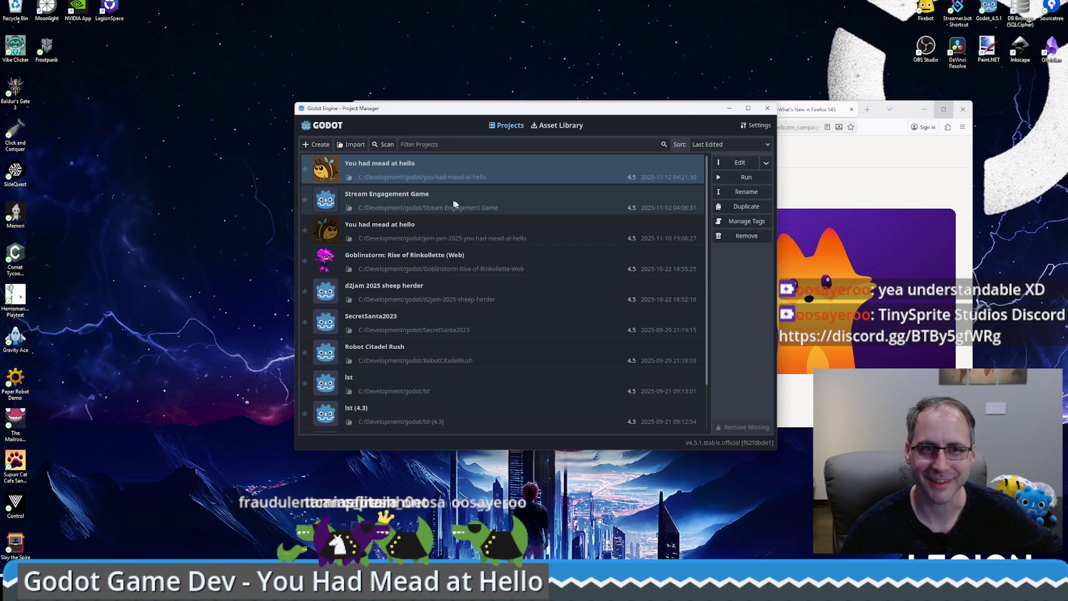
left_click(740, 162)
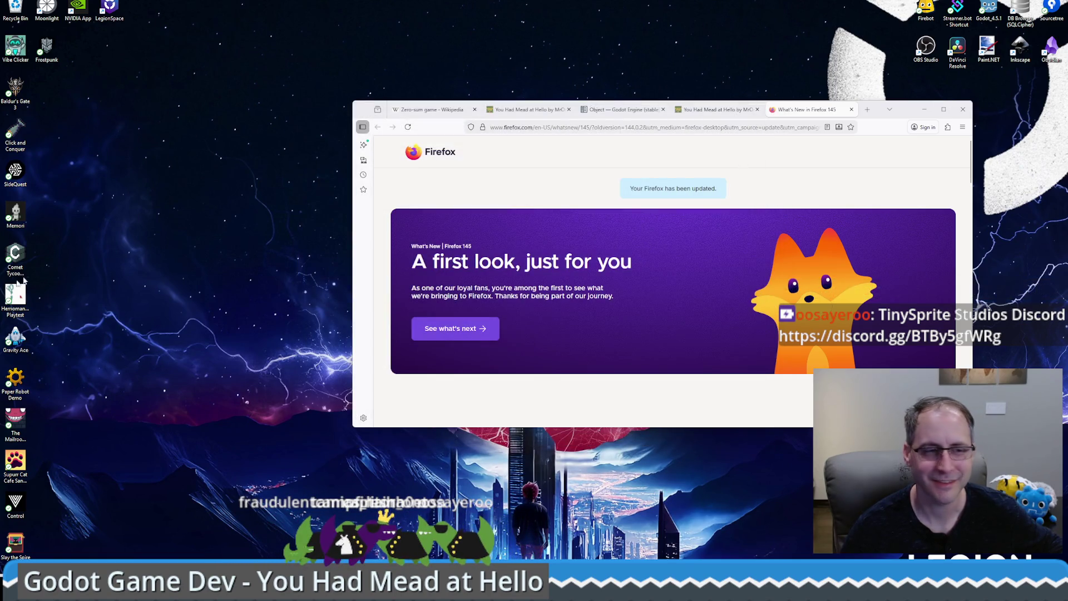
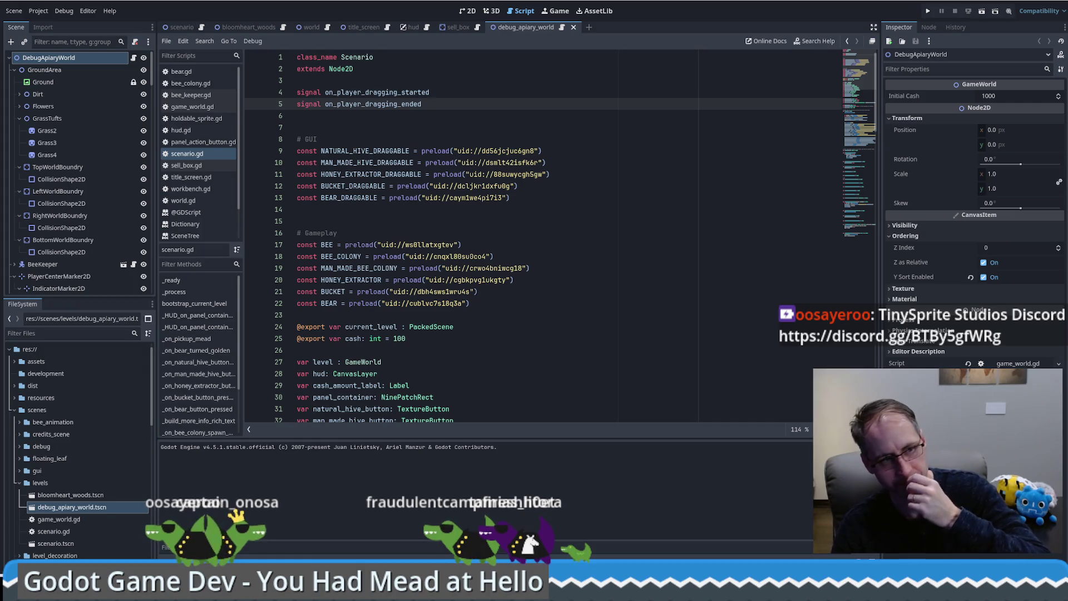
Inspect the GroundArea and DebugApiaryWorld root nodes of the debug apiary world scene.
scroll(673, 351, "down", 2)
scroll(673, 351, "up", 2)
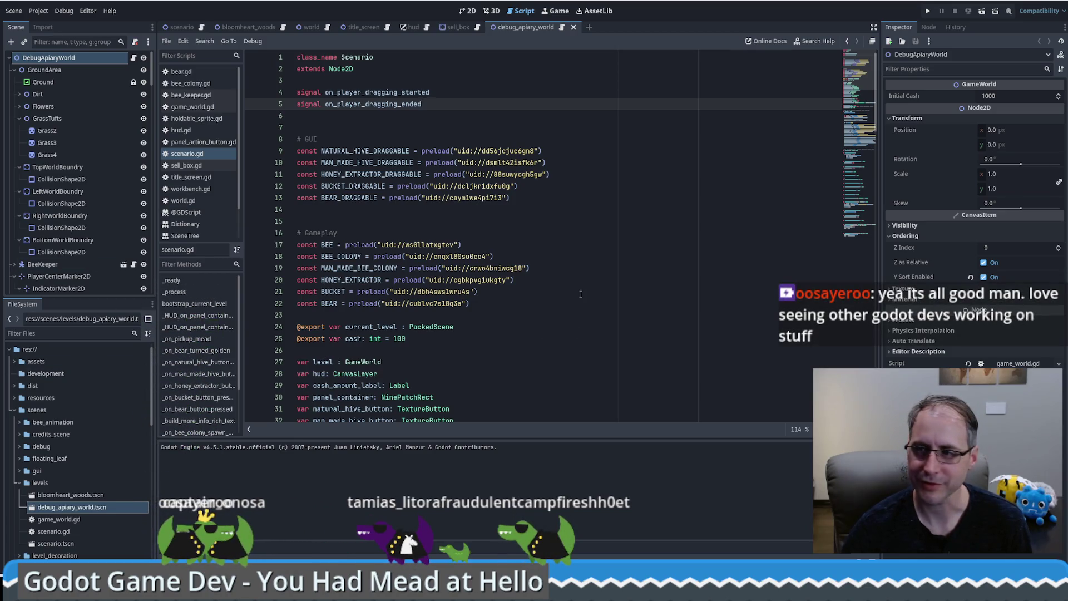
scroll(598, 283, "down", 4)
scroll(598, 283, "up", 4)
left_click(95, 67)
left_click(128, 58)
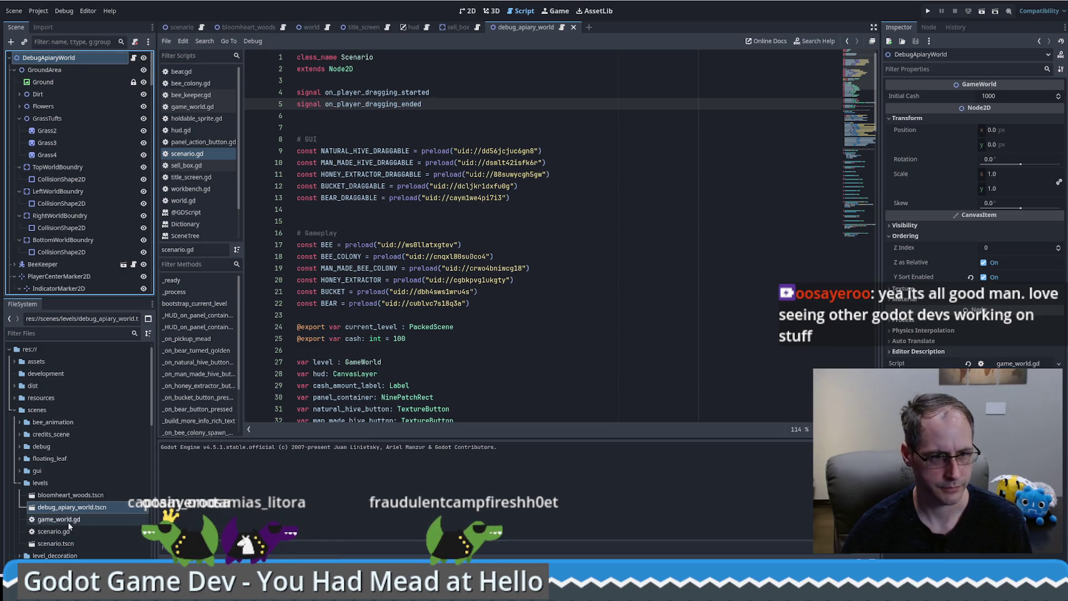
Open scenario.tscn to review scenario.gd, then show the bloomheart_woods level in 2D.
double_click(68, 544)
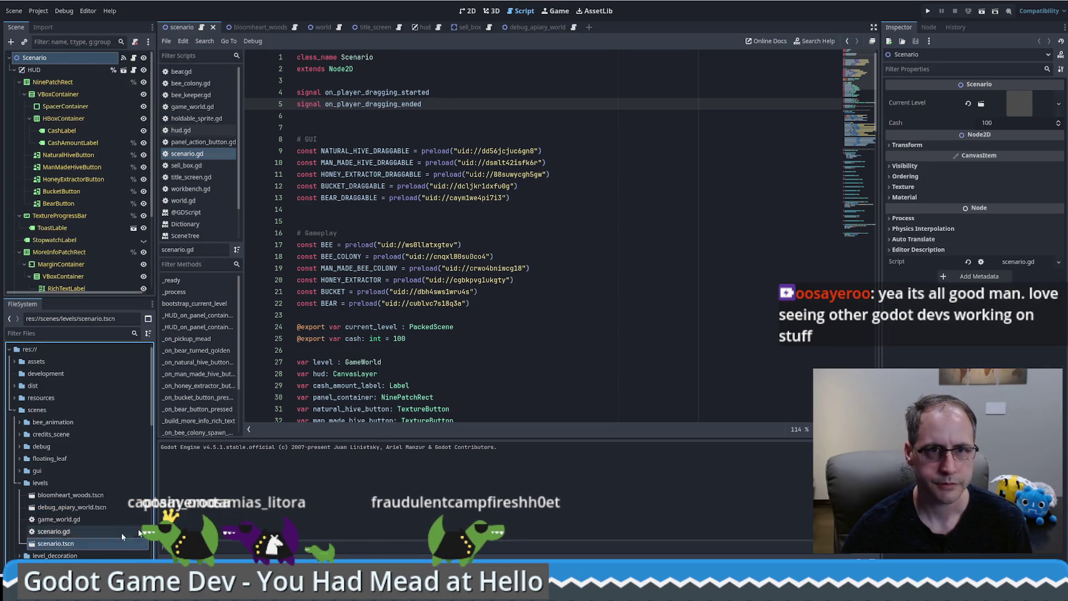
left_click(80, 62)
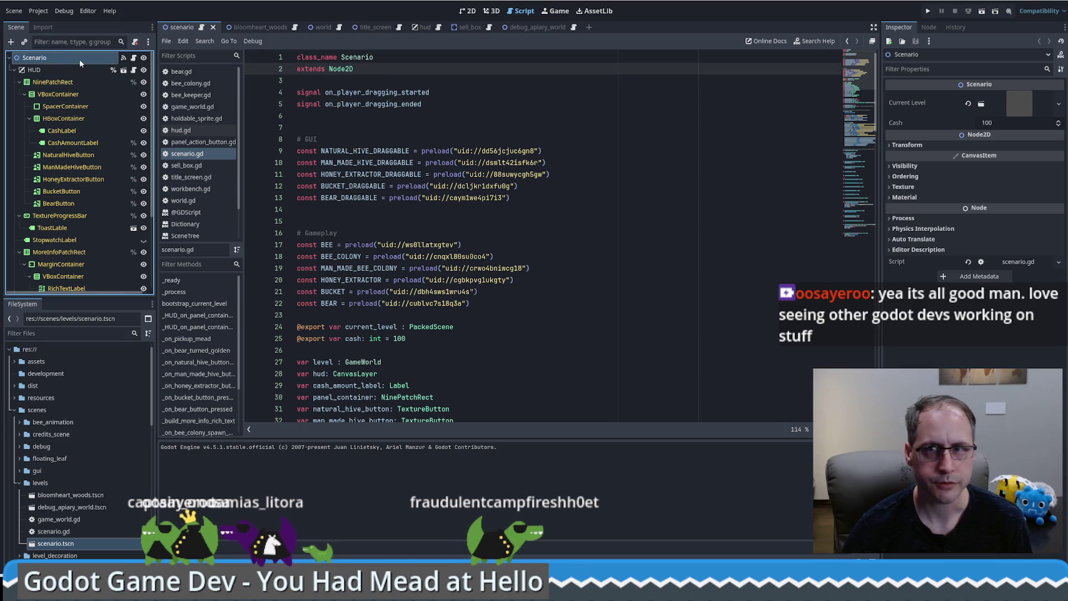
scroll(864, 107, "down", 10)
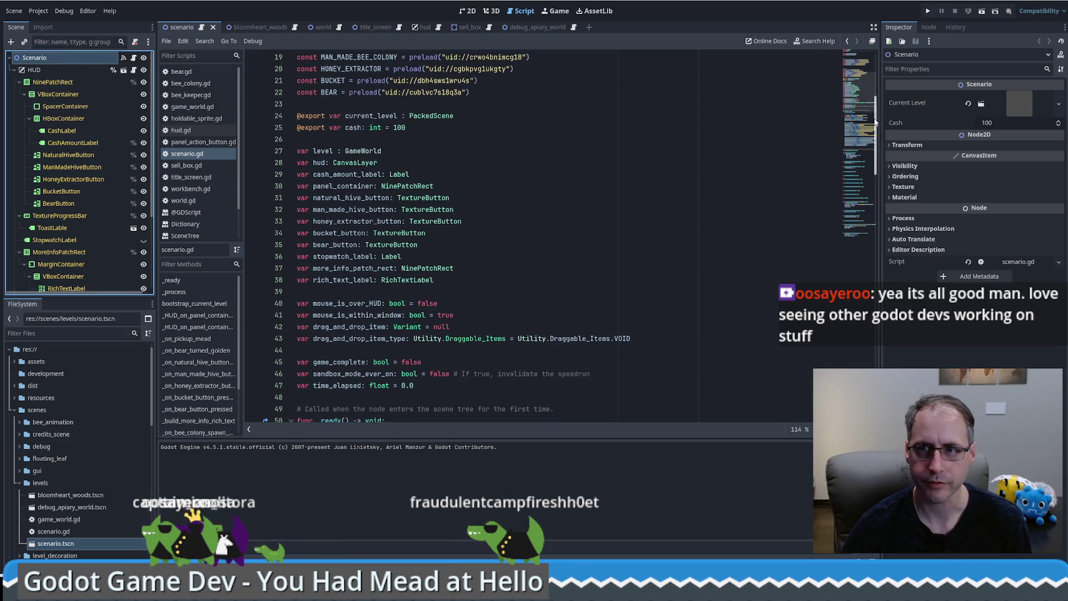
scroll(866, 110, "down", 2)
scroll(868, 108, "up", 2)
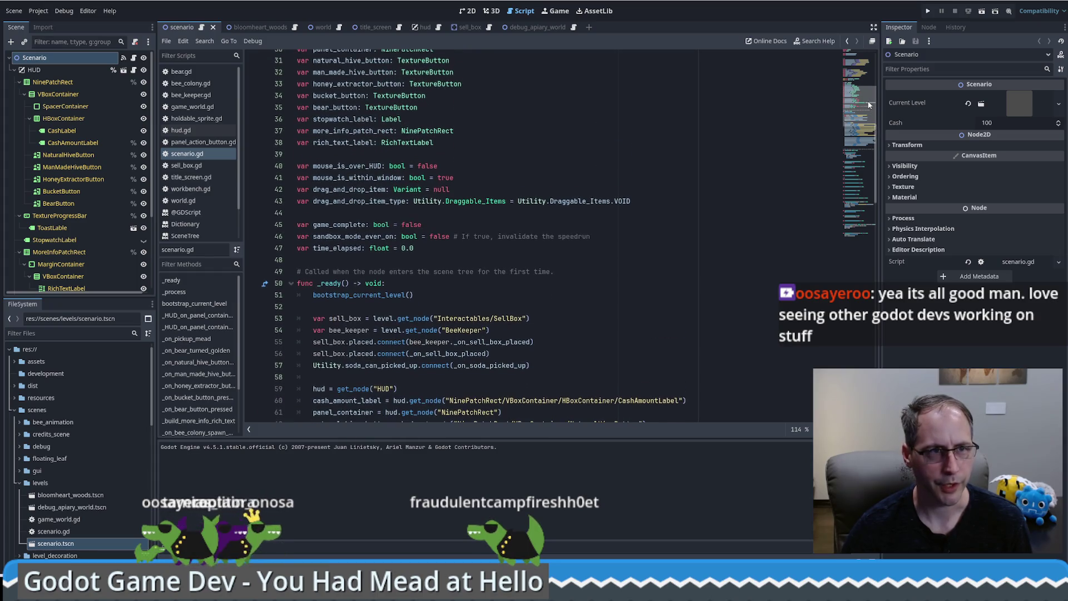
scroll(869, 105, "up", 1)
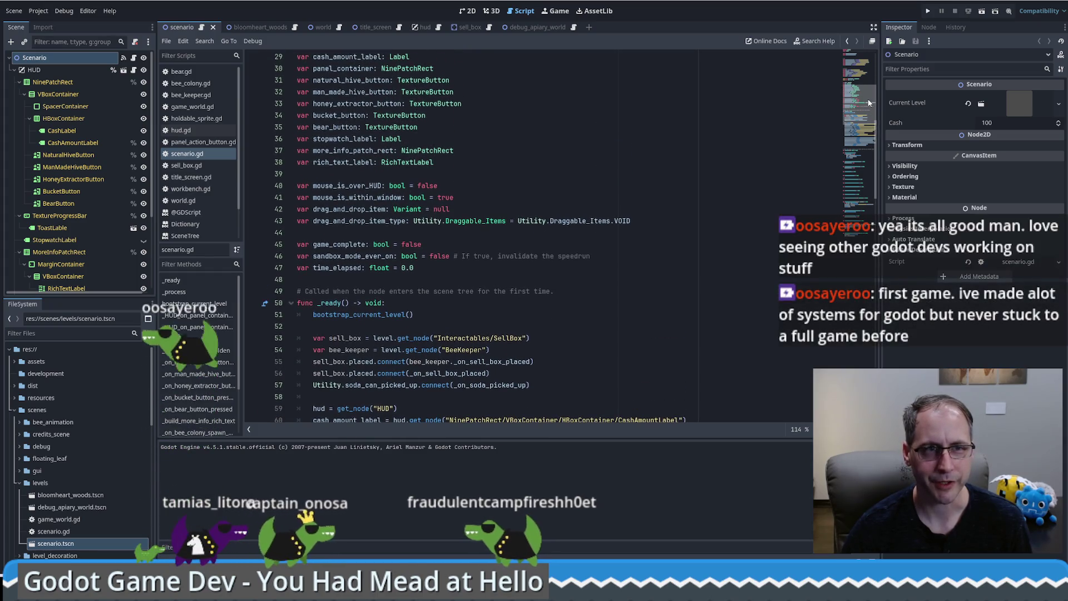
left_click(262, 28)
left_click(467, 11)
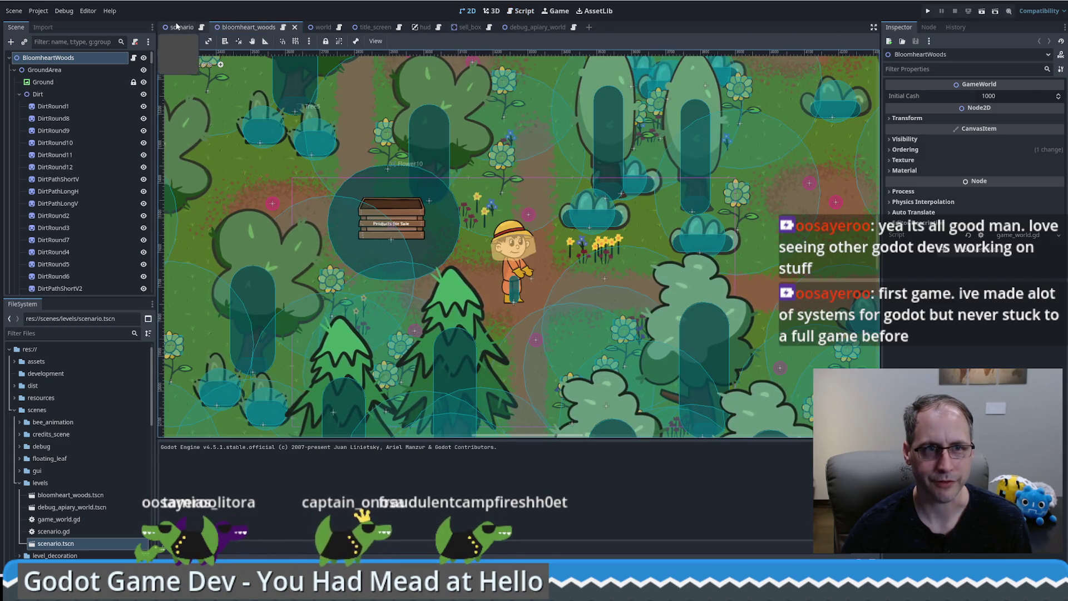
Check the initial_cash export line in the debug apiary world script.
left_click(205, 29)
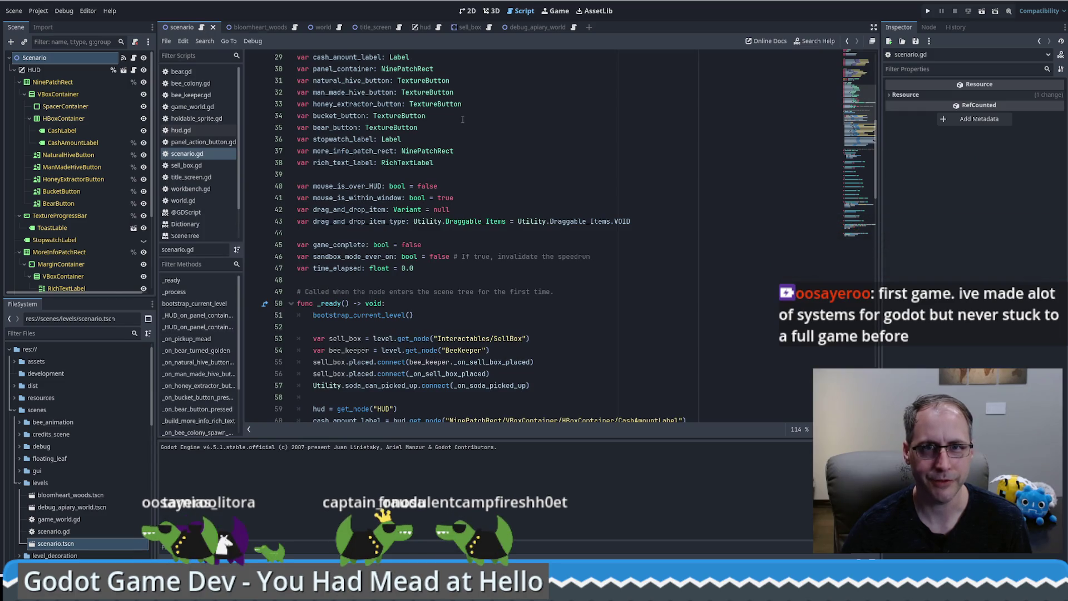
left_click(531, 28)
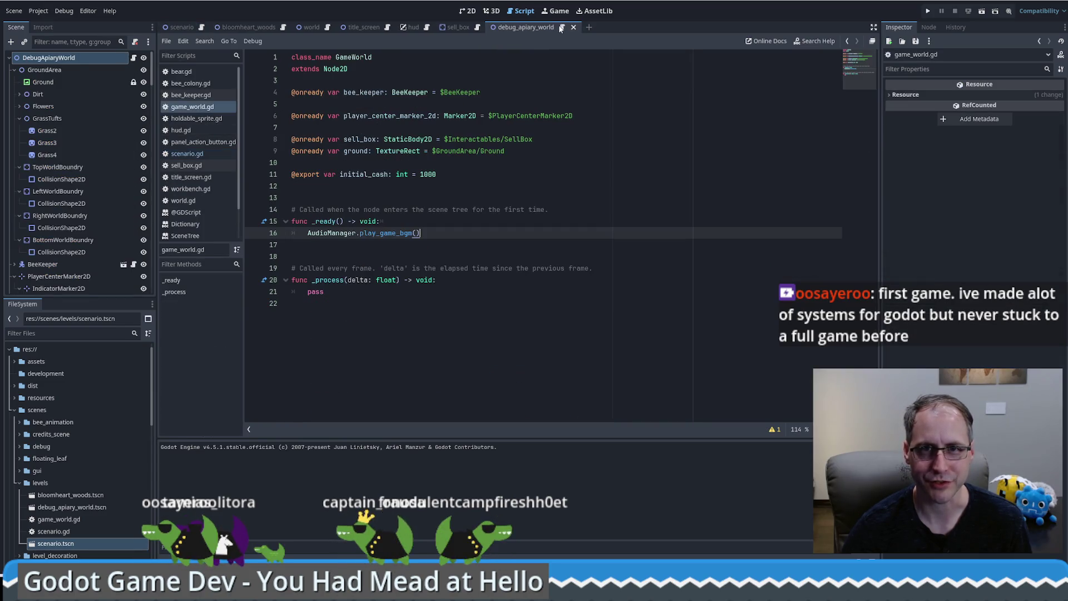
left_click(500, 171)
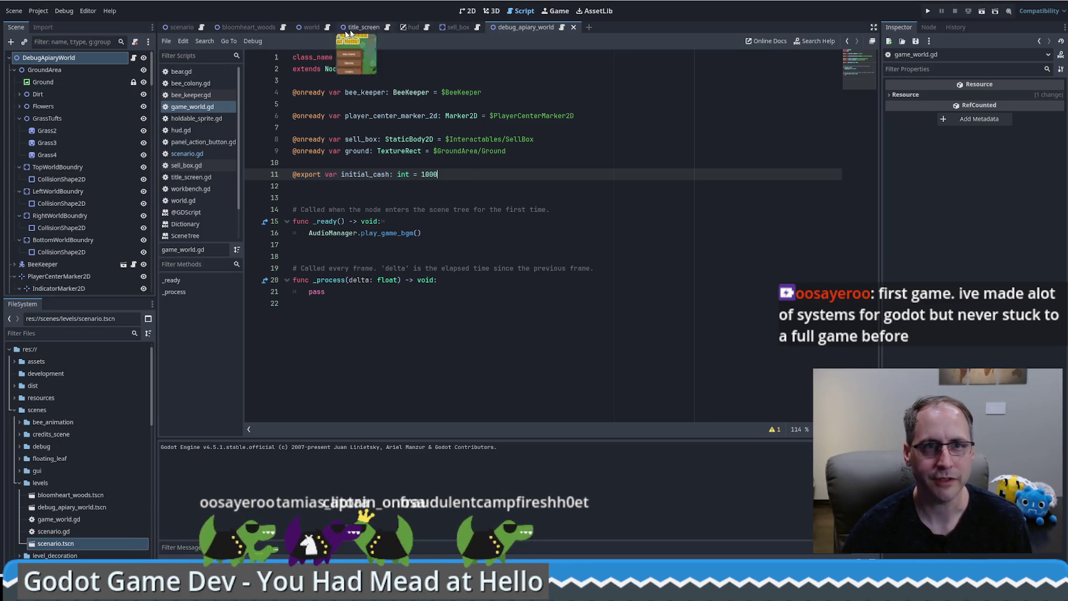
left_click(247, 26)
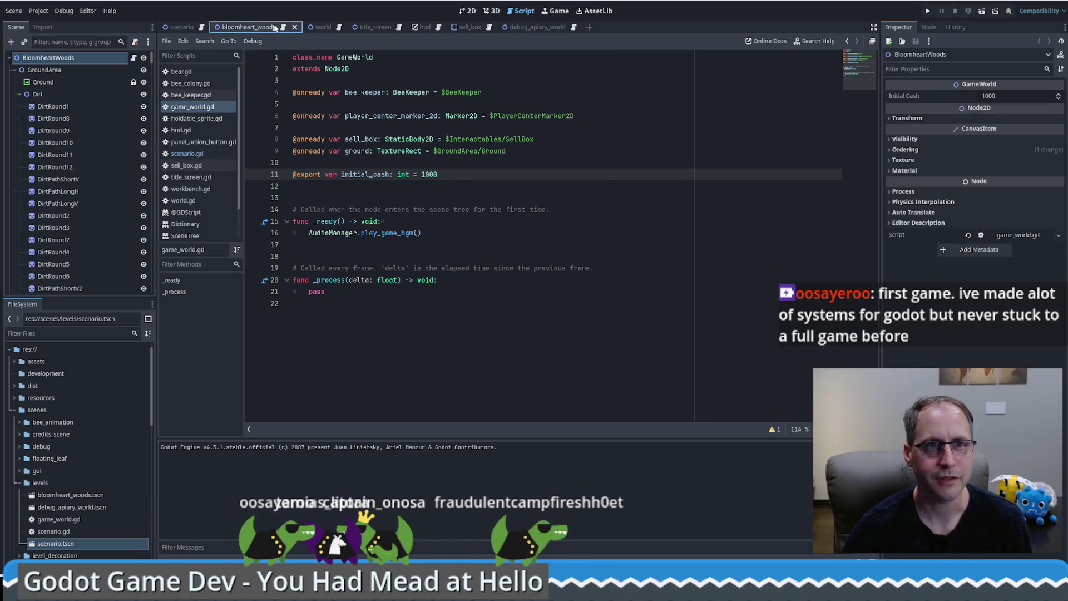
Set the DebugApiaryWorld root's Initial Cash to 10000 in the Inspector.
left_click(516, 29)
left_click(62, 68)
left_click(62, 58)
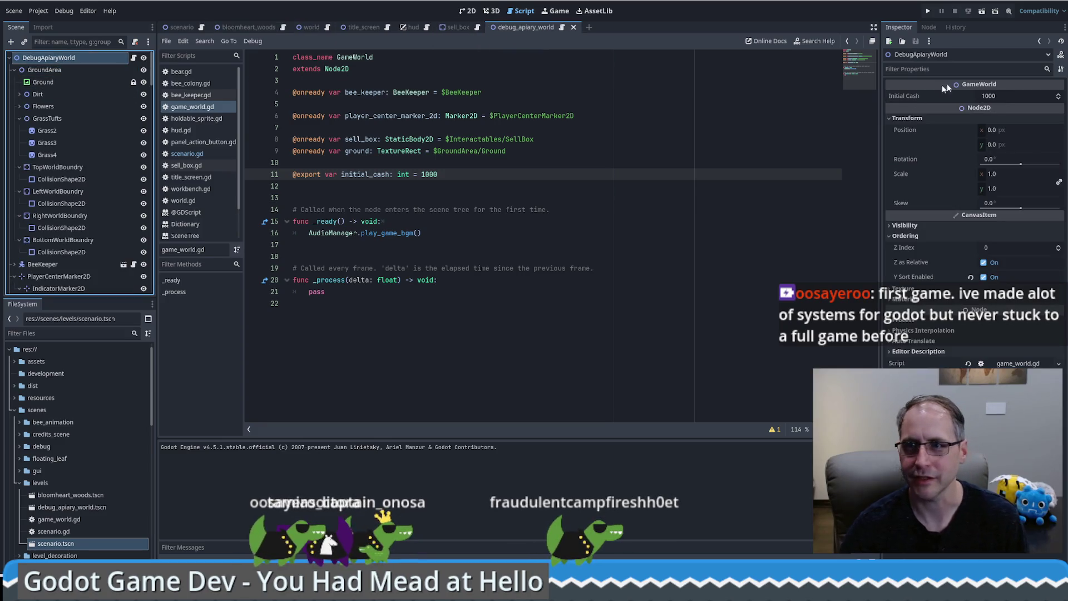
left_click(1010, 95)
type("10000")
key("Return")
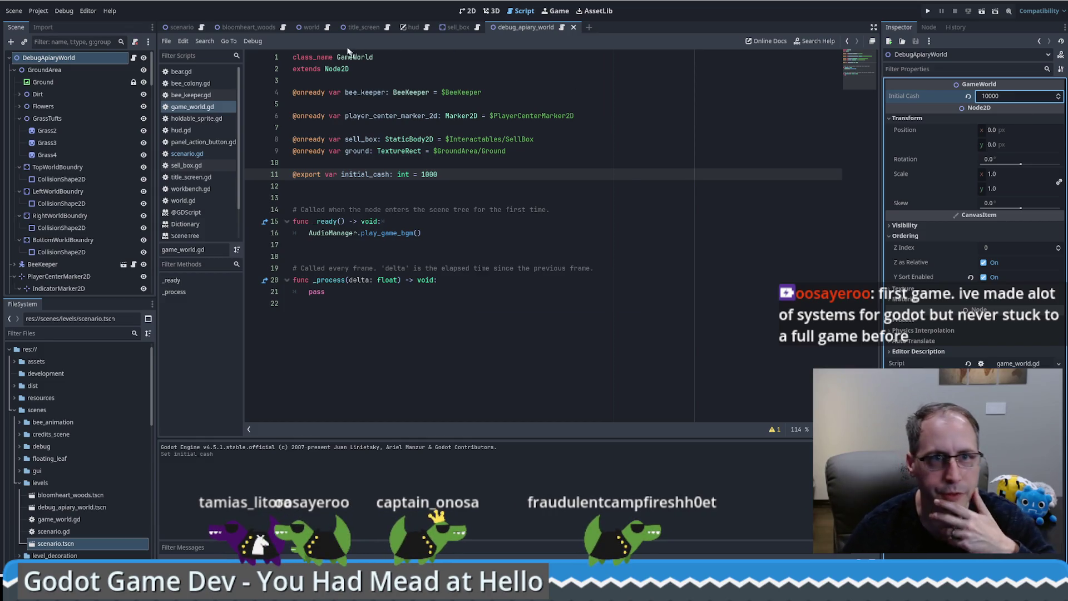
left_click(244, 28)
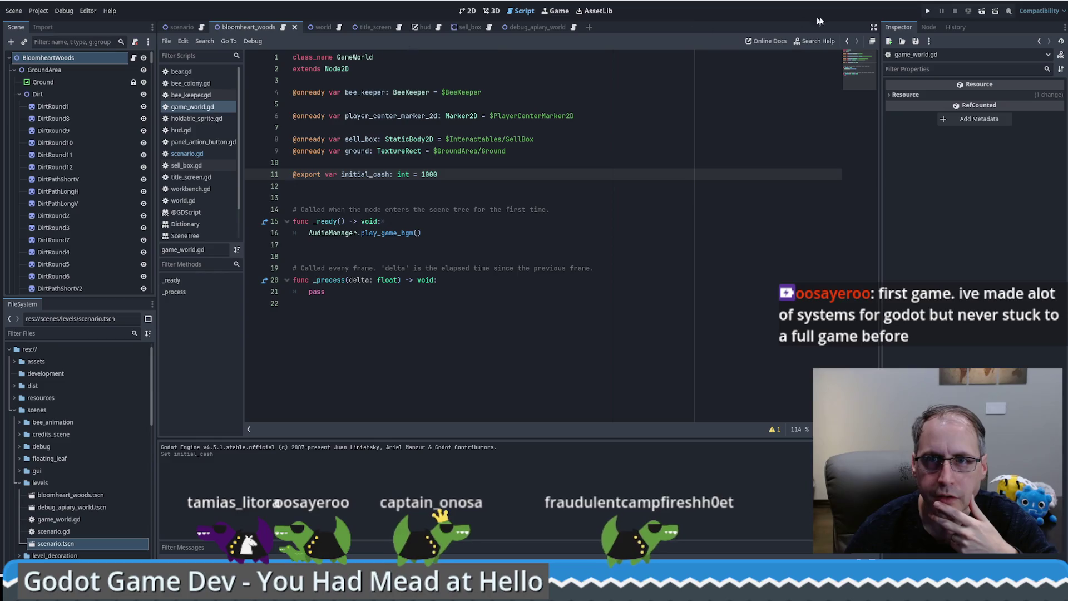
Run the project, start a new game maximized, and place two bear statues.
left_click(926, 11)
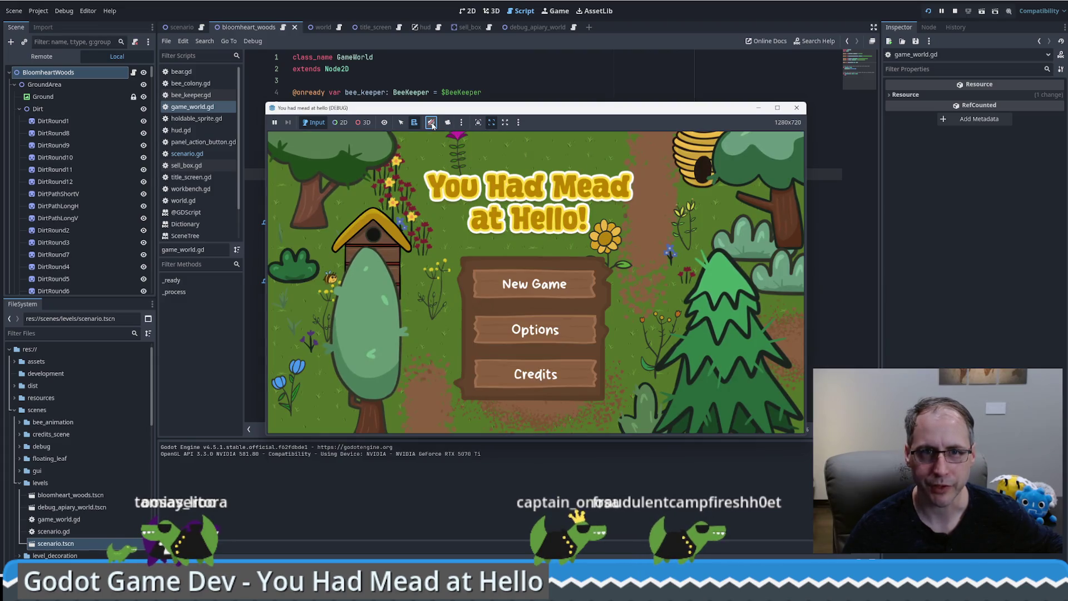
left_click(534, 284)
left_click(777, 108)
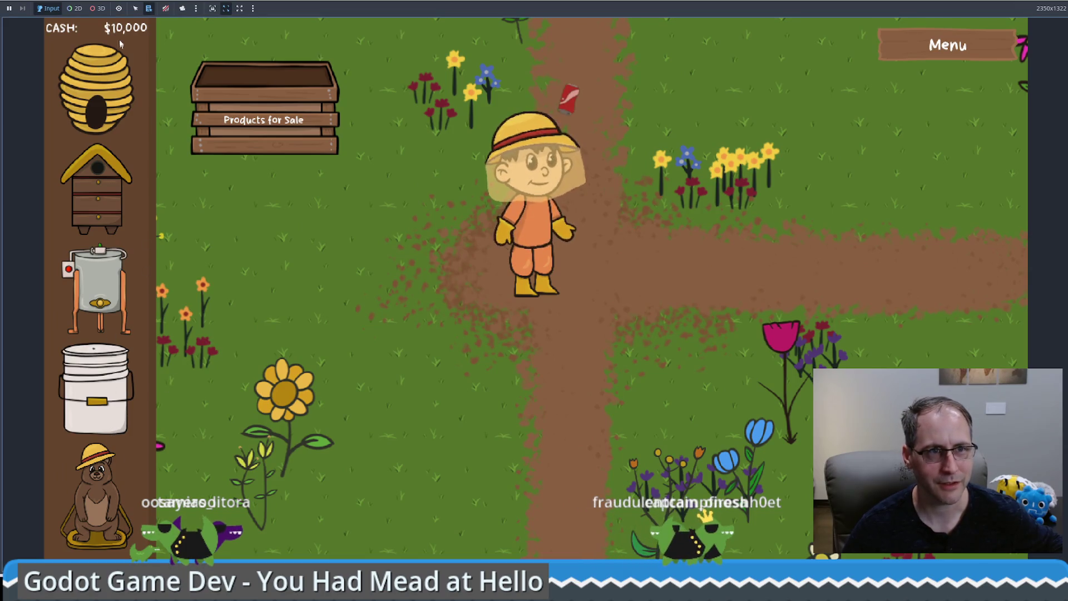
mouse_move(100, 479)
left_mouse_down()
mouse_move(394, 384)
mouse_move(707, 391)
mouse_move(406, 548)
mouse_move(420, 549)
mouse_move(915, 270)
mouse_move(918, 128)
left_mouse_up()
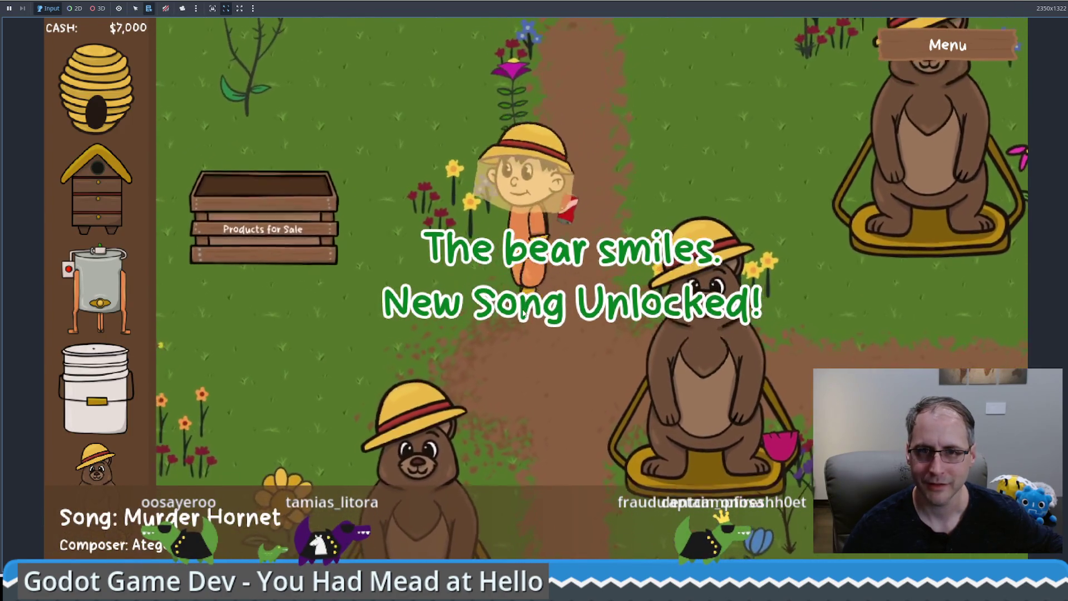
mouse_move(98, 465)
left_mouse_down()
mouse_move(762, 114)
mouse_move(675, 206)
mouse_move(679, 181)
left_mouse_up()
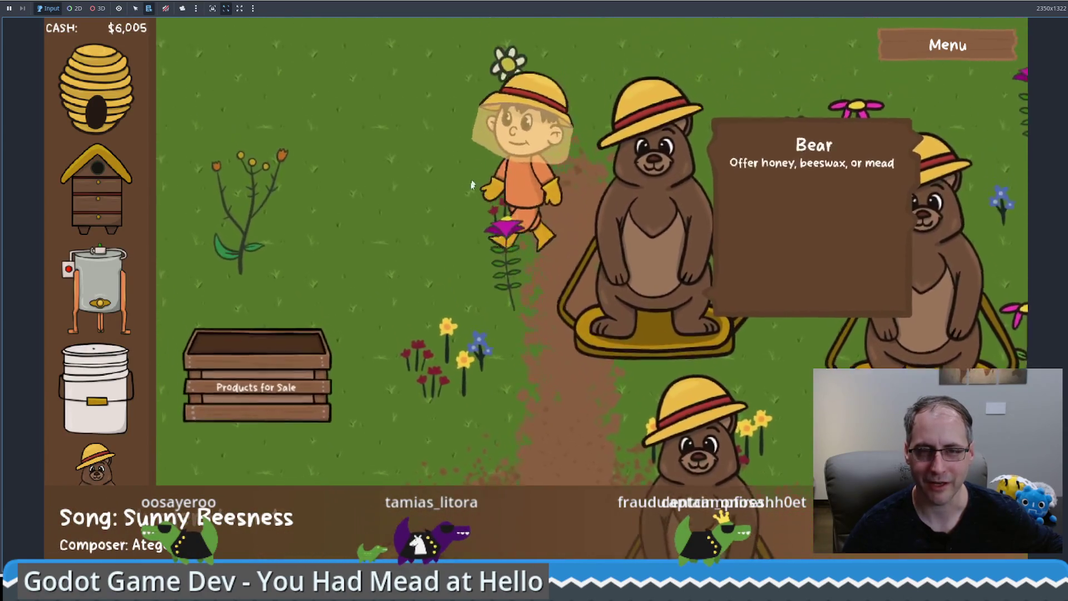
Walk the beekeeper around the Products for Sale crate with WASD.
key("a")
key("s")
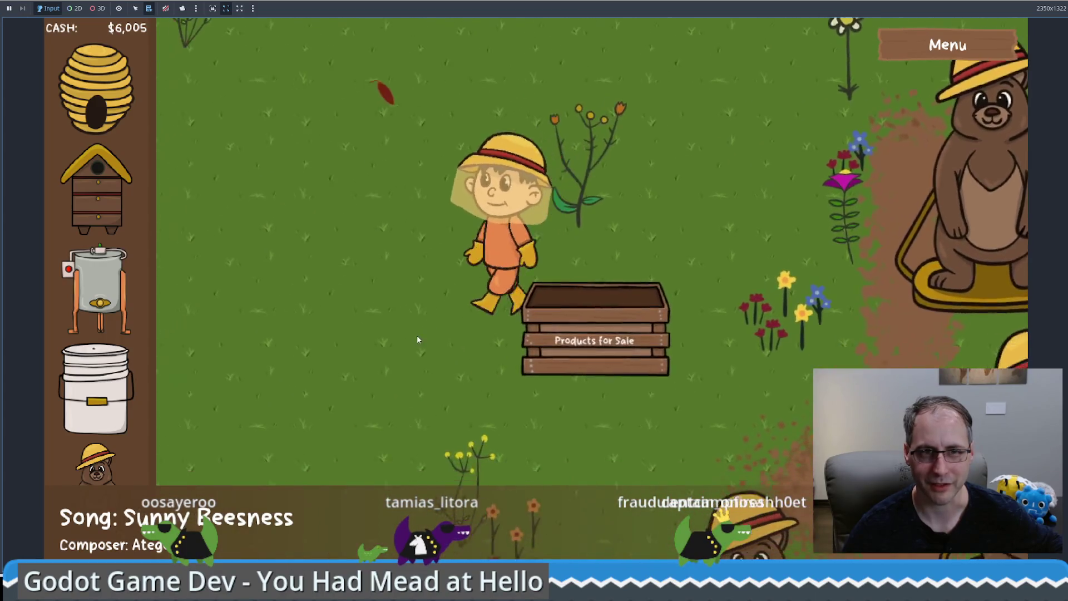
key("d")
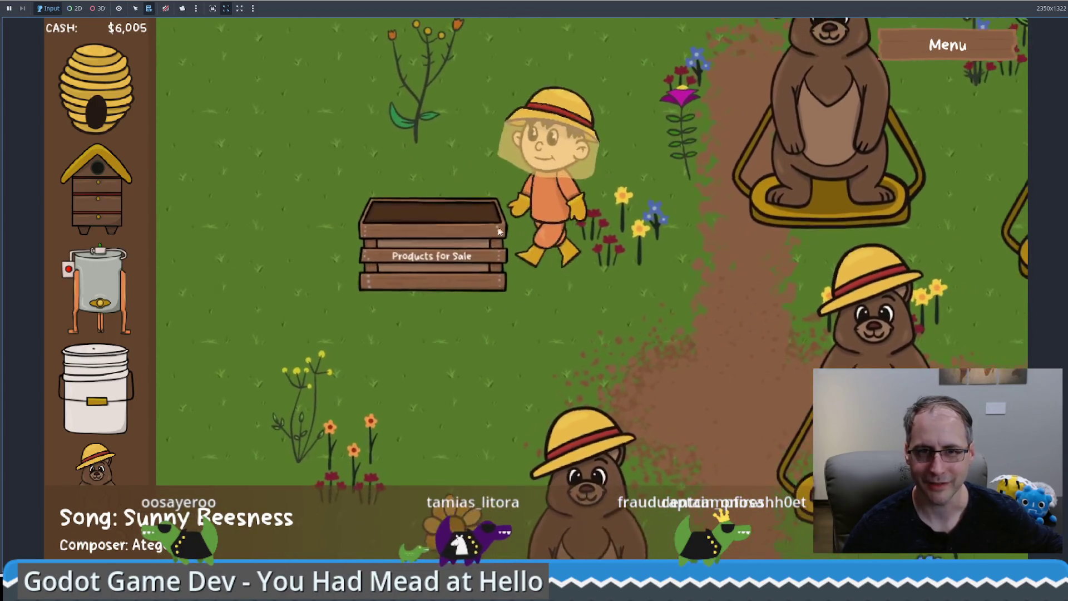
key("w")
key("a")
key("s")
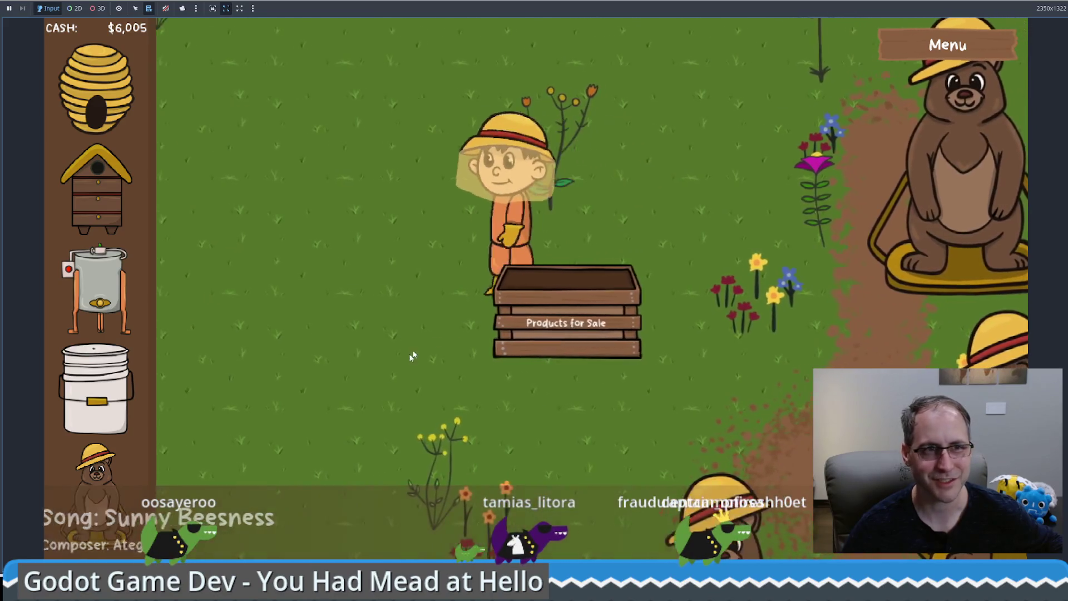
key("d")
key("w")
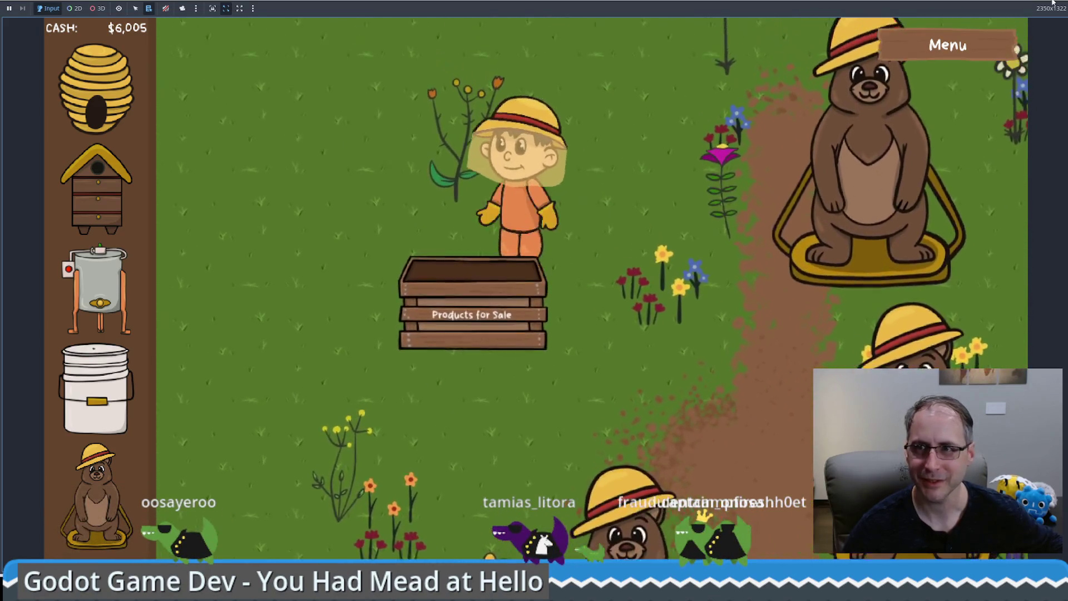
Open the game's settings, return to the title menu, and stop the running game.
key("Escape")
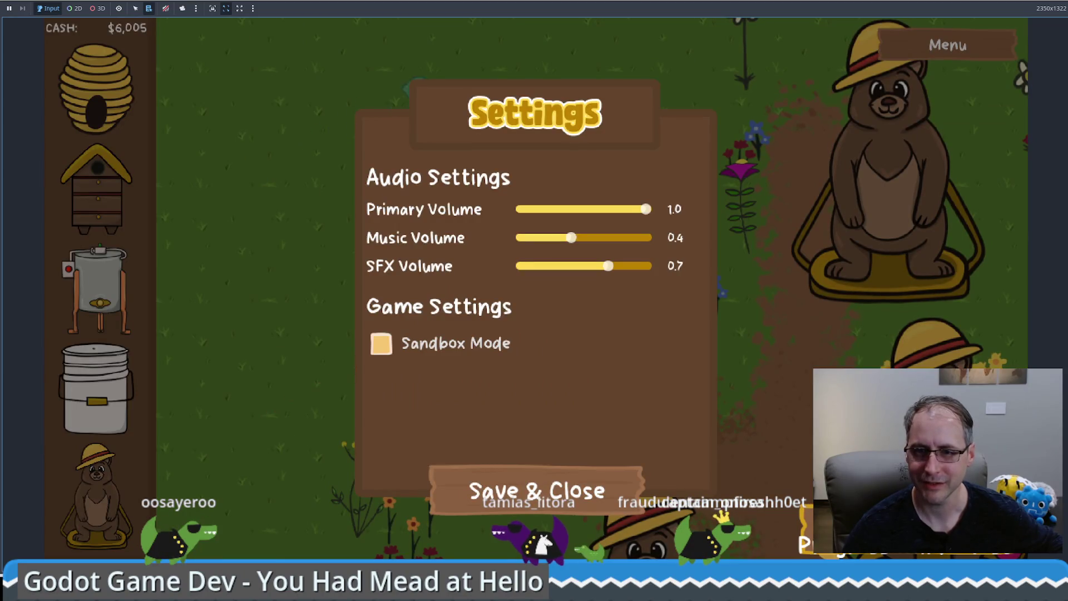
key("F5")
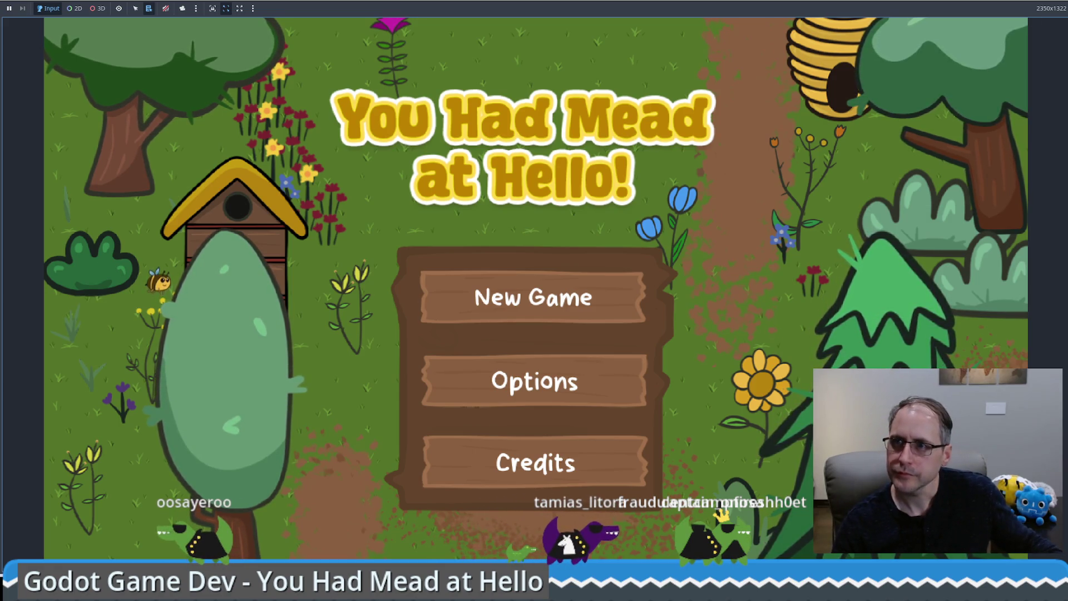
key("F8")
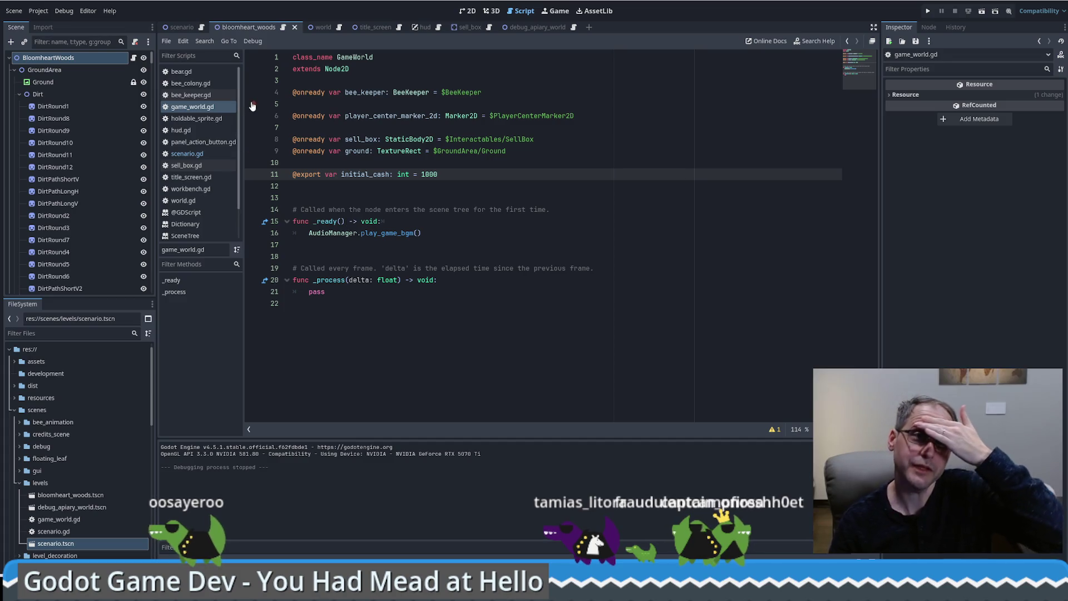
Show the title_screen scene in 2D, briefly checking debug_apiary_world before returning.
left_click(605, 146)
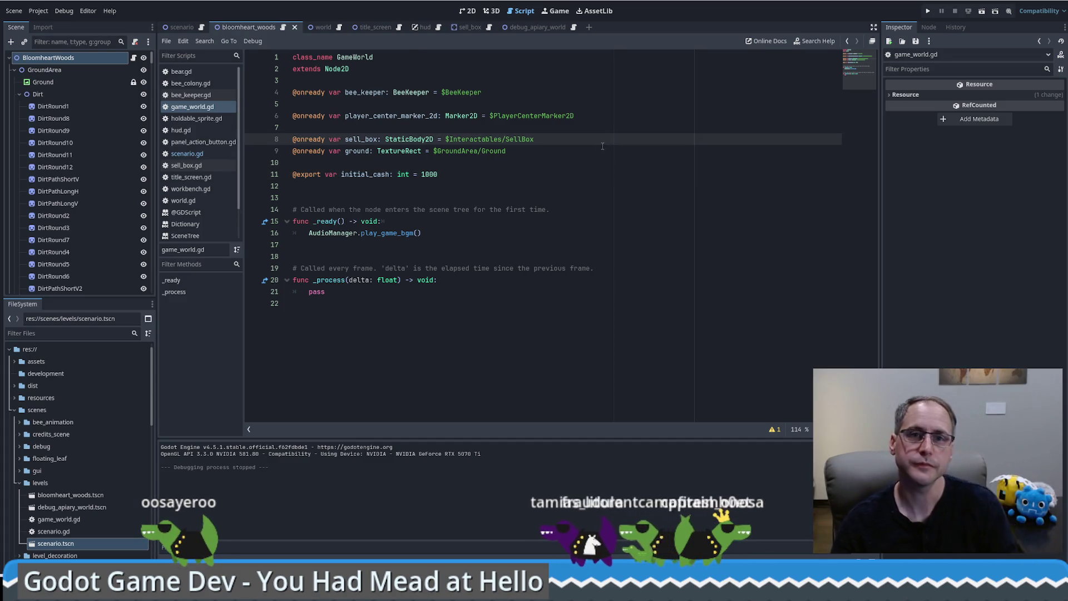
left_click(380, 28)
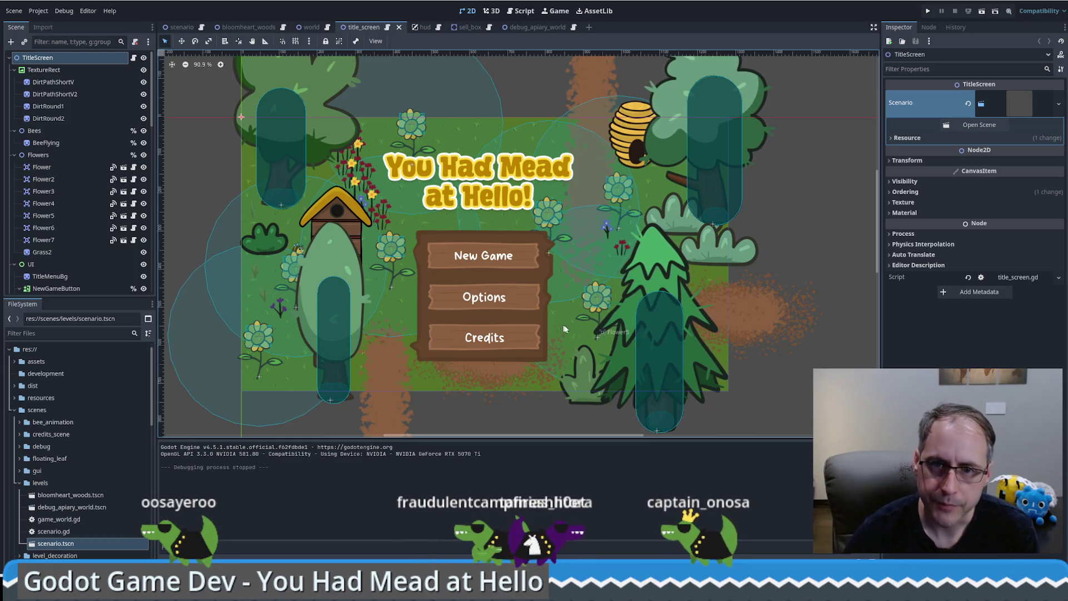
scroll(506, 326, "up", 6)
scroll(505, 310, "down", 5)
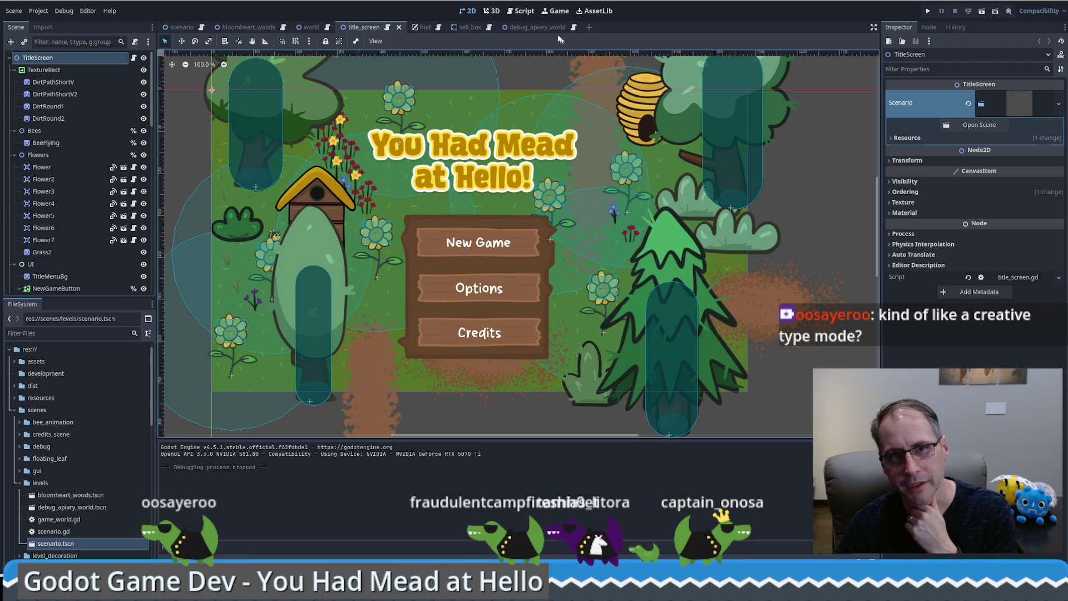
left_click(531, 26)
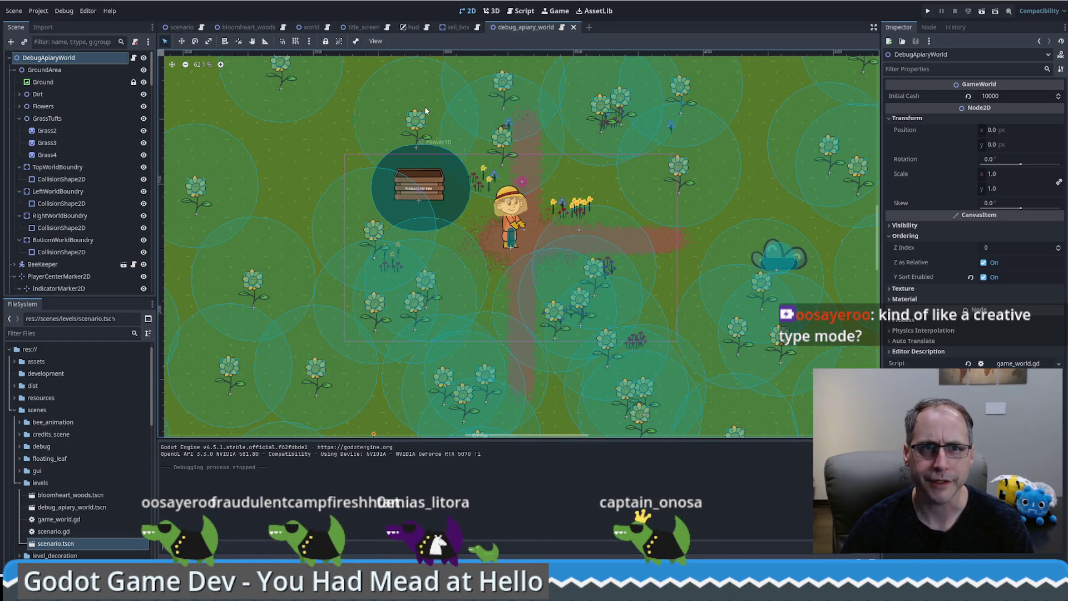
left_click(363, 26)
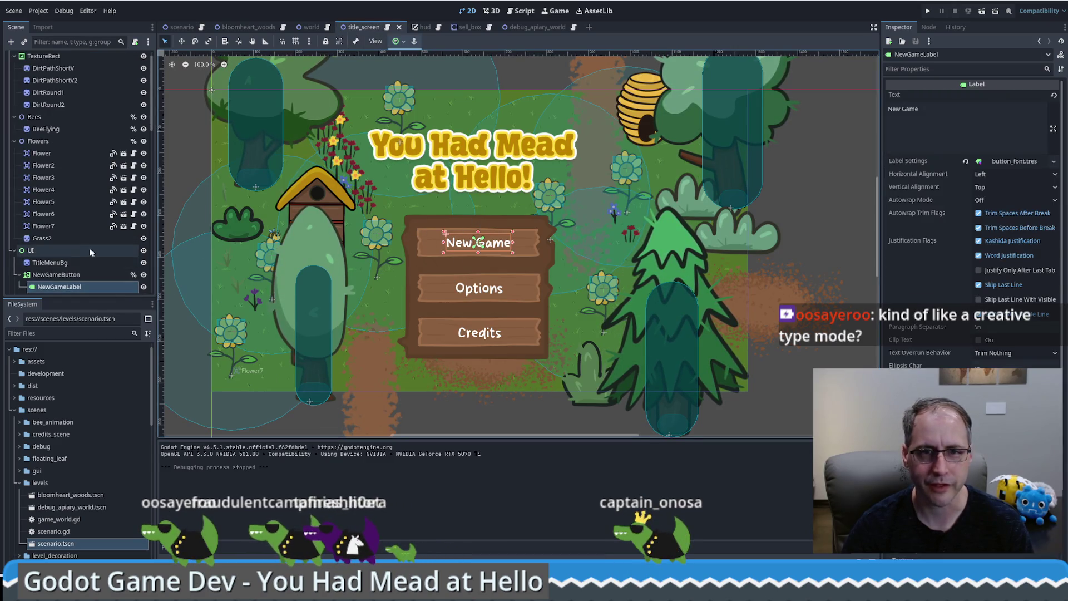
Duplicate NewGameButton and move the copy to (471, 333), just below the original.
left_click(50, 262)
left_click(73, 274)
key("ctrl+d")
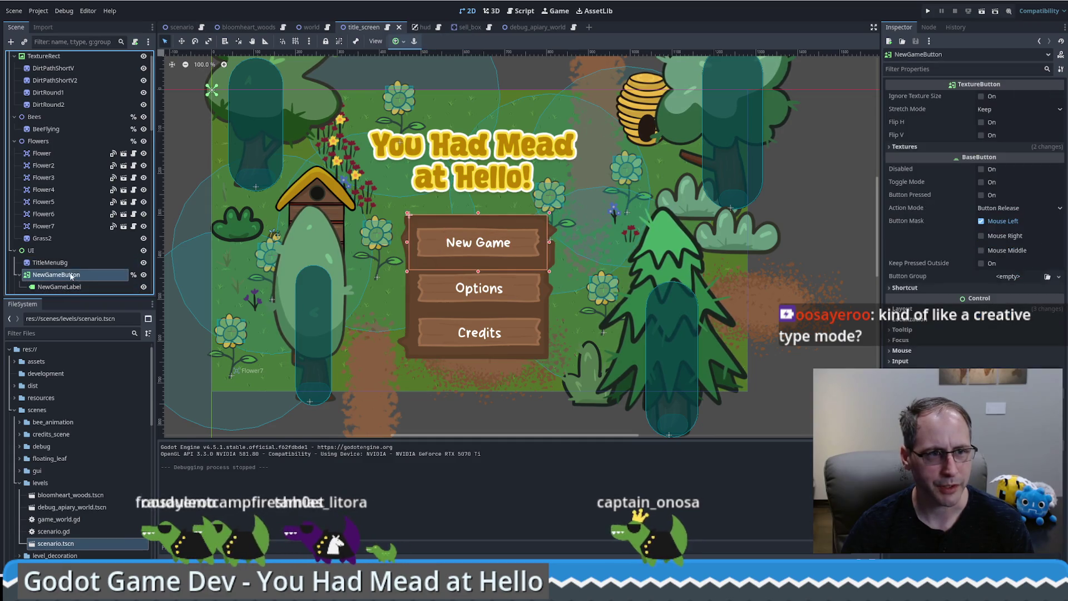
scroll(66, 262, "down", 2)
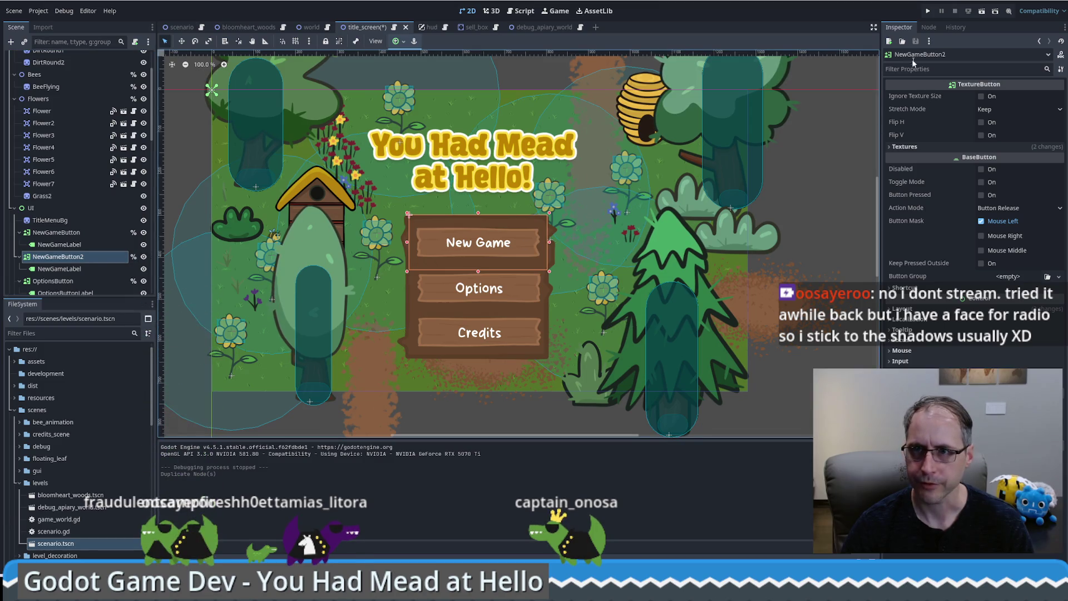
left_click_drag(506, 251, 507, 266)
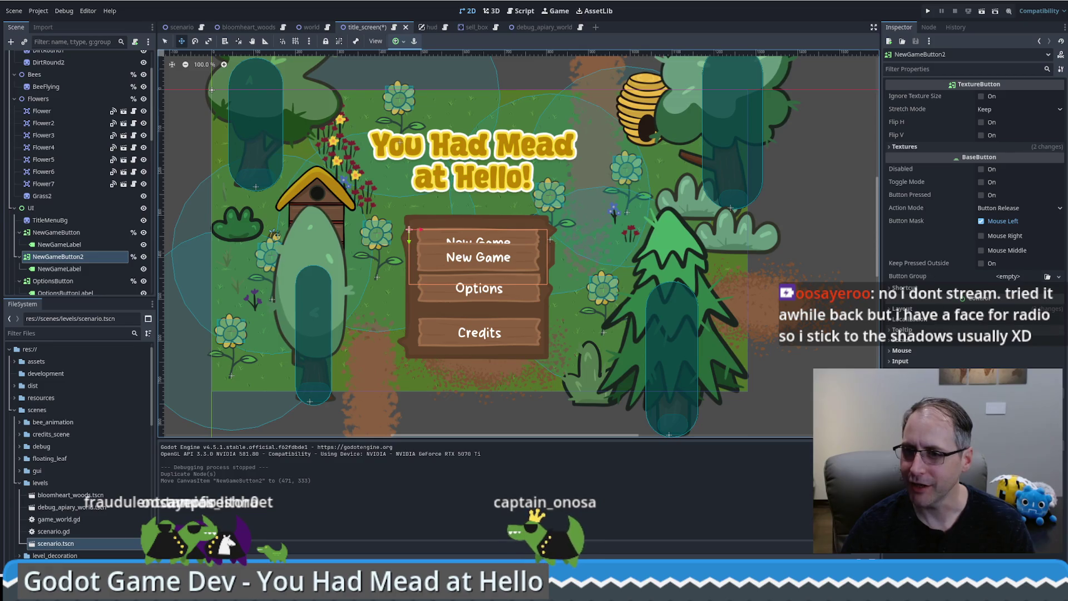
left_click(60, 270)
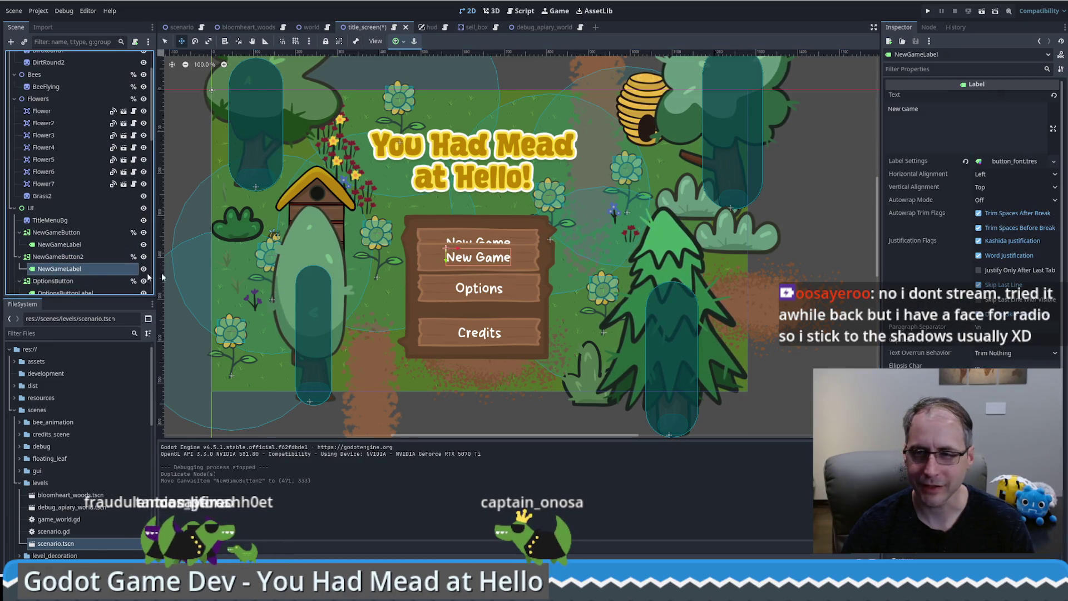
Replace the copied NewGameLabel's text with a bee emoji.
left_click(949, 127)
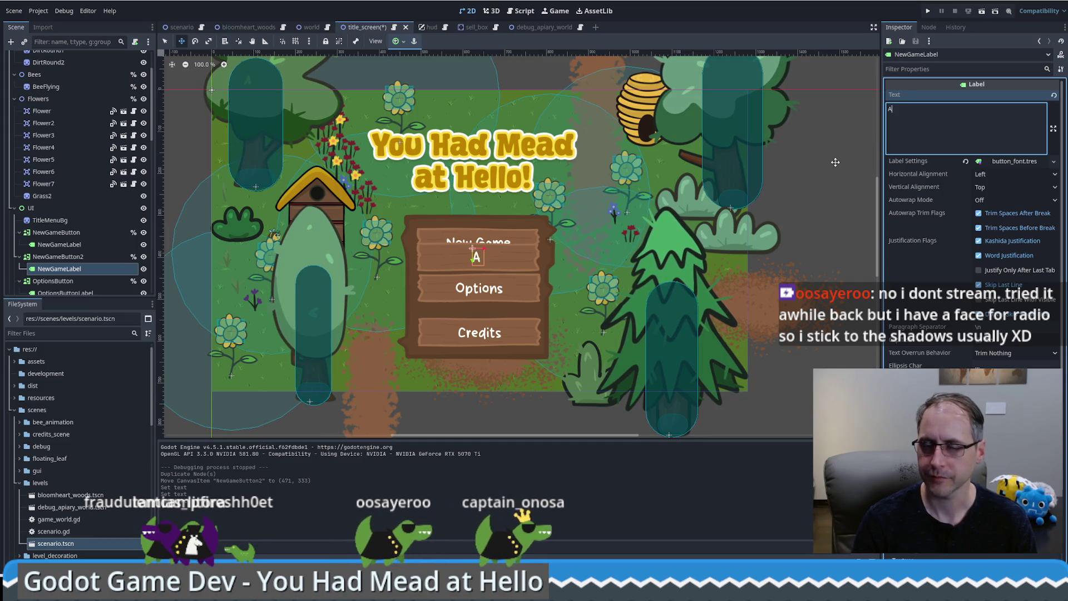
key("BackSpace")
key("BackSpace")
key("BackSpace")
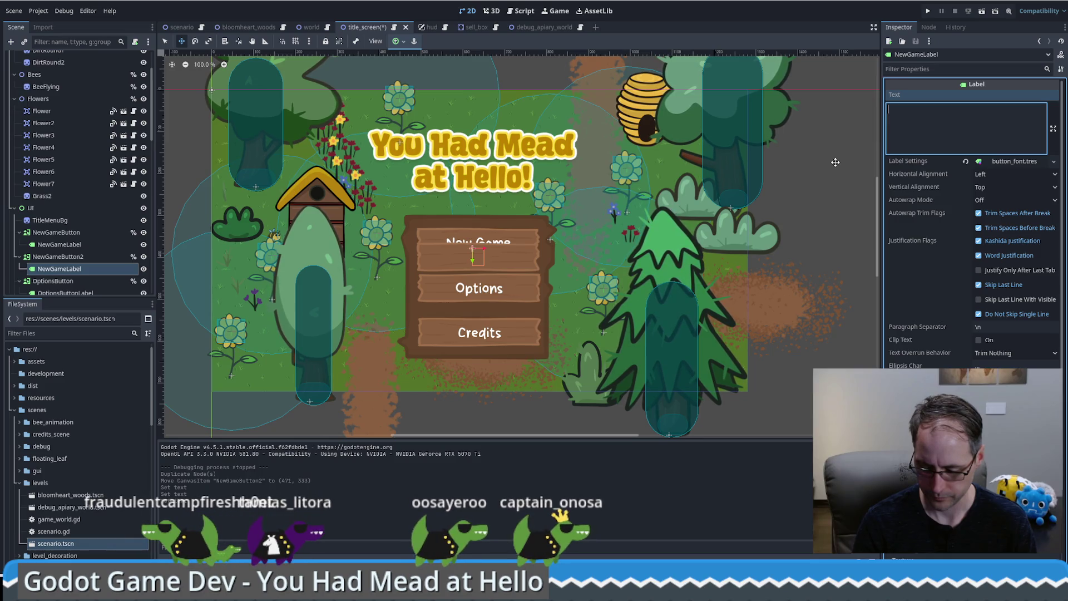
type("Open")
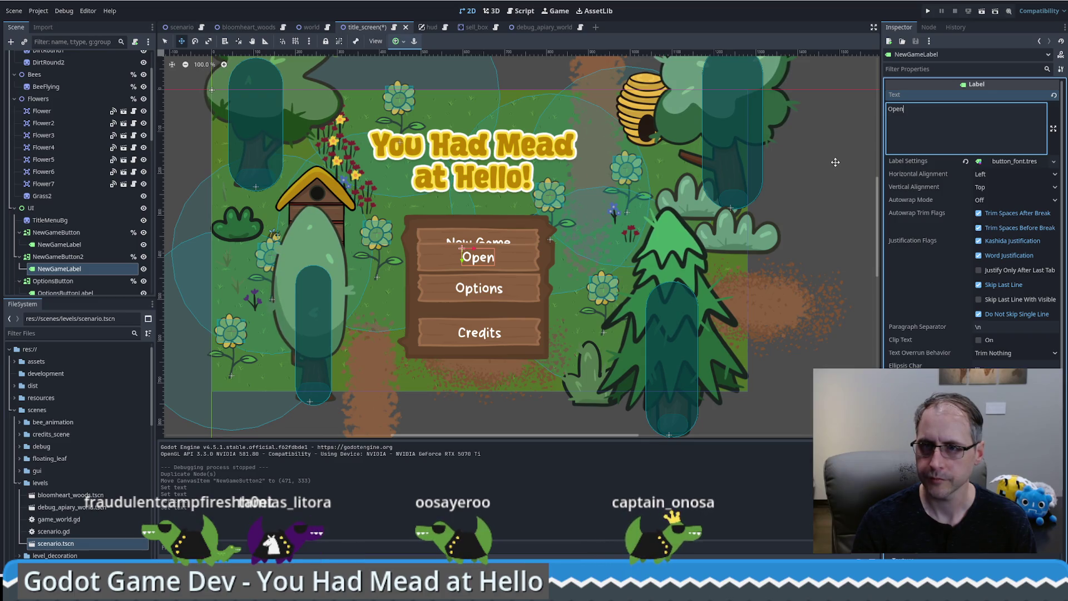
type("Debug")
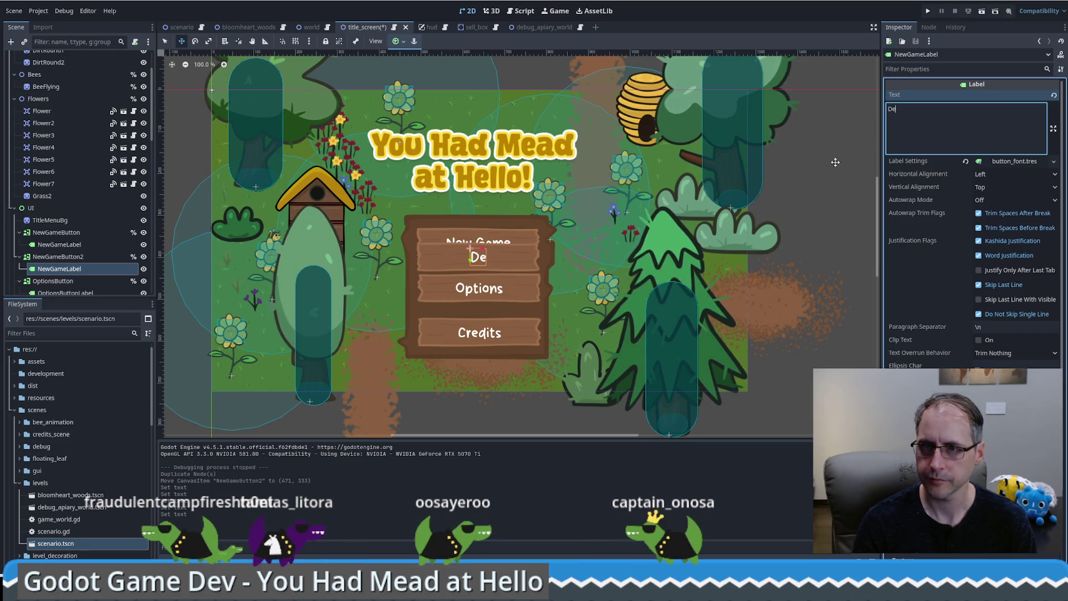
key("BackSpace")
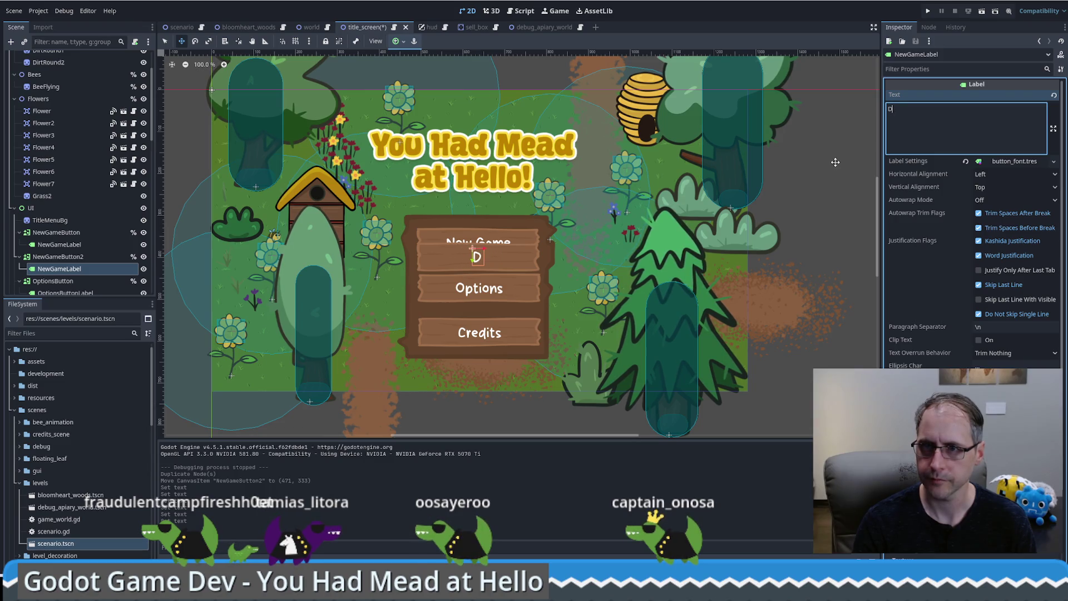
key("BackSpace")
key("super+period")
type("ber")
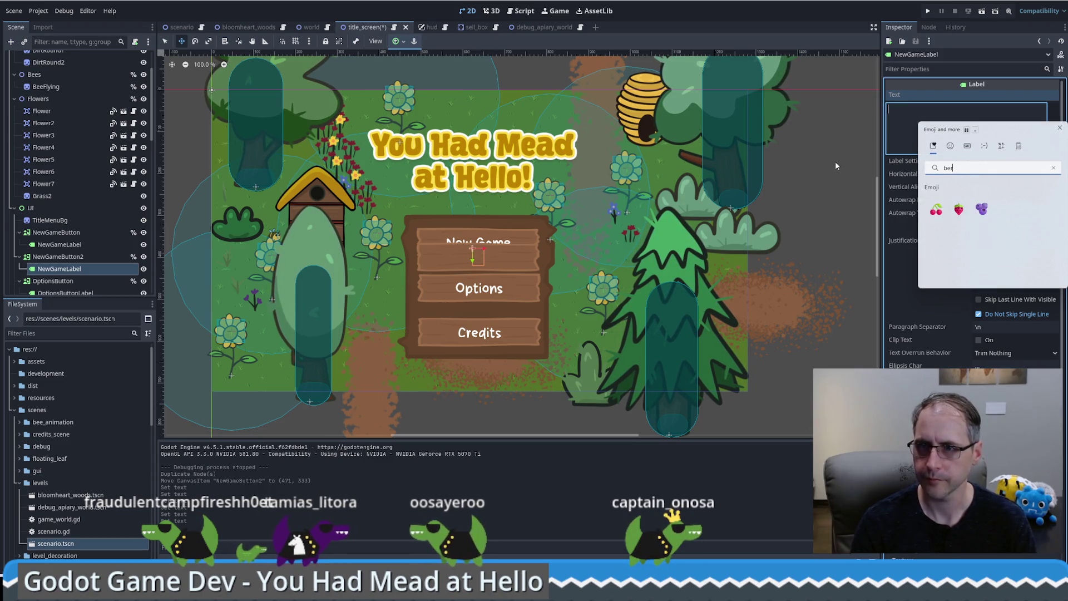
key("BackSpace")
type("e")
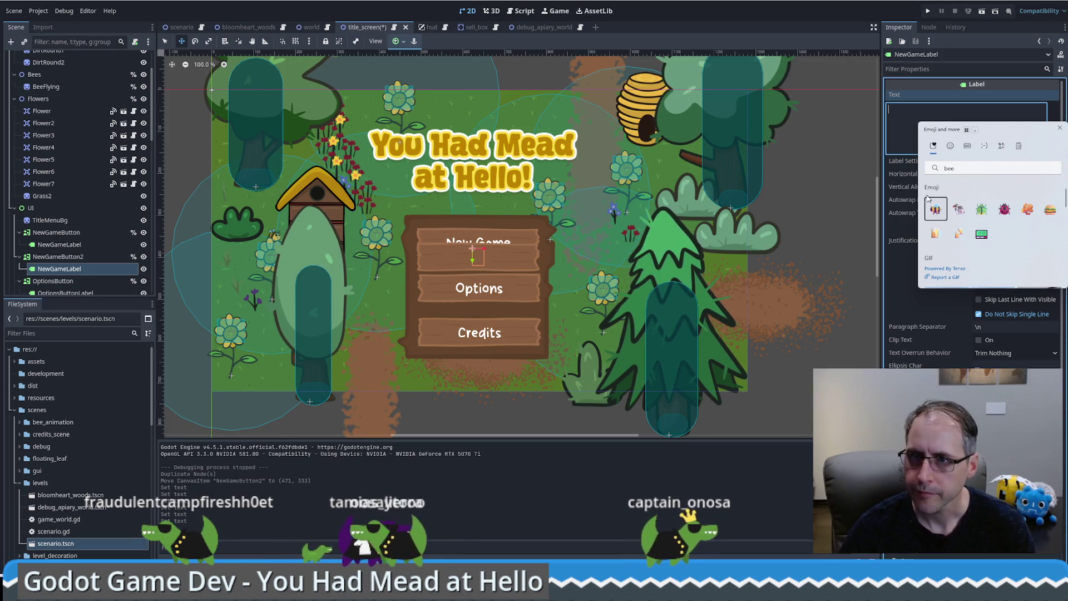
key("Return")
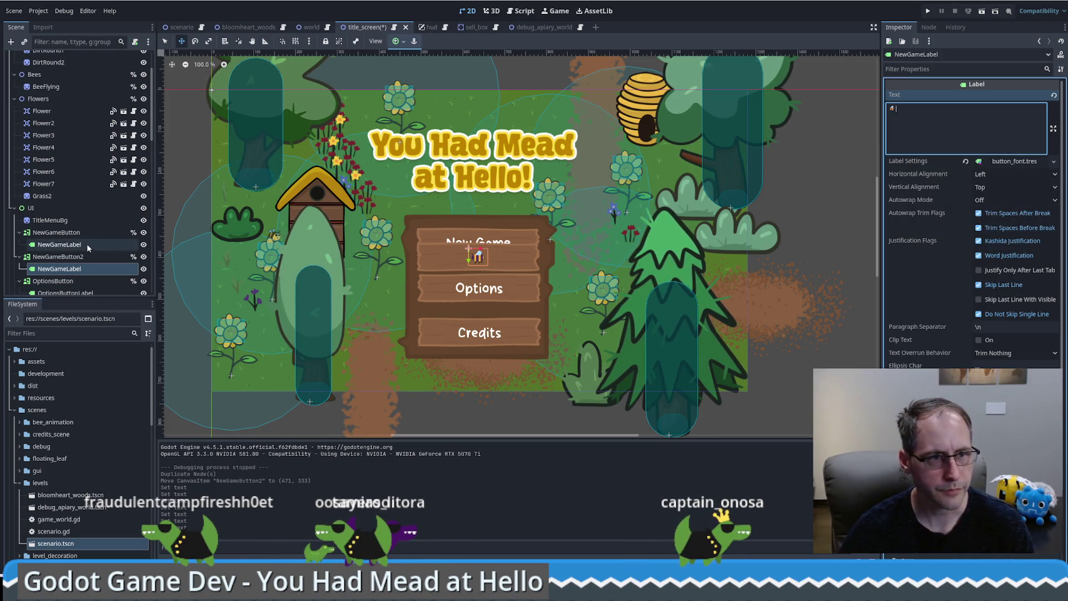
Move NewGameButton2 to (775, 298), to the right of the menu panel.
left_click(67, 256)
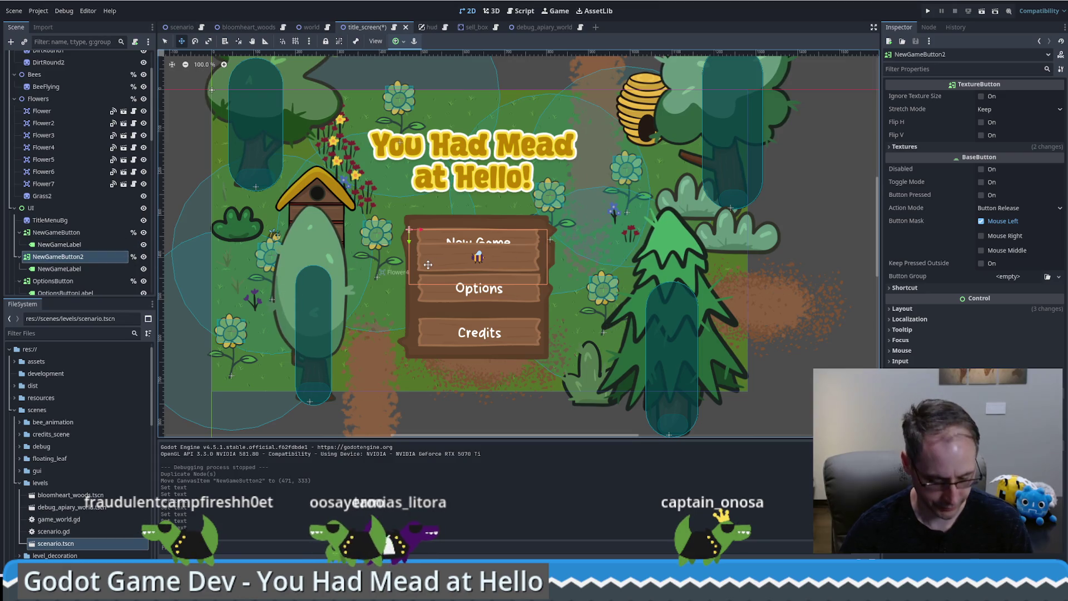
left_click_drag(428, 265, 624, 243)
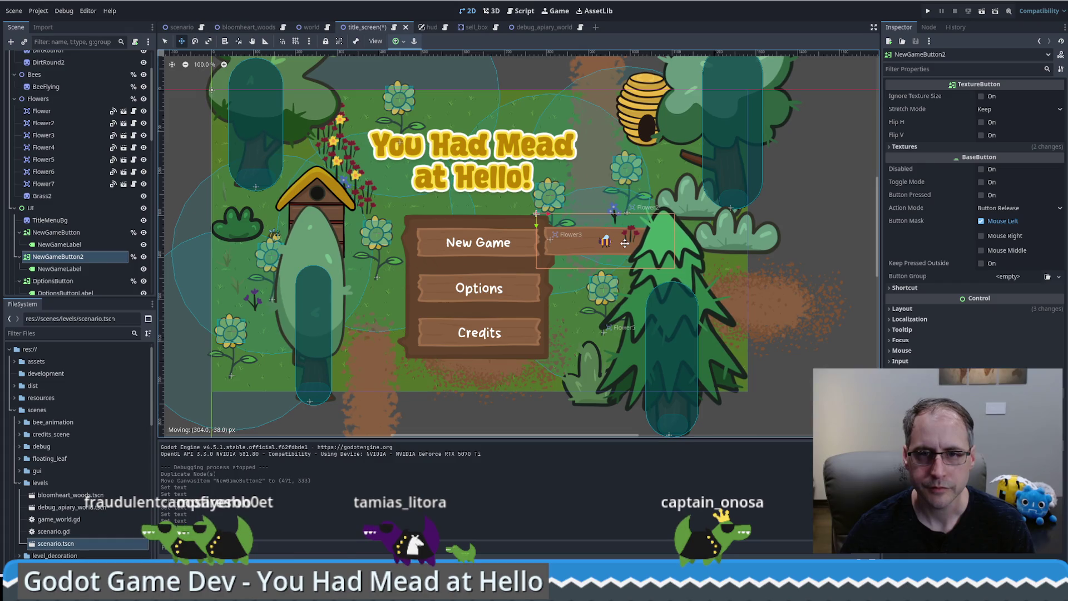
left_click_drag(625, 244, 625, 245)
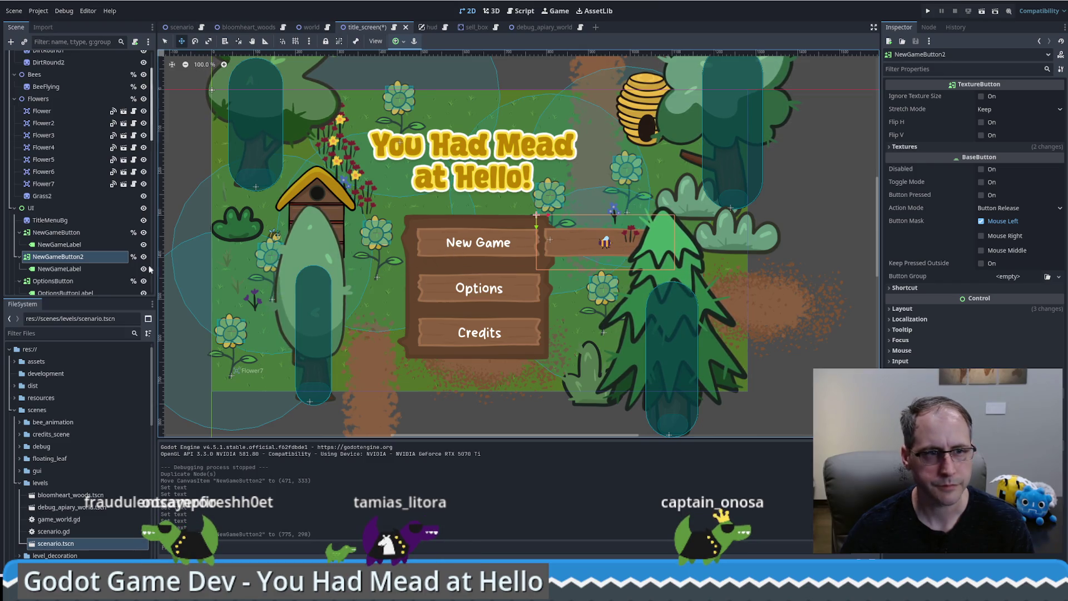
left_click(33, 208)
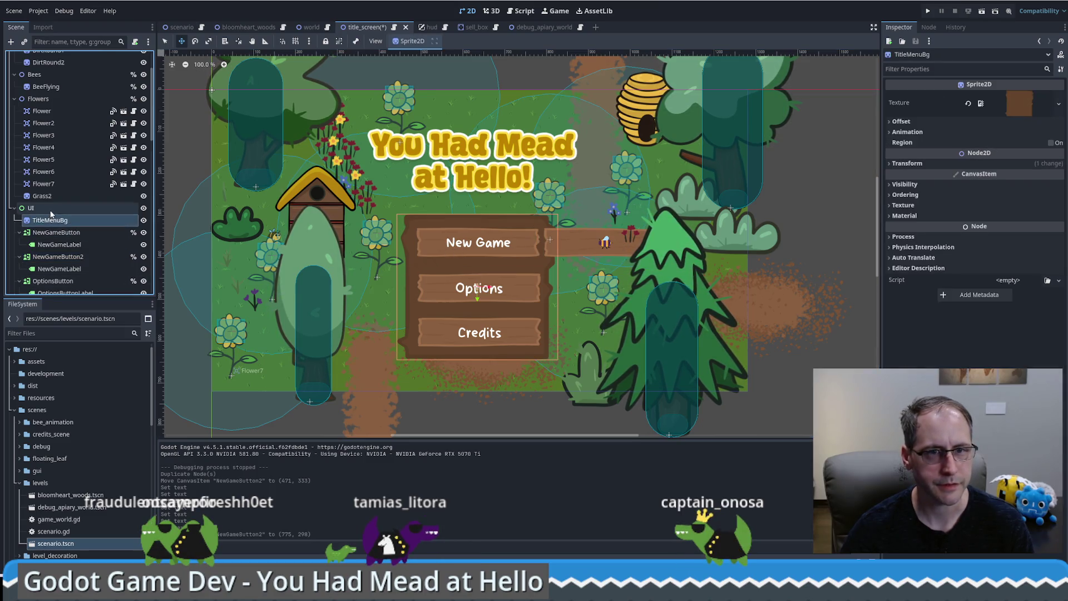
left_click(93, 223)
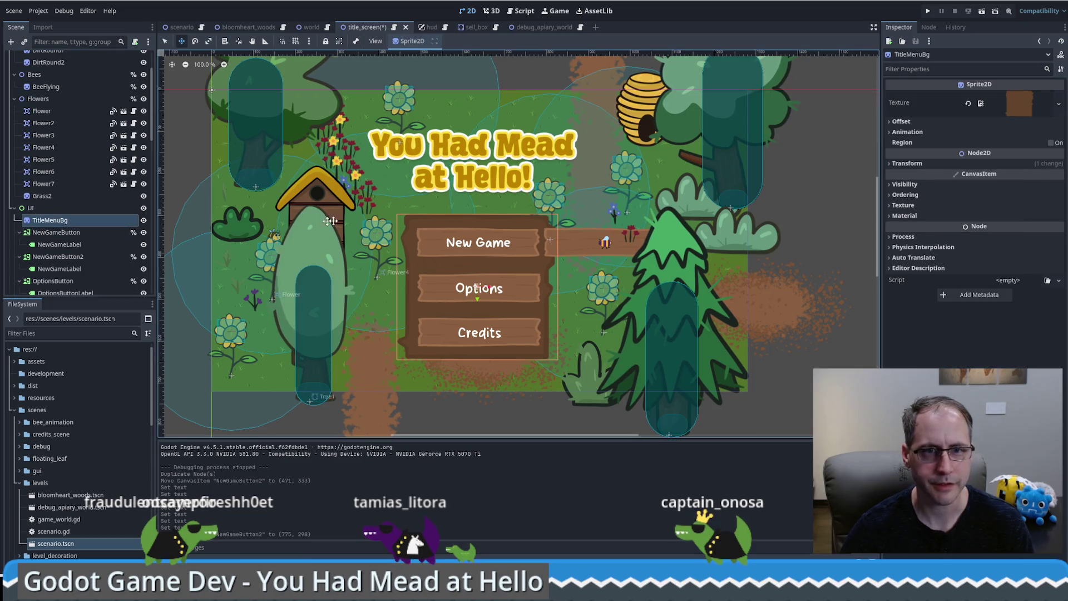
Drag the TitleMenuBg panel's top edge up and bottom edge down to make it taller.
left_click(209, 42)
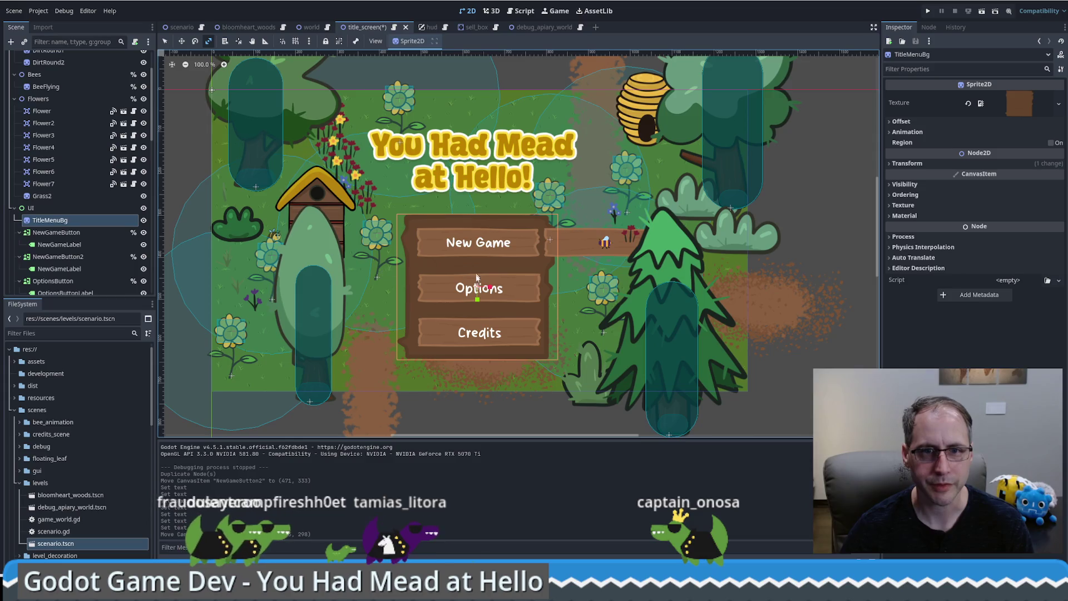
key("q")
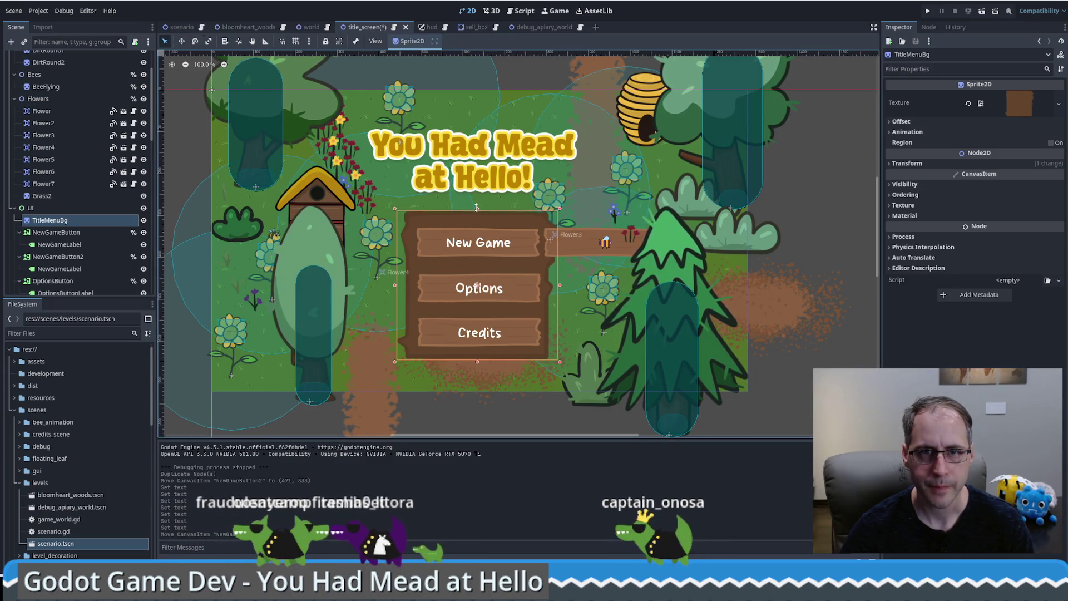
left_click_drag(477, 206, 477, 199)
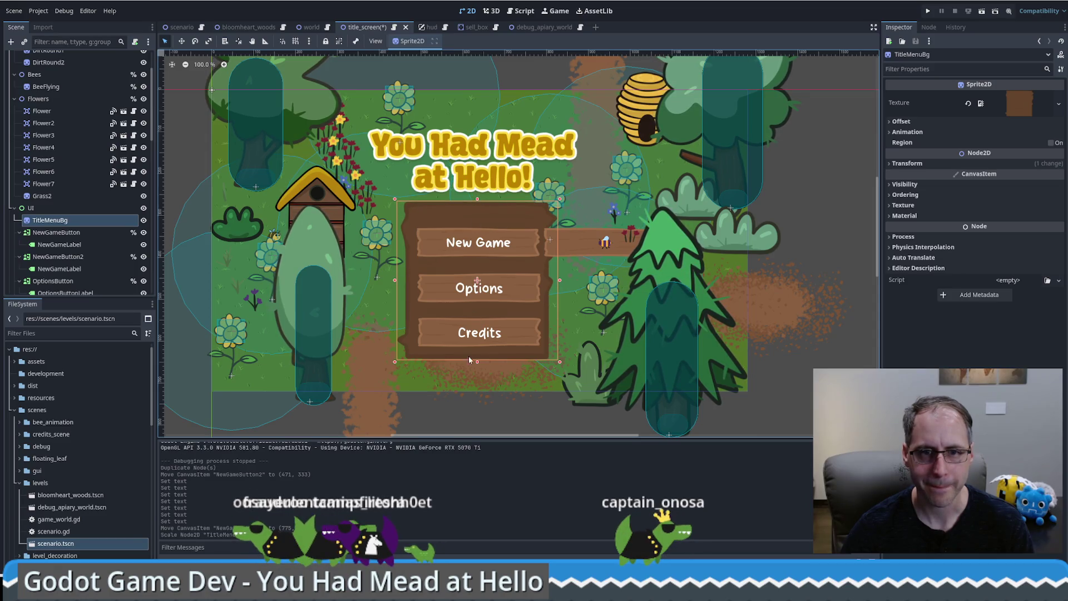
left_click_drag(476, 362, 478, 375)
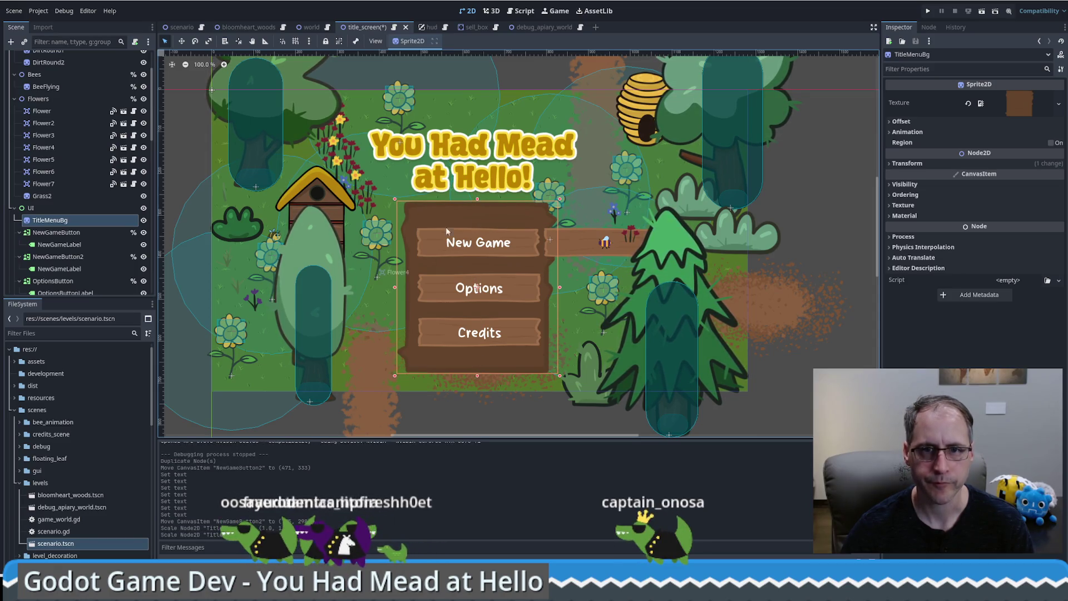
left_click(454, 240)
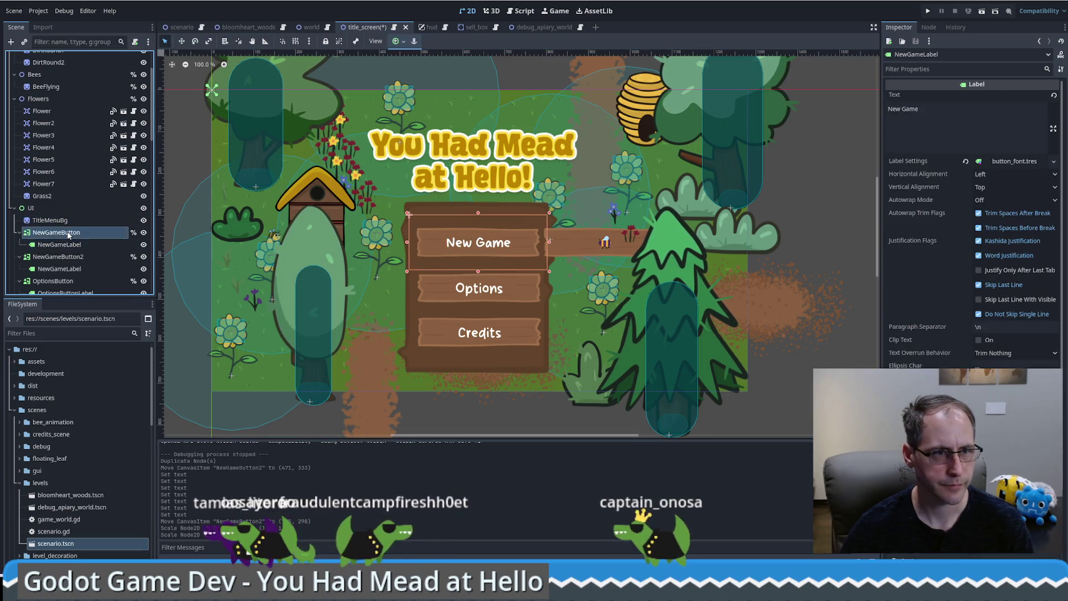
Rename NewGameButton2 to DebugGameButton.
left_click(67, 258)
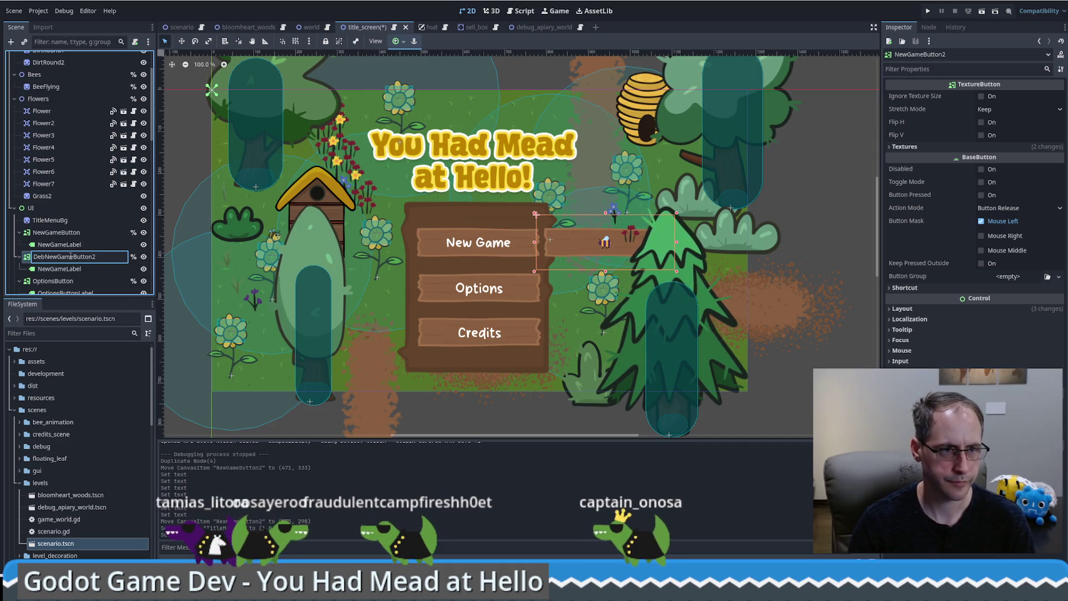
type("ug")
key("Delete")
key("Delete")
key("Delete")
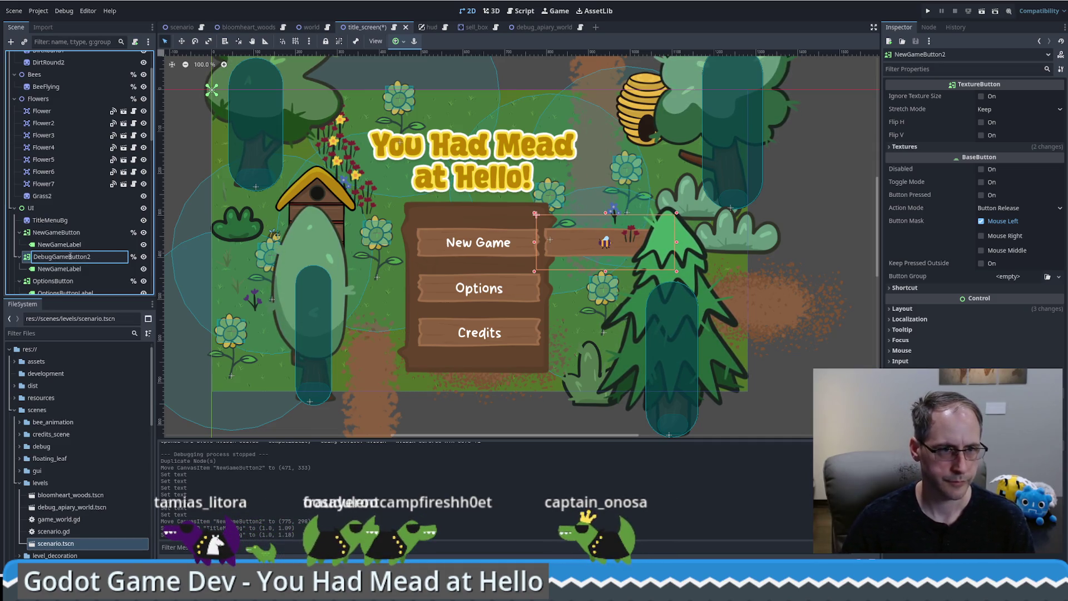
key("BackSpace")
key("Return")
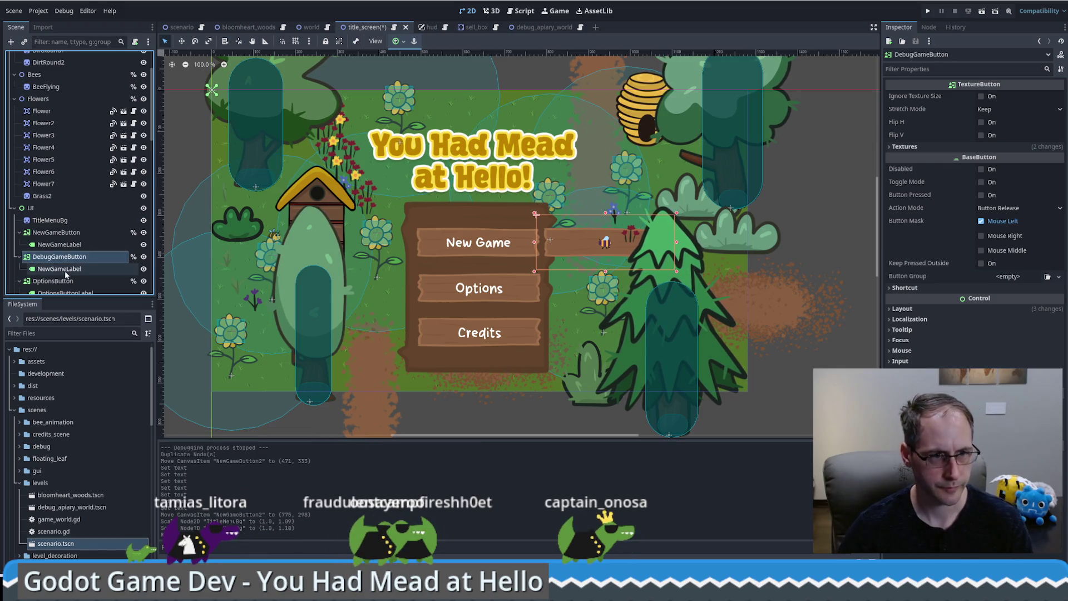
Rename its label to DebugGameLabel, then select the New Game, Options and Credits buttons.
left_click(76, 270)
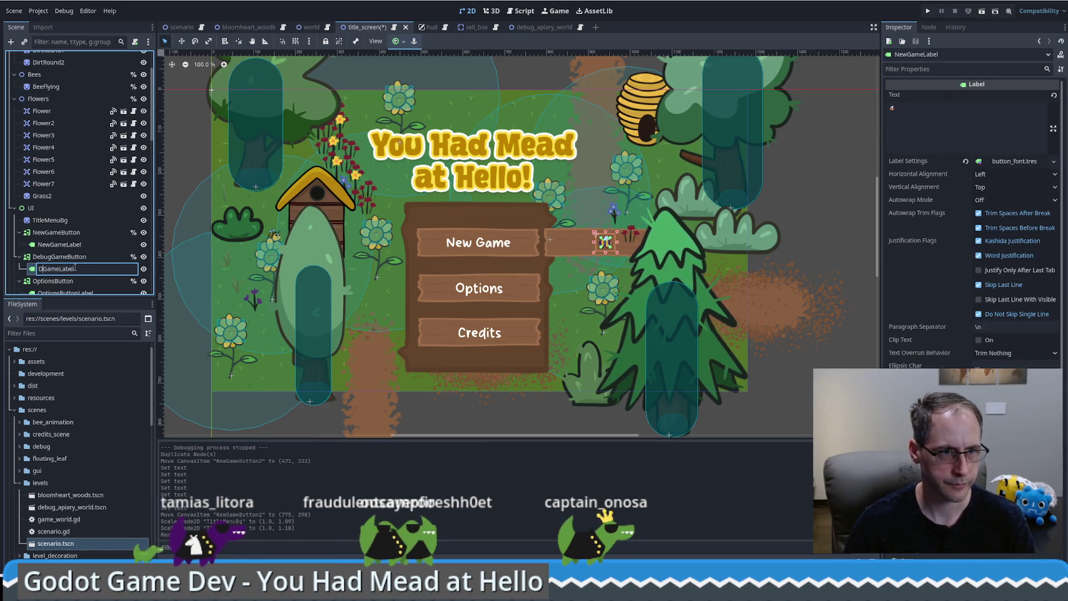
type("ebug")
key("Return")
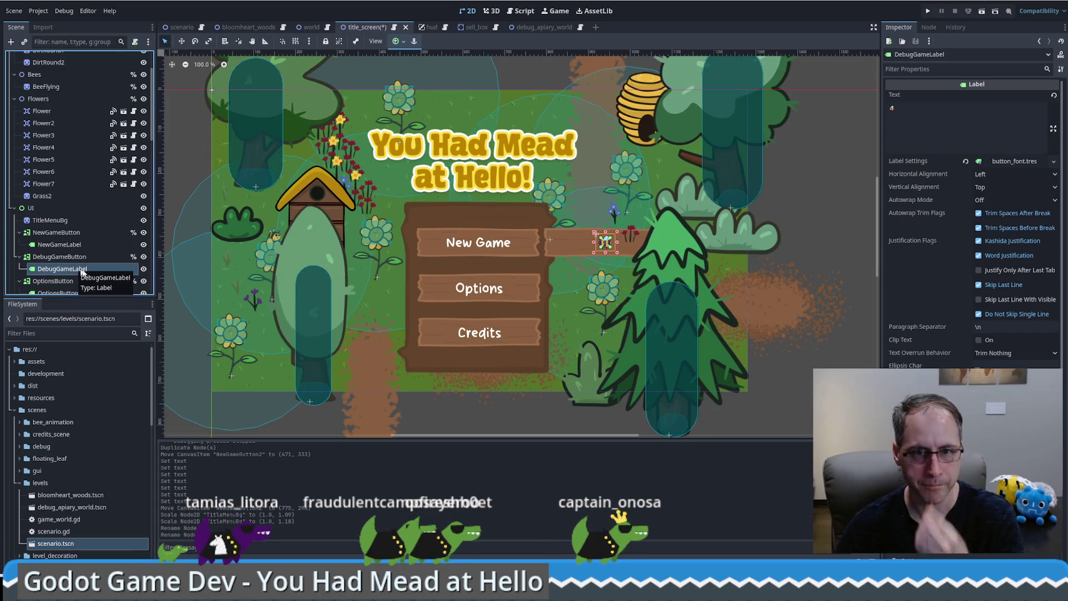
left_click(420, 239)
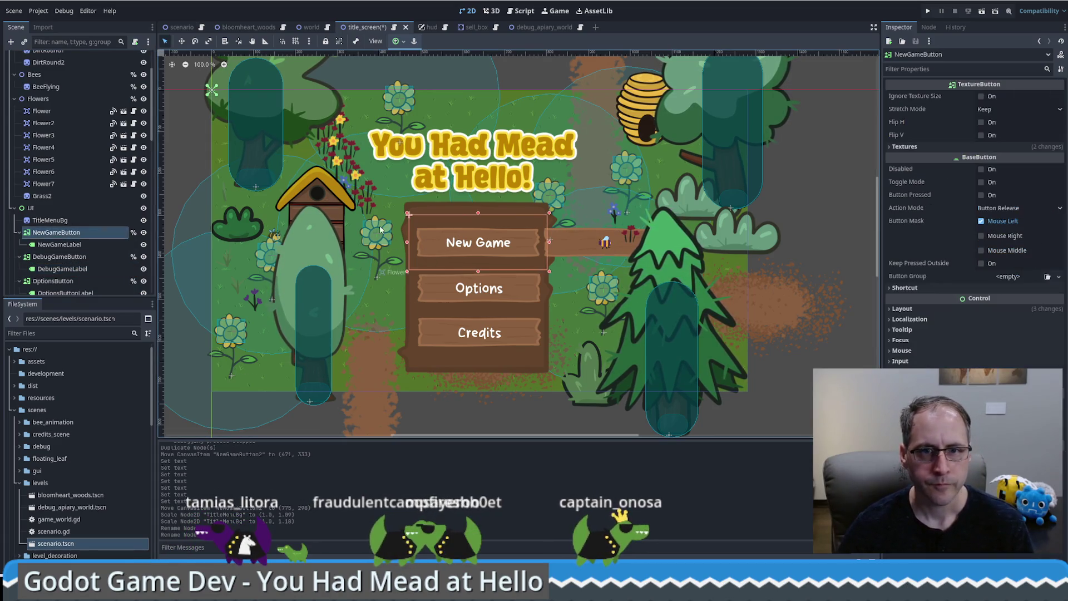
left_click(452, 287, "shift")
left_click(450, 327, "shift")
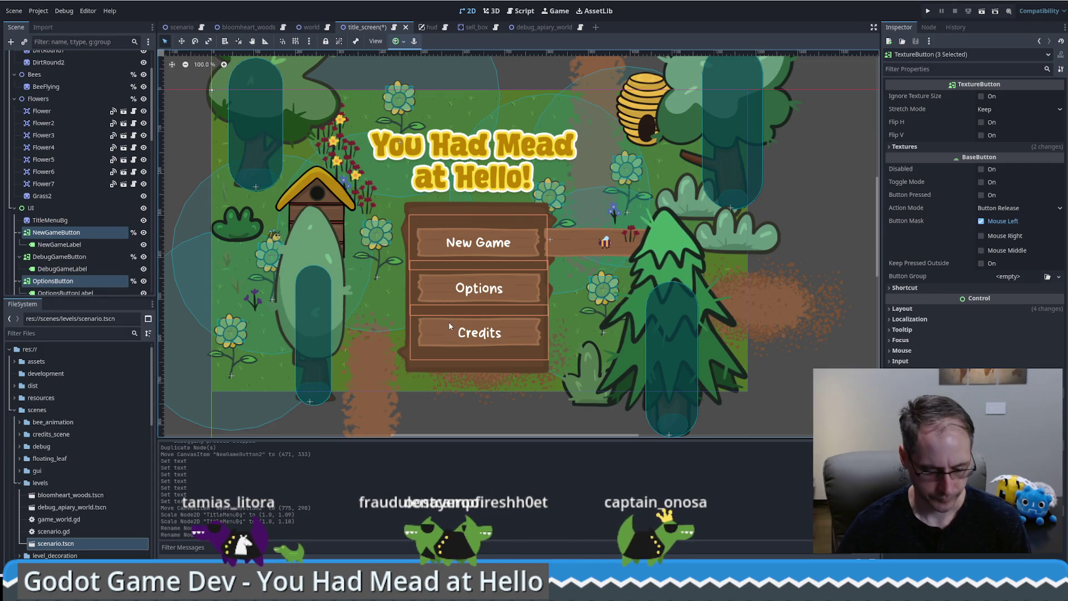
Nudge the three menu buttons up and move the bee button below Credits on the panel.
key("w")
key("Up")
key("Up")
key("Up")
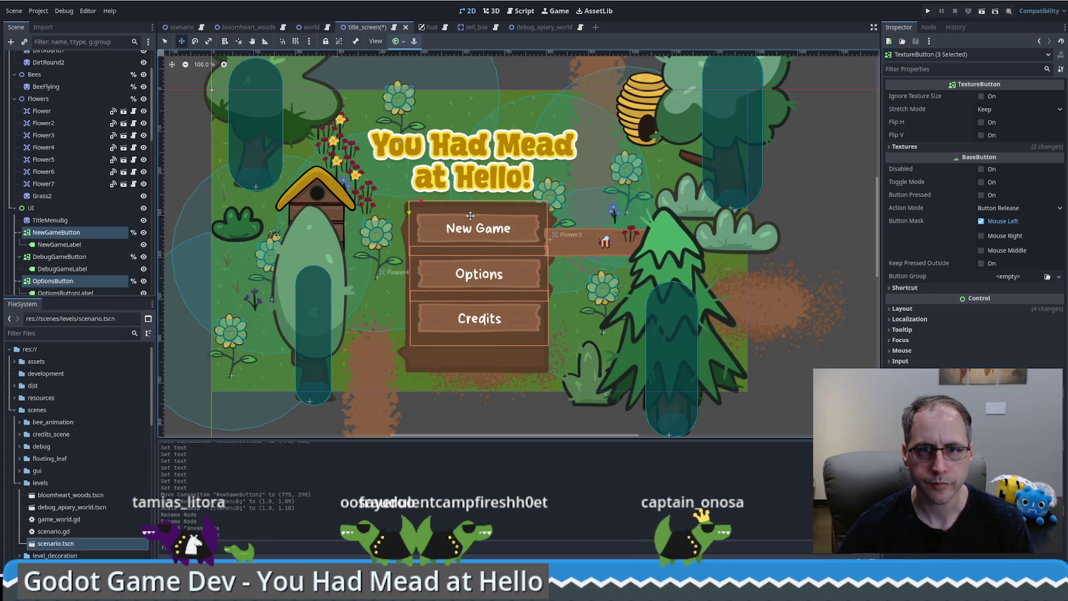
left_click(58, 260)
mouse_move(572, 254)
left_mouse_down()
mouse_move(439, 368)
mouse_move(447, 362)
left_mouse_up()
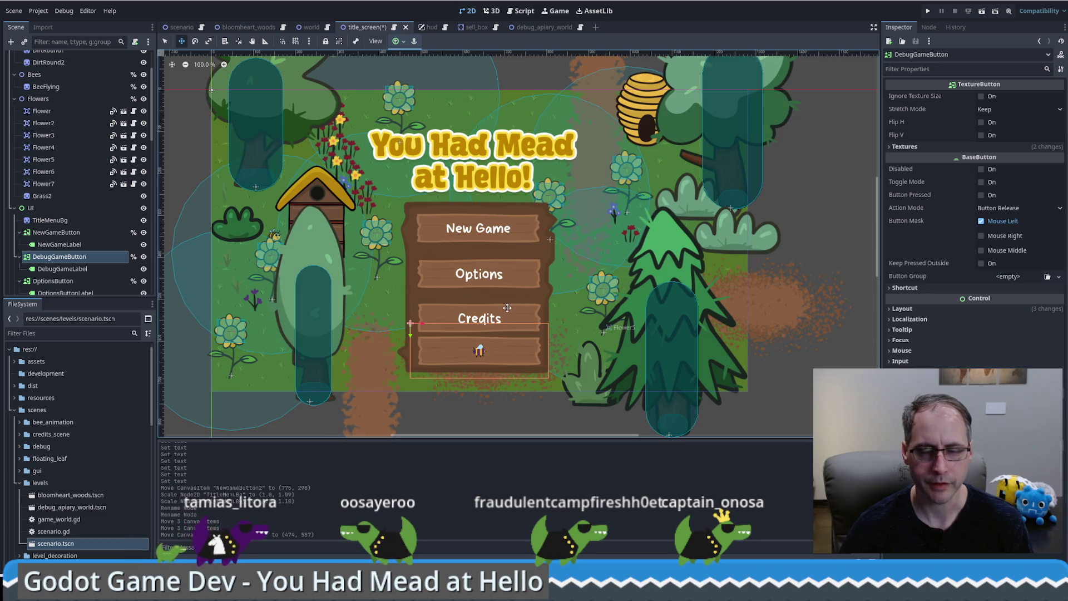
Reorder DebugGameButton after CreditsButton in the Scene tree.
left_click(56, 232)
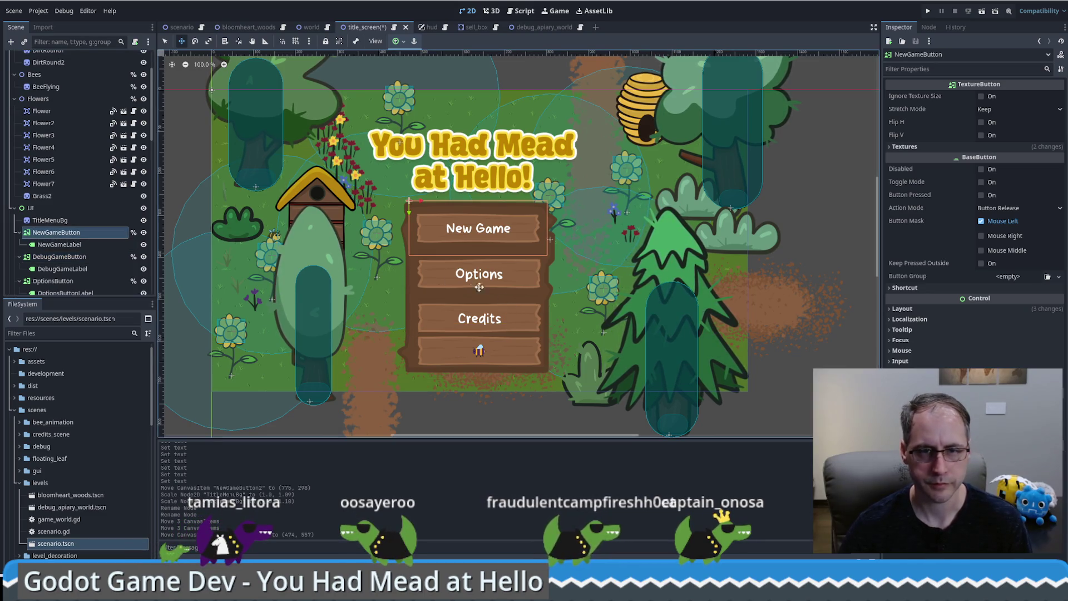
left_click(73, 258)
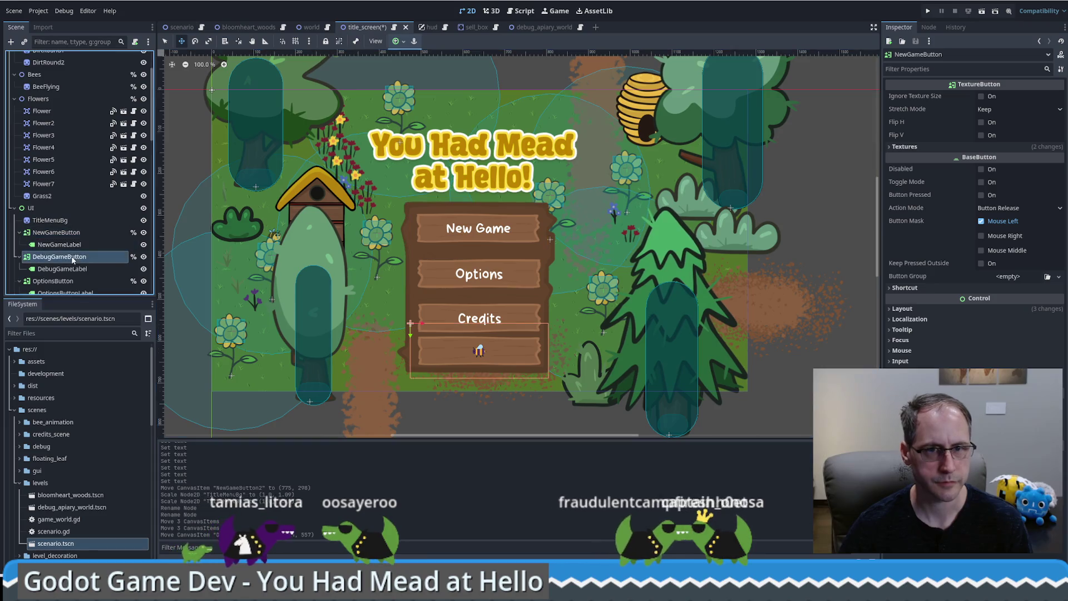
scroll(50, 236, "down", 3)
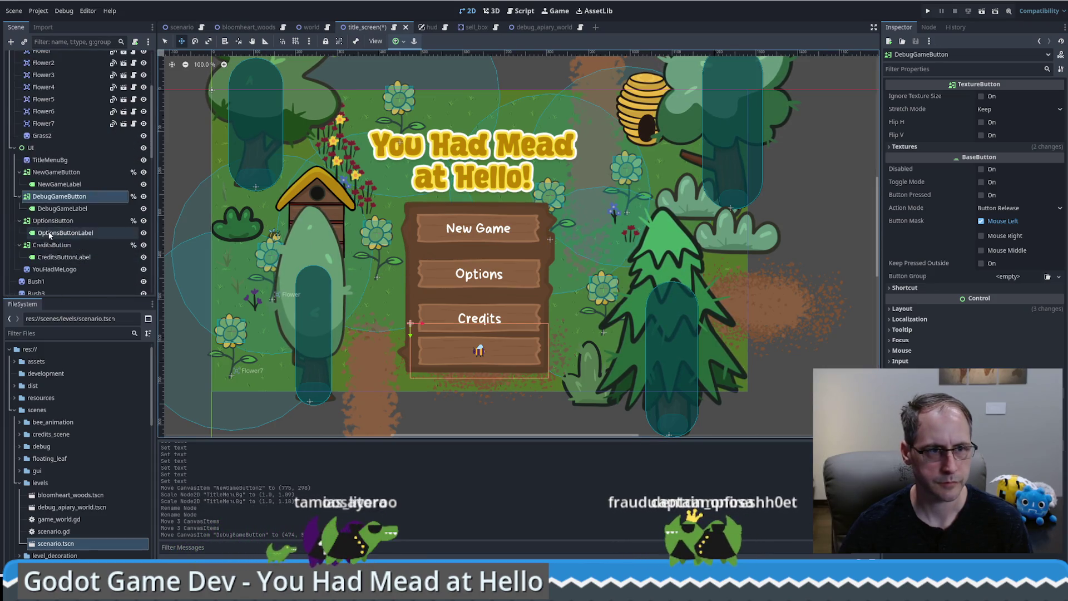
left_click_drag(60, 197, 54, 271)
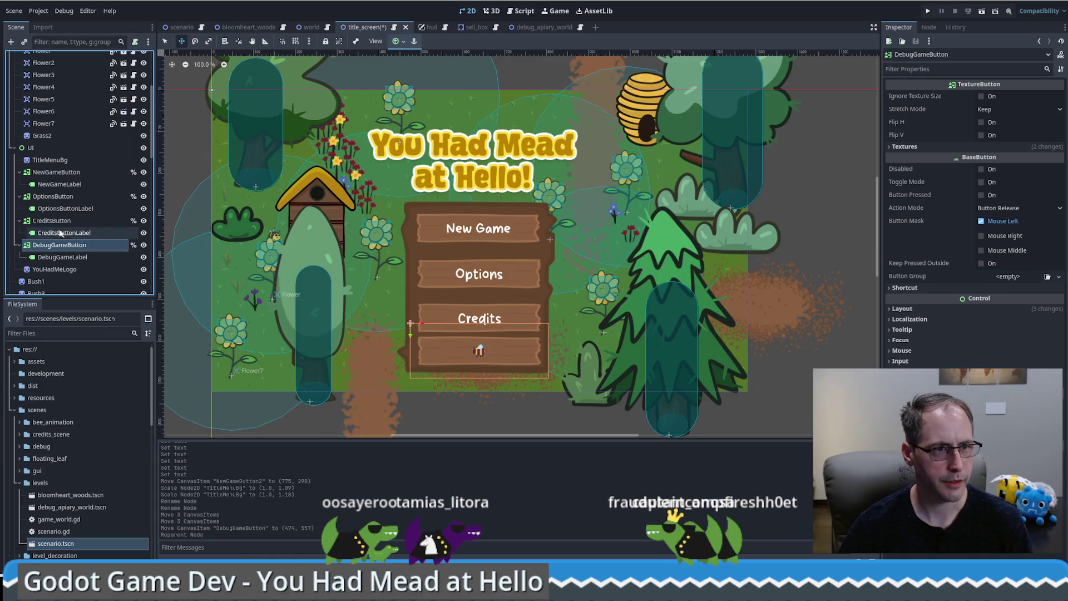
left_click(47, 173)
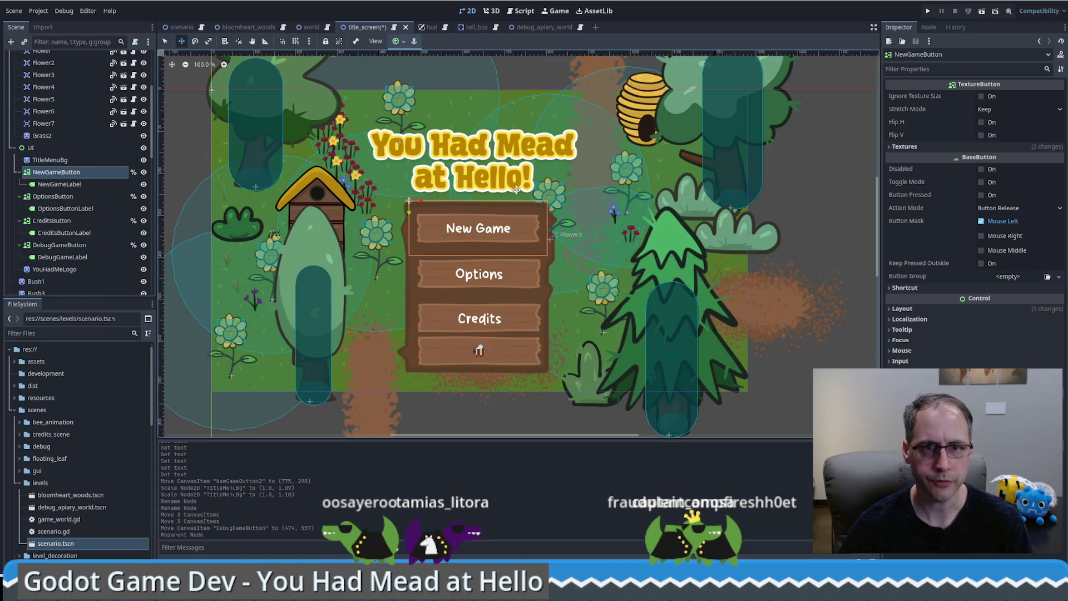
Nudge the New Game, Options, Credits and debug buttons upward with the arrow keys.
key("Up")
key("Up")
key("Up")
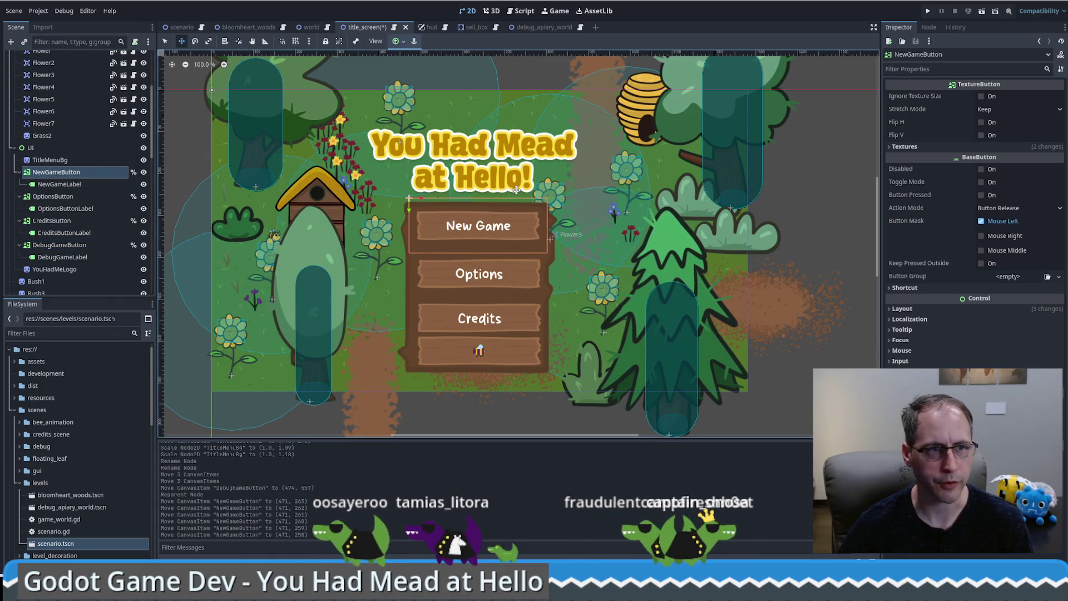
left_click(52, 196)
key("Up")
key("Up")
key("Up")
key("Up")
left_click(52, 221)
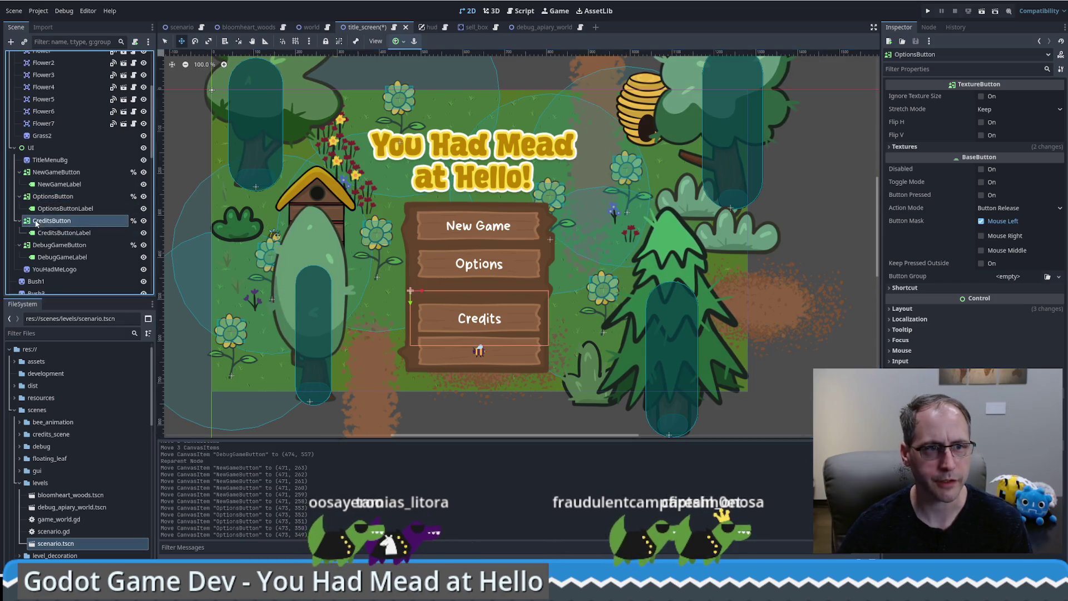
key("Up")
key("Up")
key("Up")
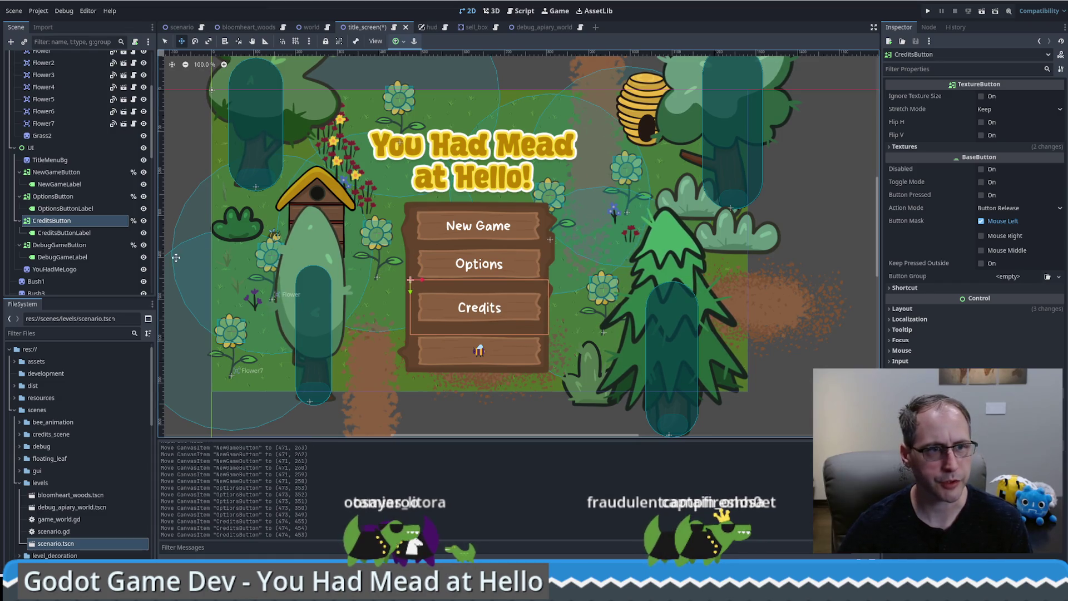
left_click(59, 244)
key("Up")
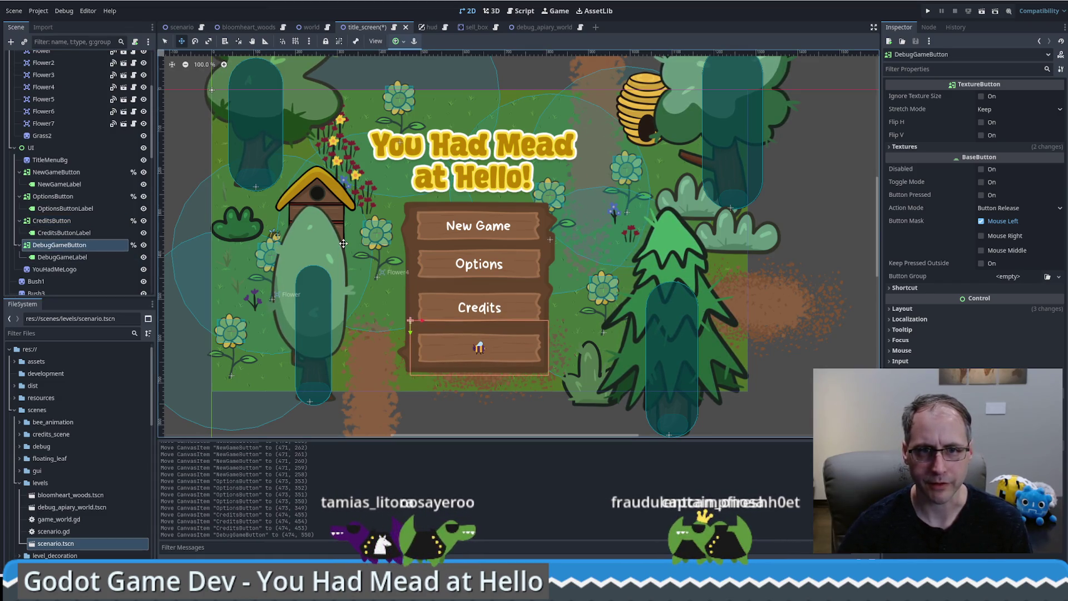
key("Up")
key("Up")
key("Up")
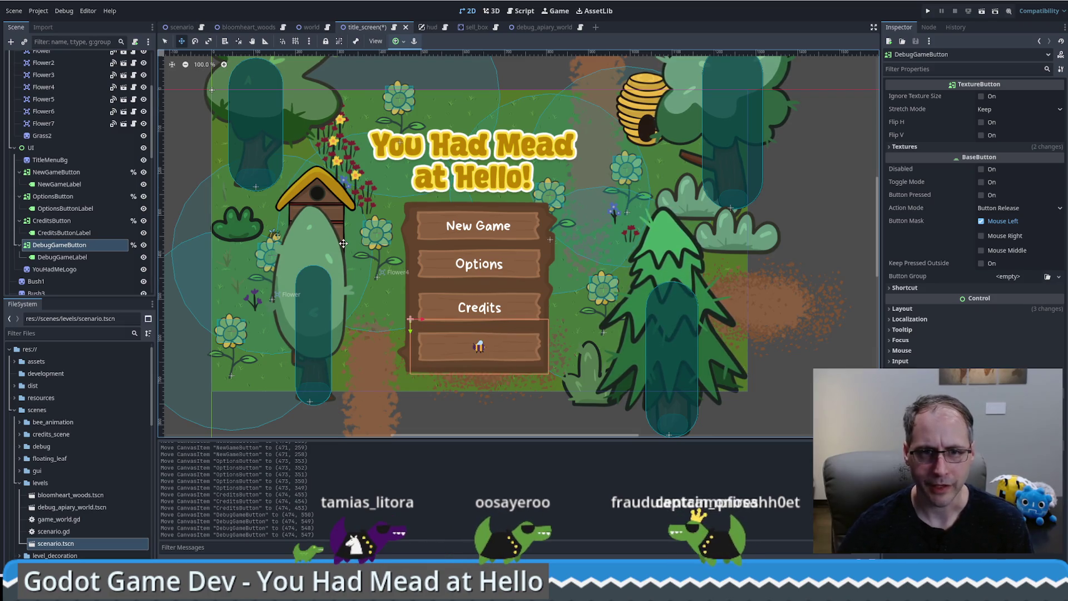
Nudge Credits, Options and New Game back down slightly, undoing a stray sideways move.
left_click(64, 221)
key("Down")
key("Down")
key("Down")
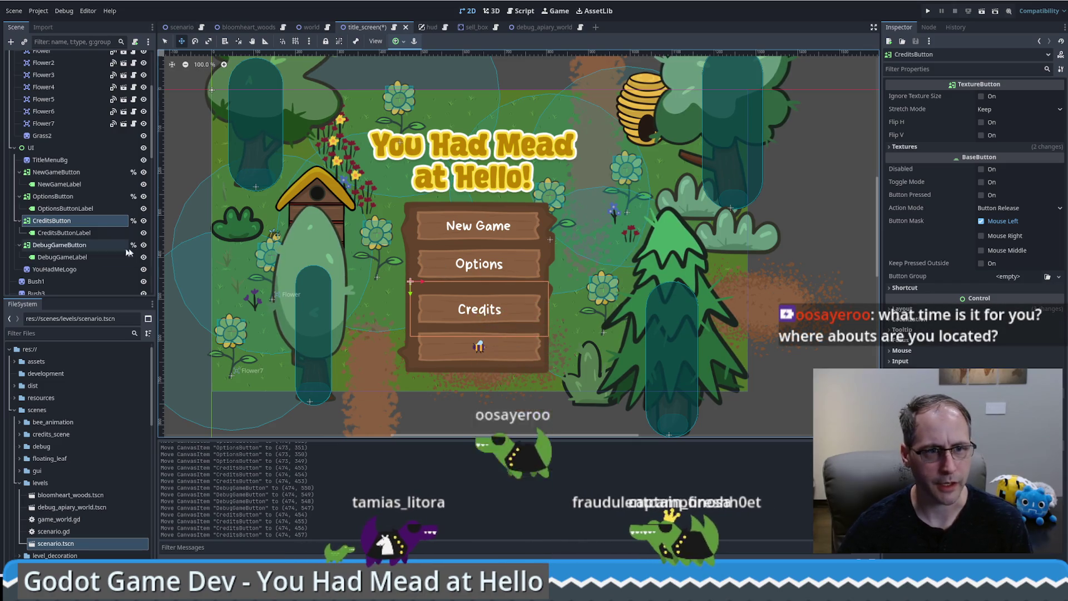
left_click(65, 196)
key("Down")
key("Down")
key("Down")
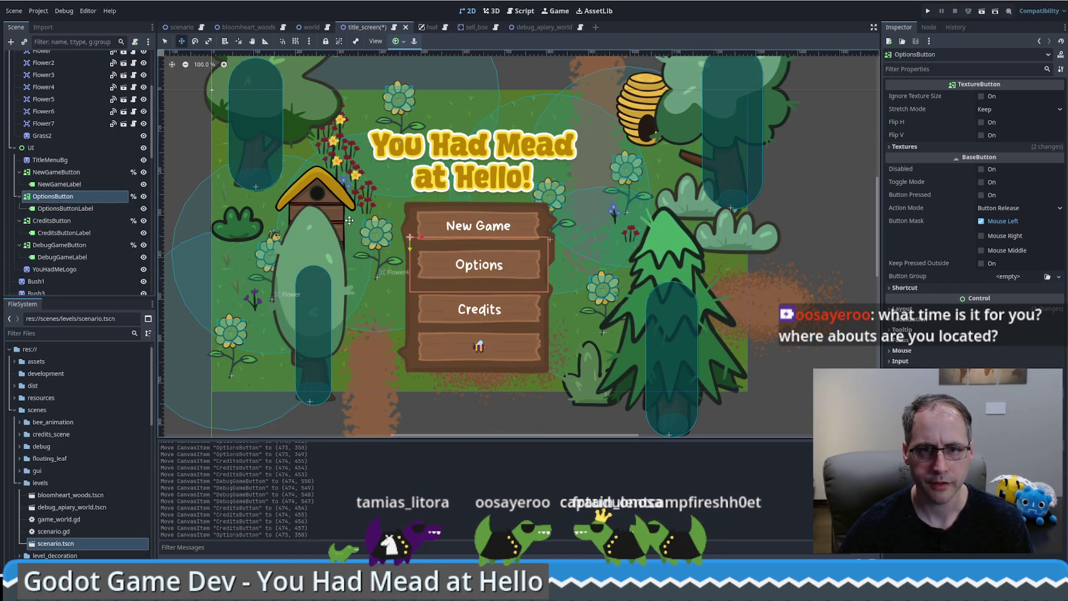
key("Down")
key("Down")
key("Down")
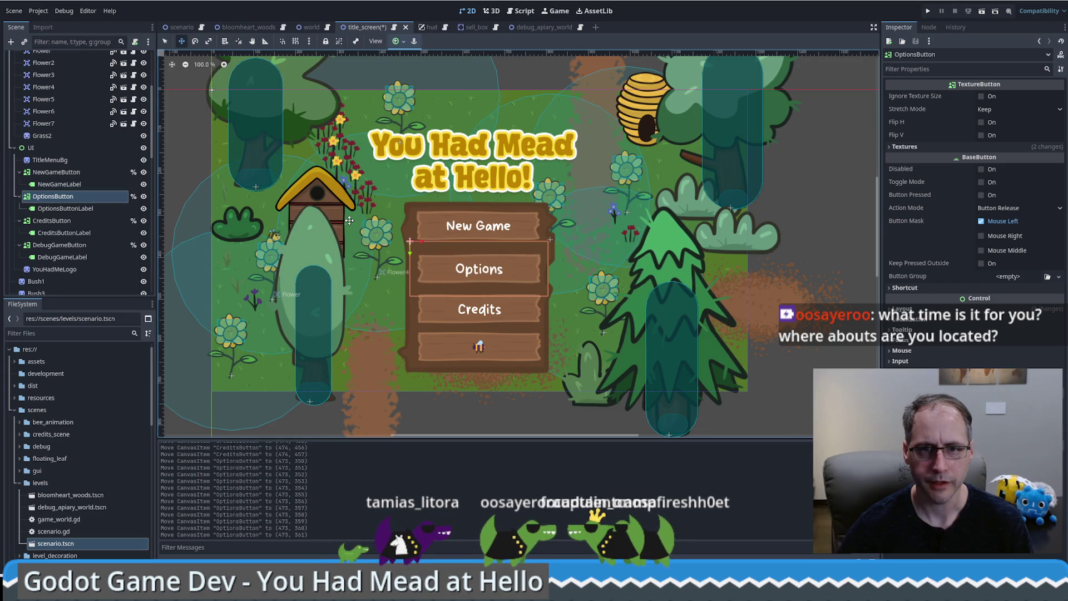
left_click(56, 172)
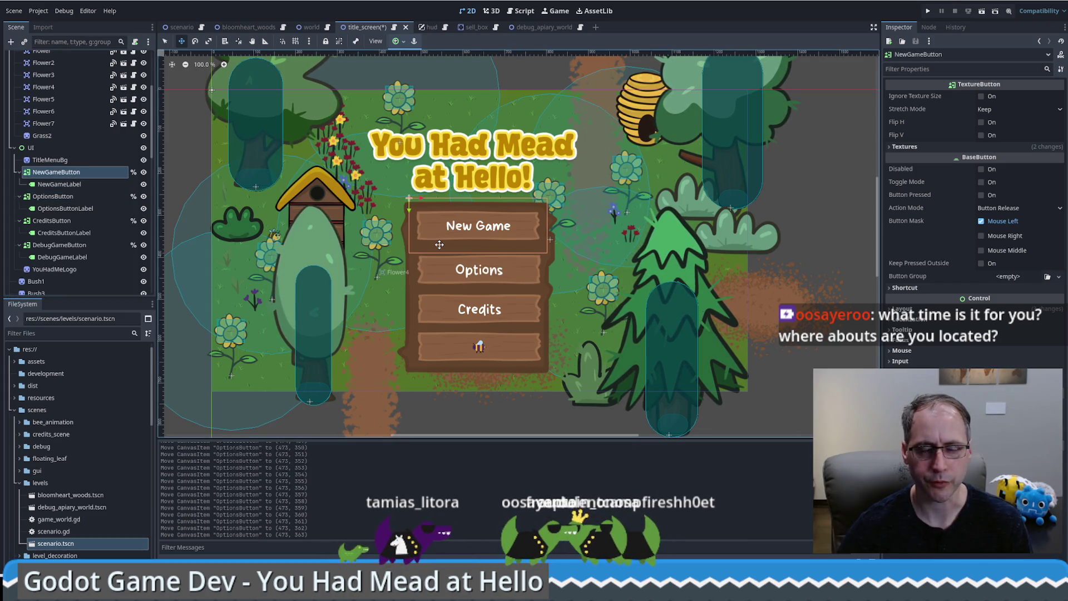
key("Down")
key("Down")
key("Down")
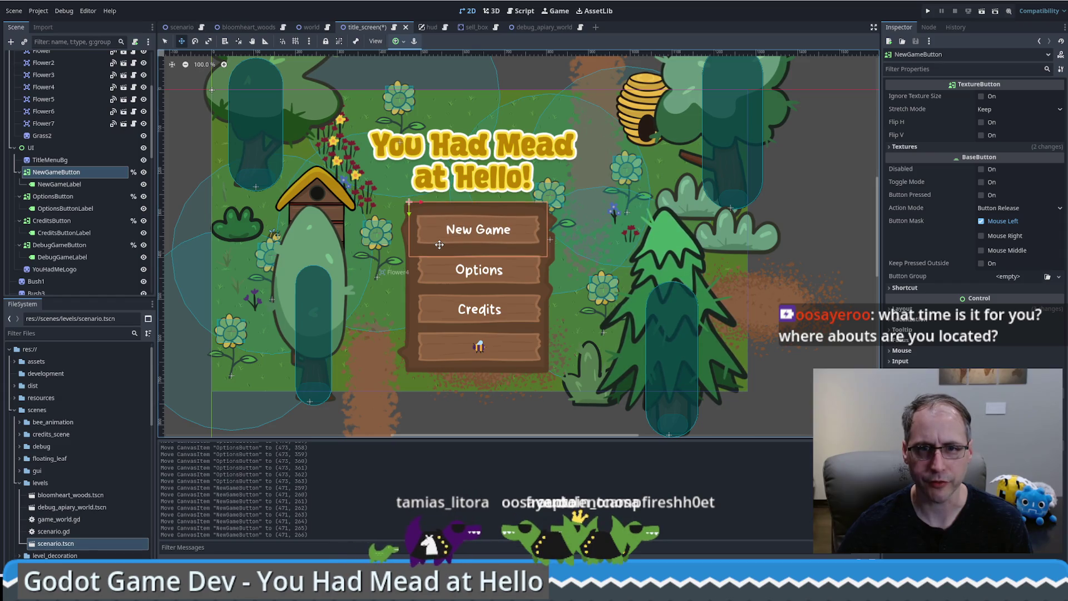
key("Up")
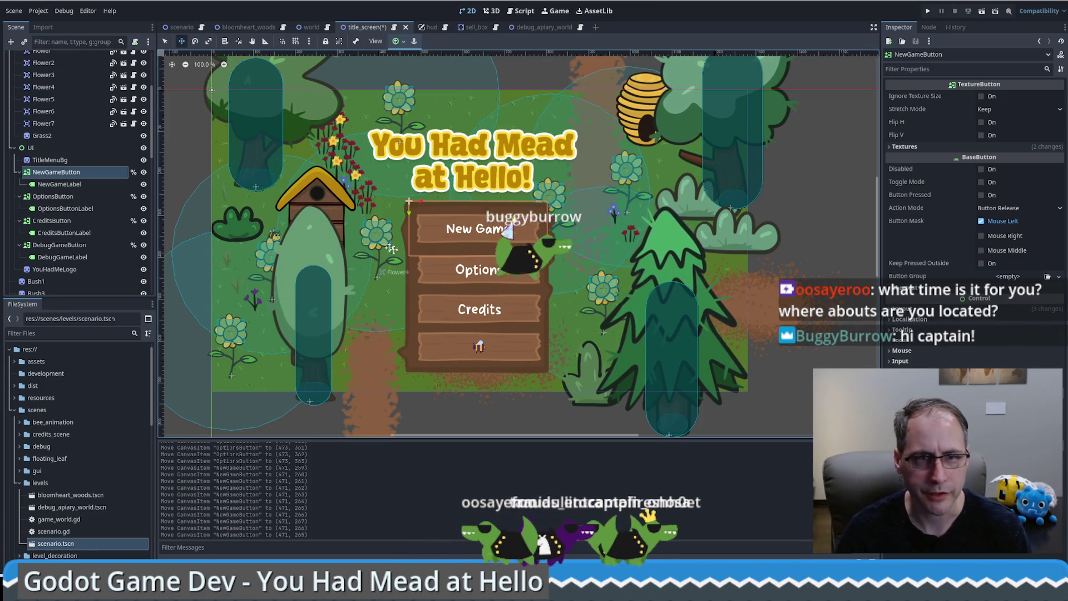
key("Right")
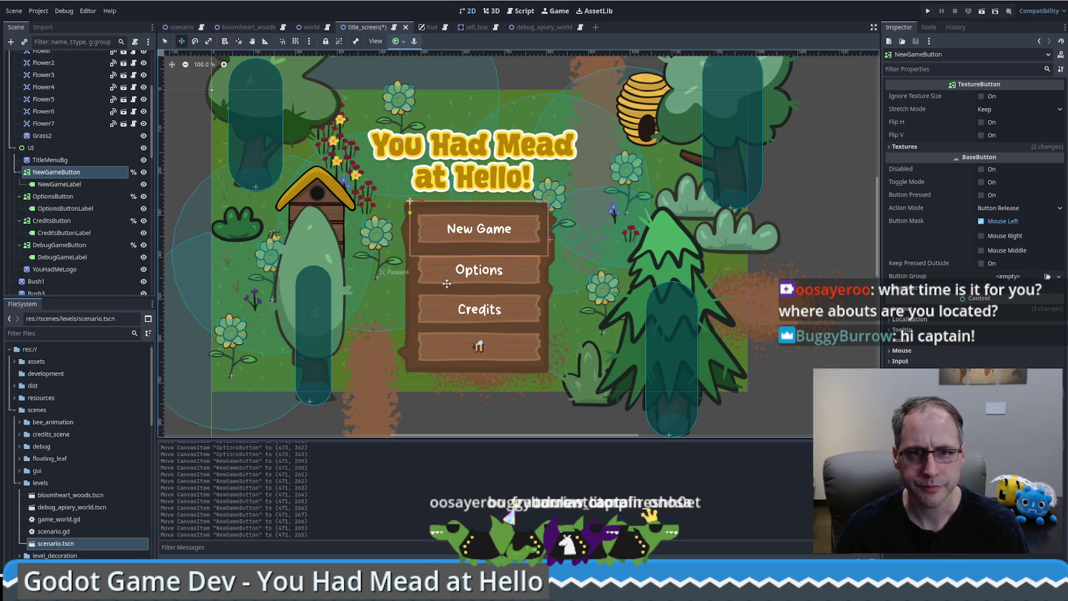
key("ctrl+z")
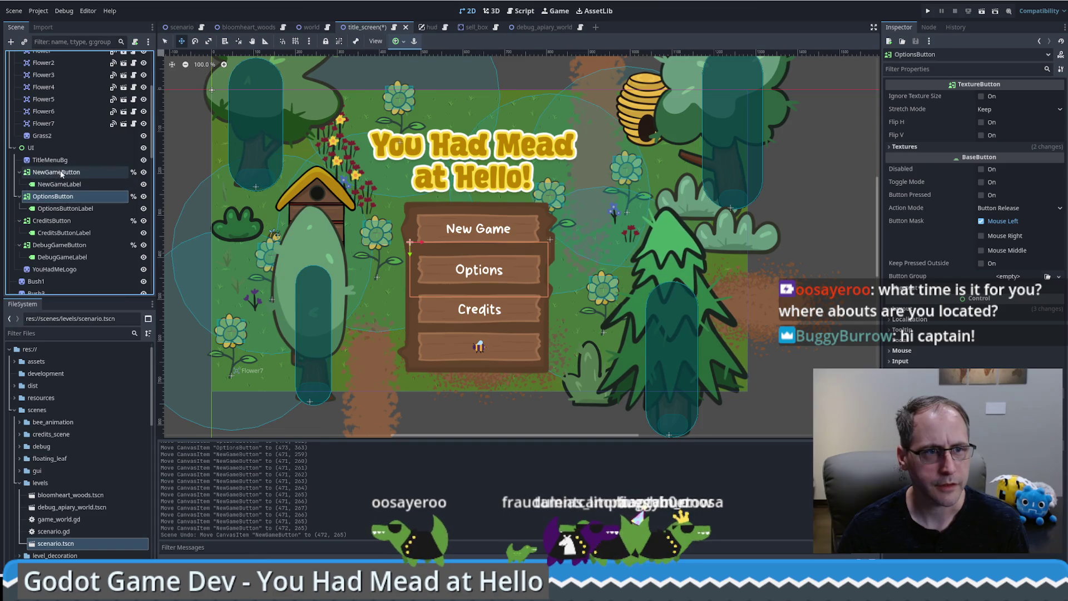
Select the Options, Credits and debug buttons together with New Game.
left_click(76, 195, "ctrl")
left_click(50, 222, "ctrl")
left_click(56, 245, "ctrl")
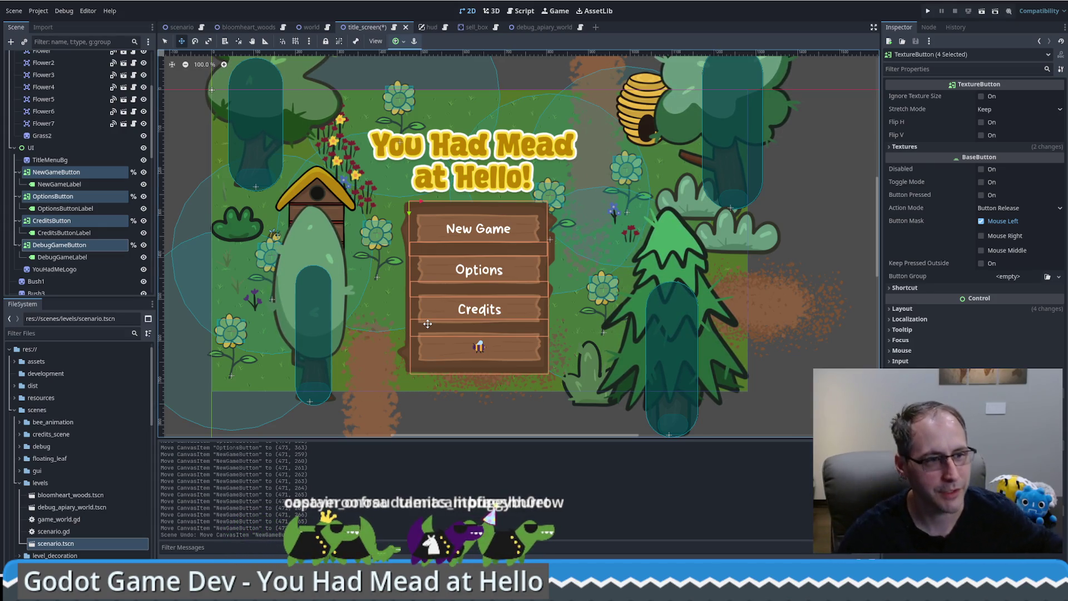
Check the New Game and Options button positions with one-pixel arrow-key nudges, then switch to Firefox.
scroll(69, 172, "down", 3)
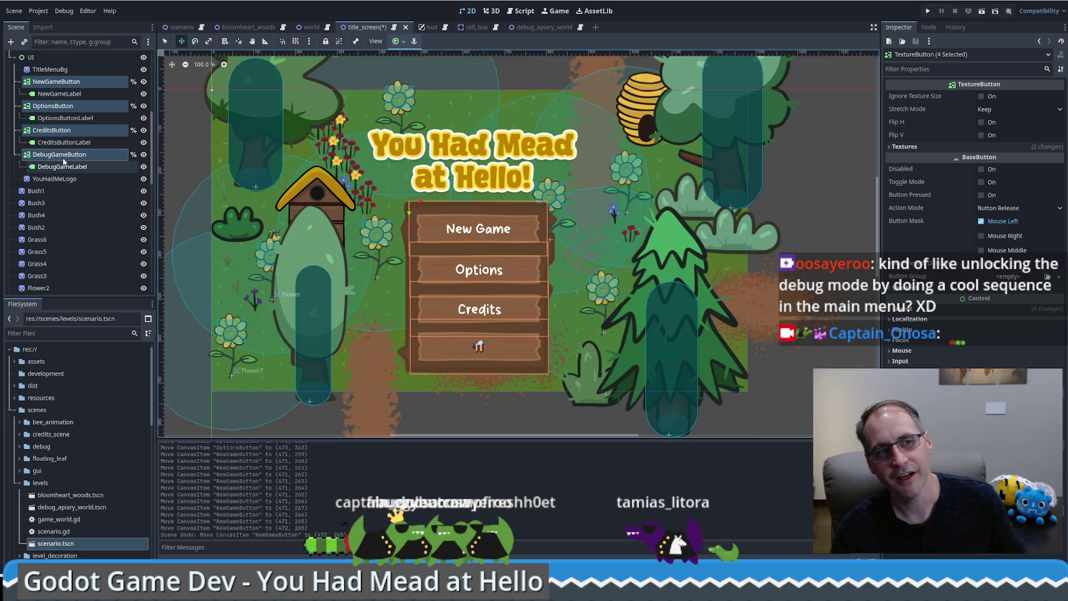
left_click(53, 131)
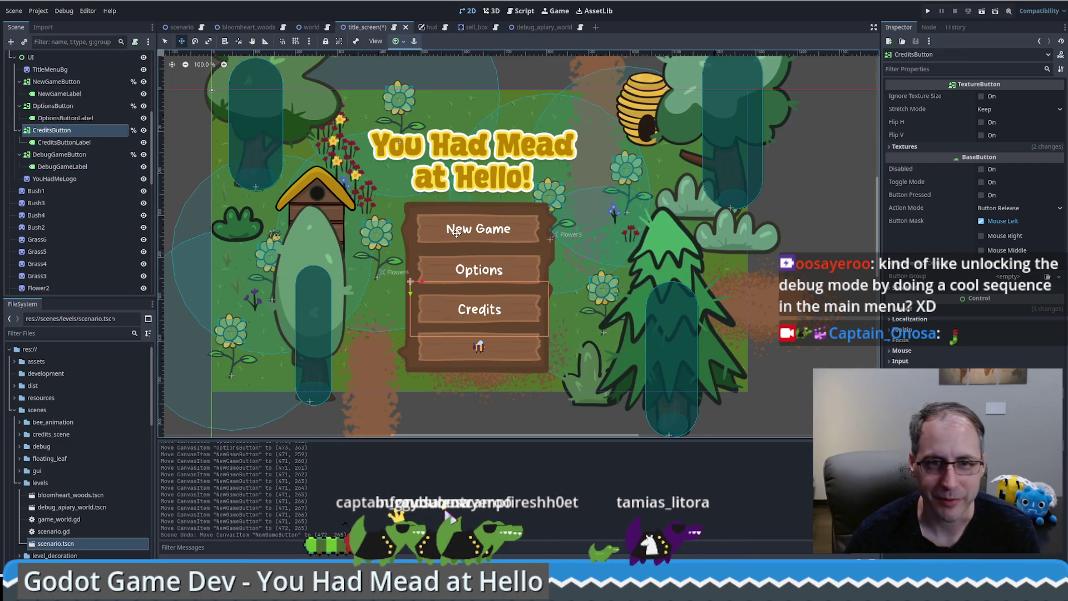
left_click(59, 81)
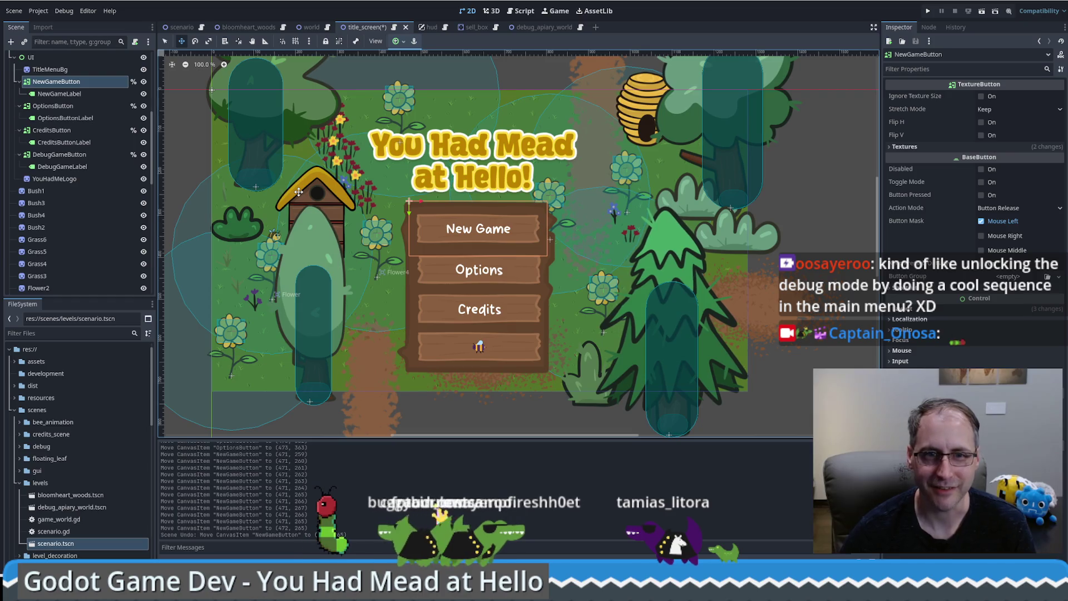
key("Up")
key("Down")
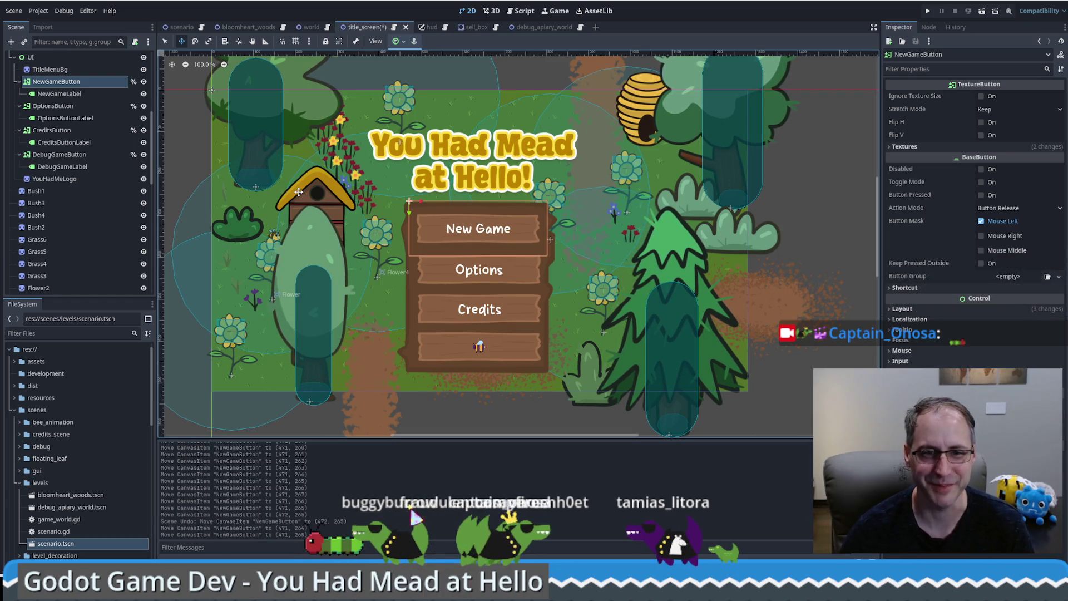
left_click(56, 107)
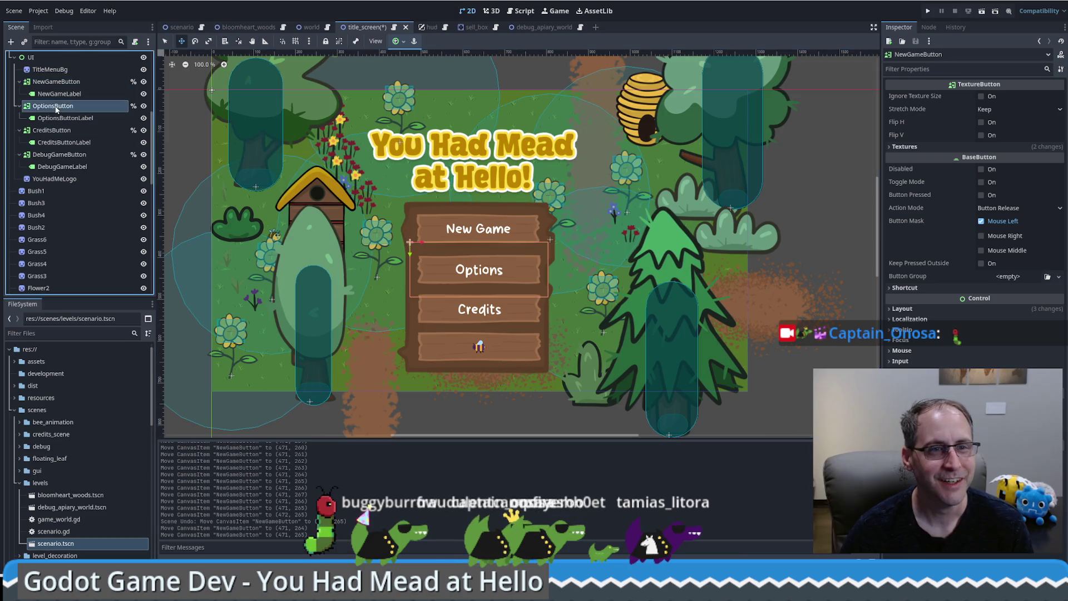
key("Up")
key("Up")
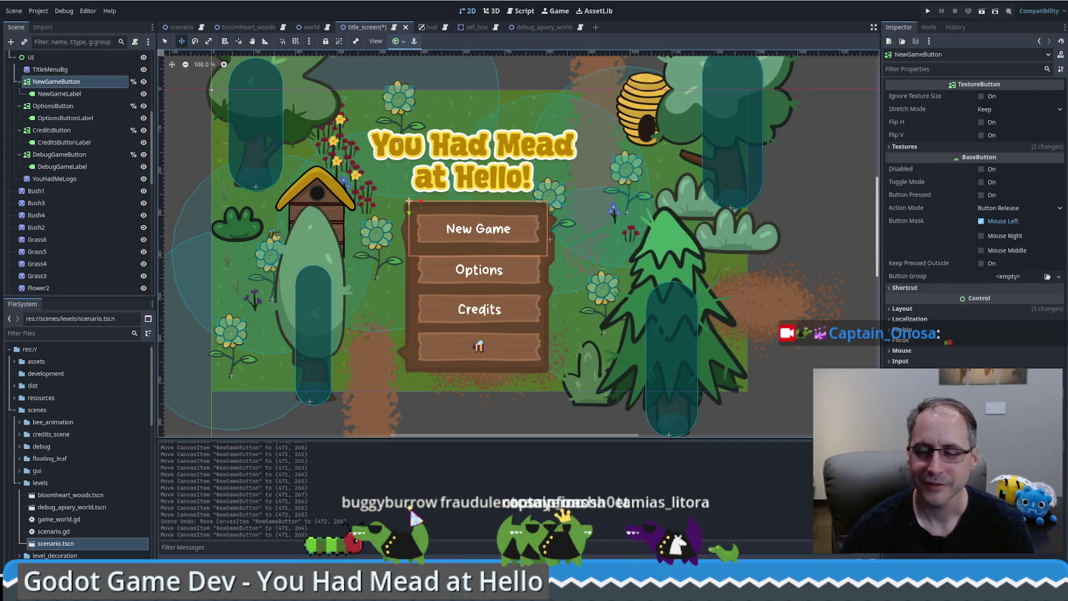
key("alt+Tab")
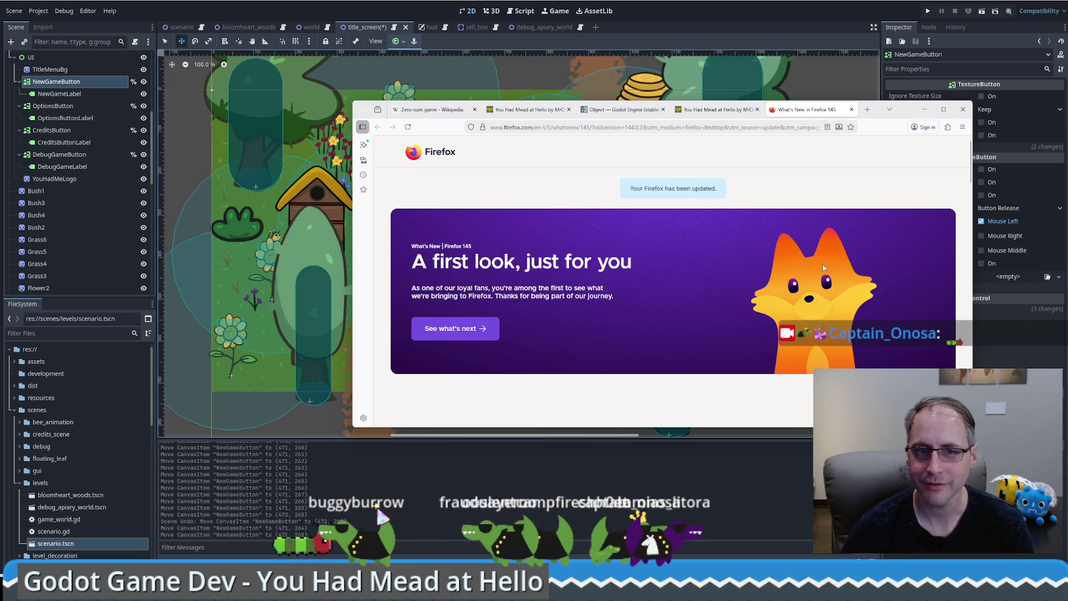
Search the web for how to evenly space out elements in Godot and scroll the results.
key("ctrl+l")
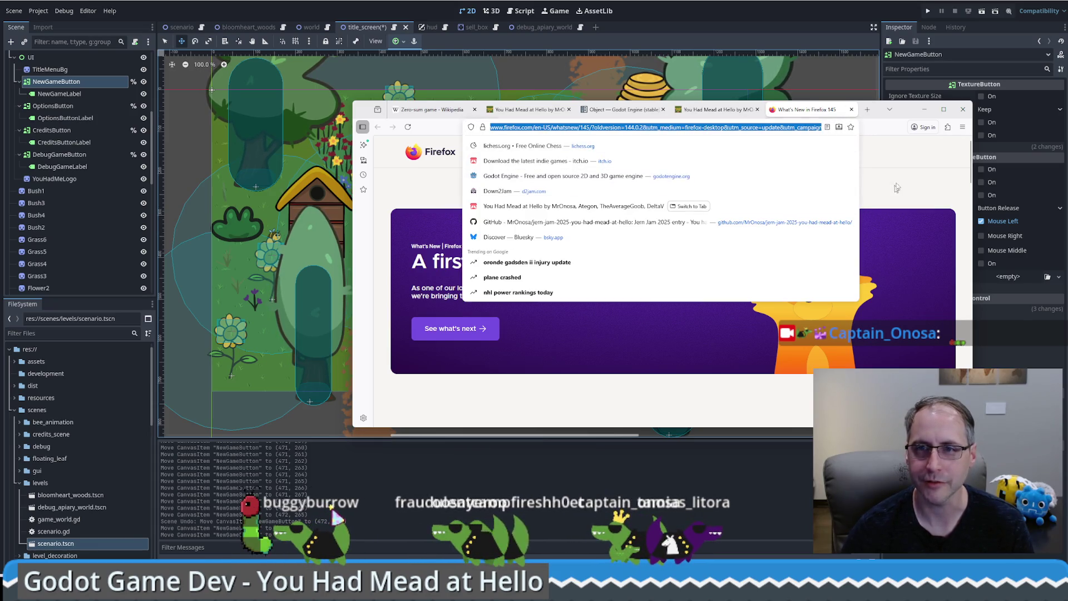
type("godot ")
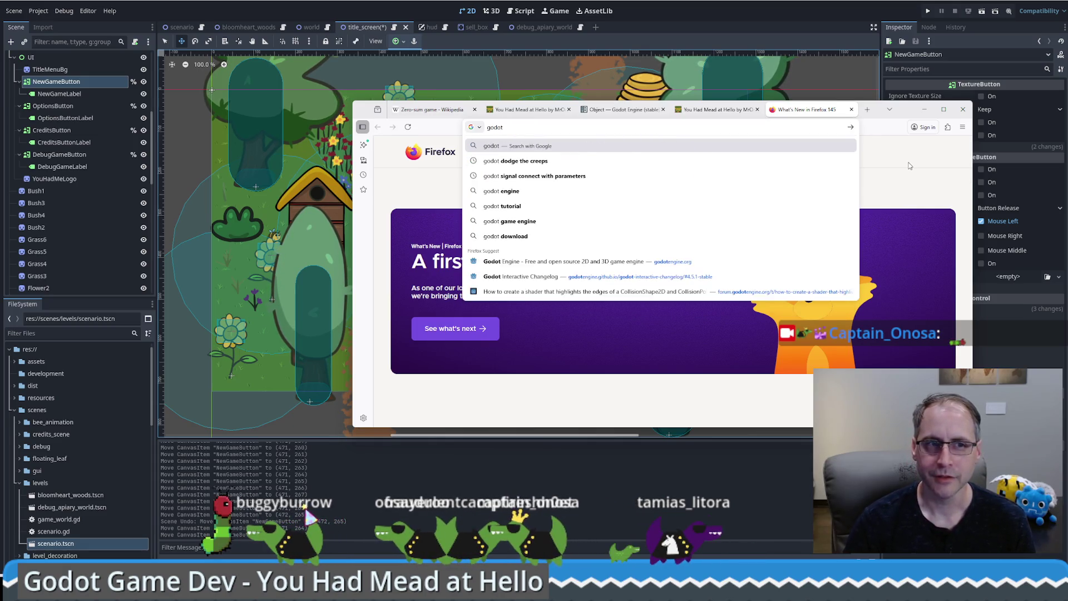
type("even")
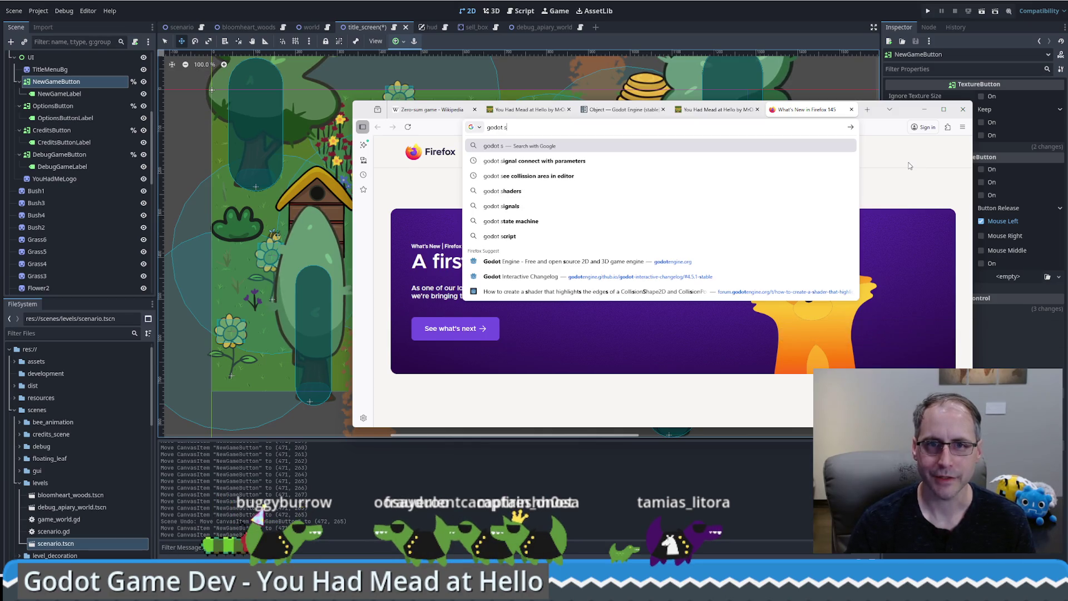
type("tly space out mul")
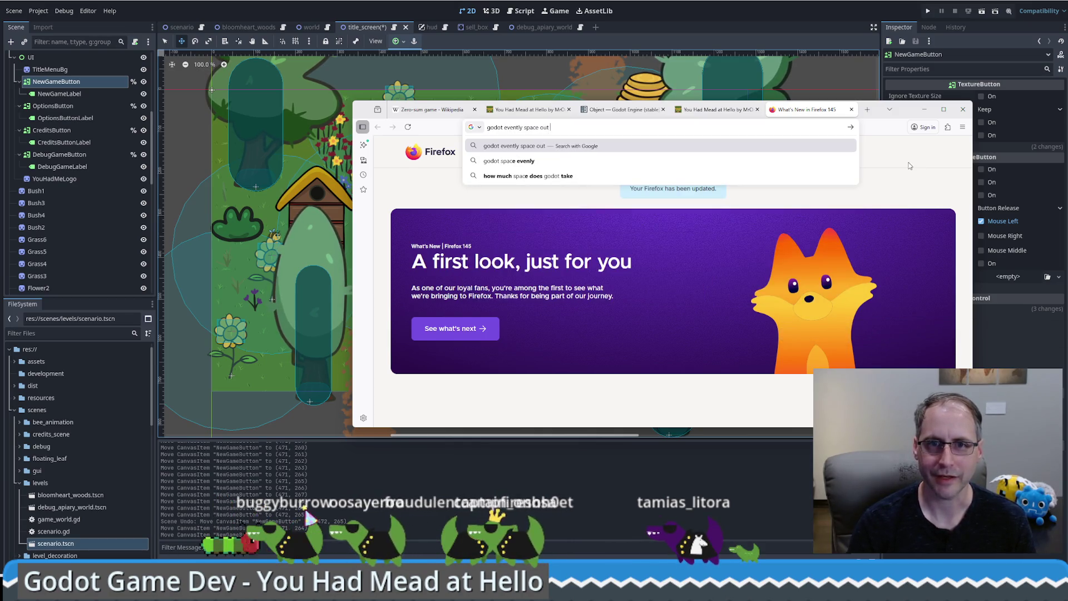
key("BackSpace")
key("BackSpace")
key("BackSpace")
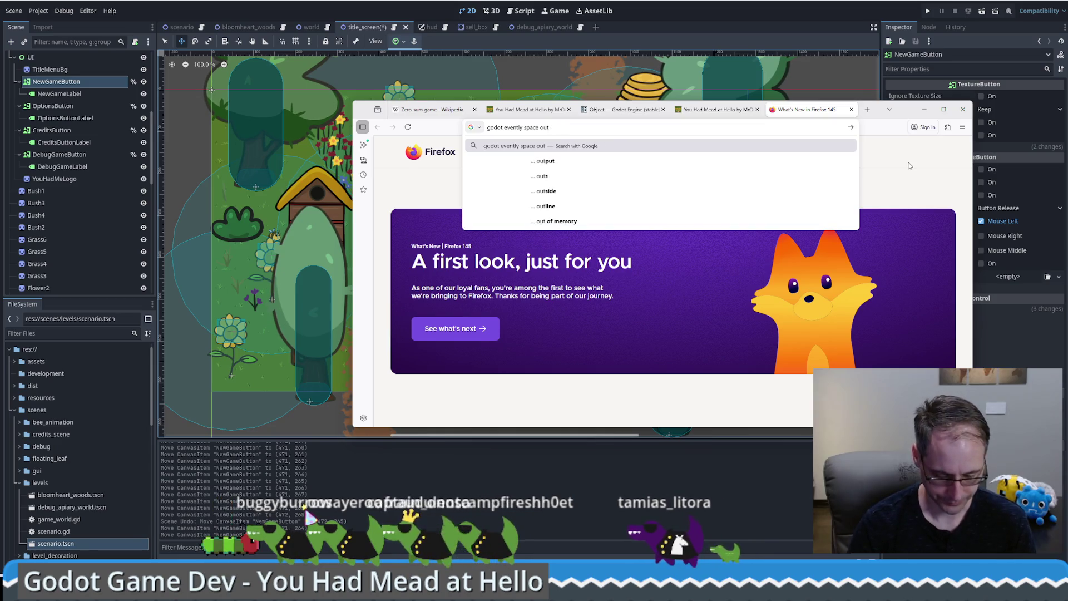
type("elements on the screen")
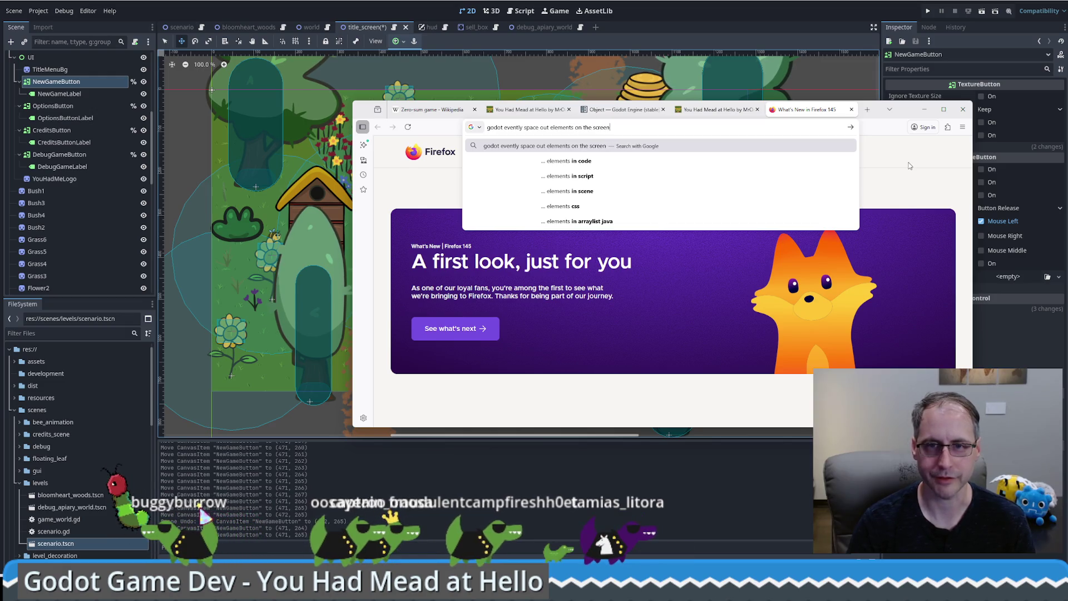
key("Return")
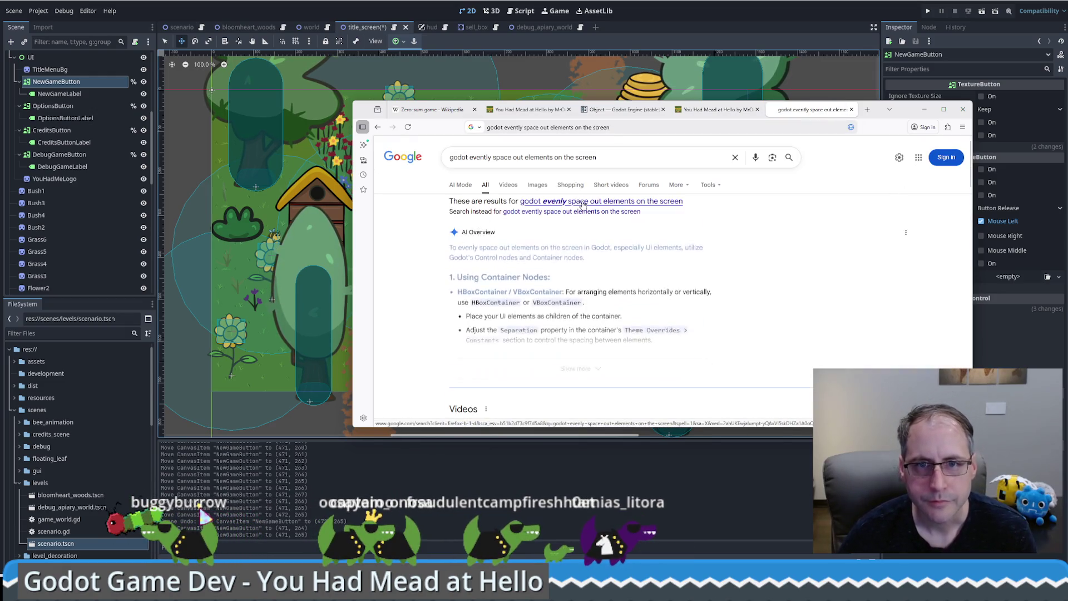
scroll(807, 234, "down", 5)
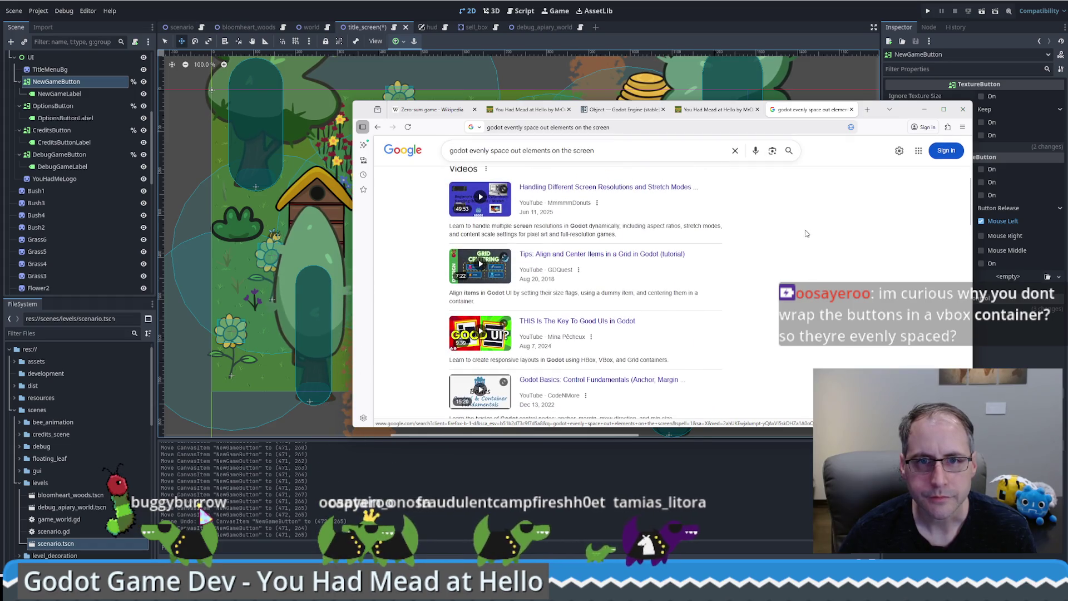
scroll(801, 236, "down", 3)
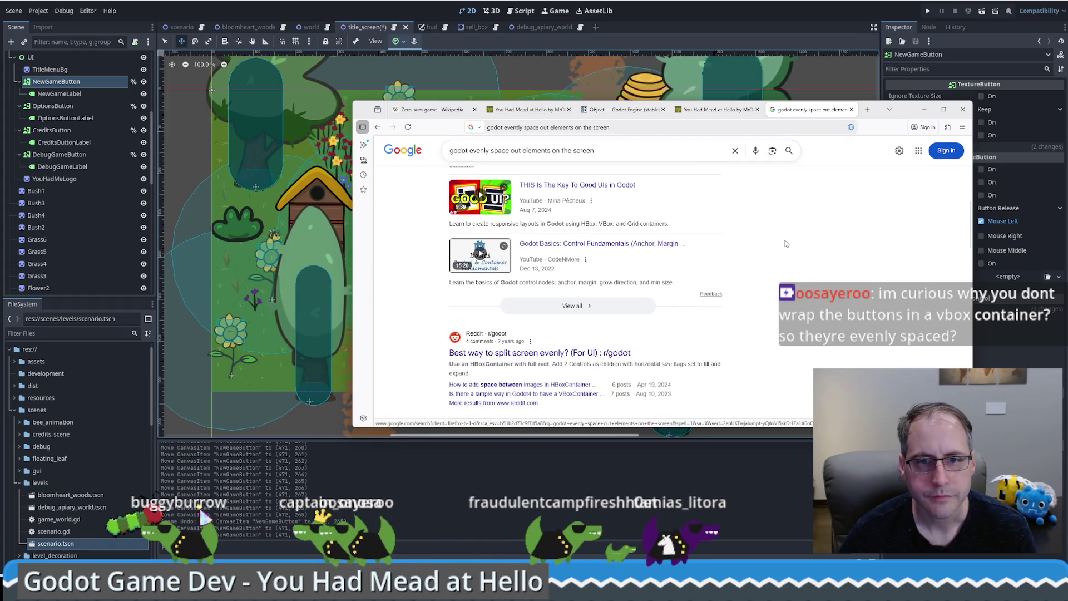
scroll(786, 244, "down", 1)
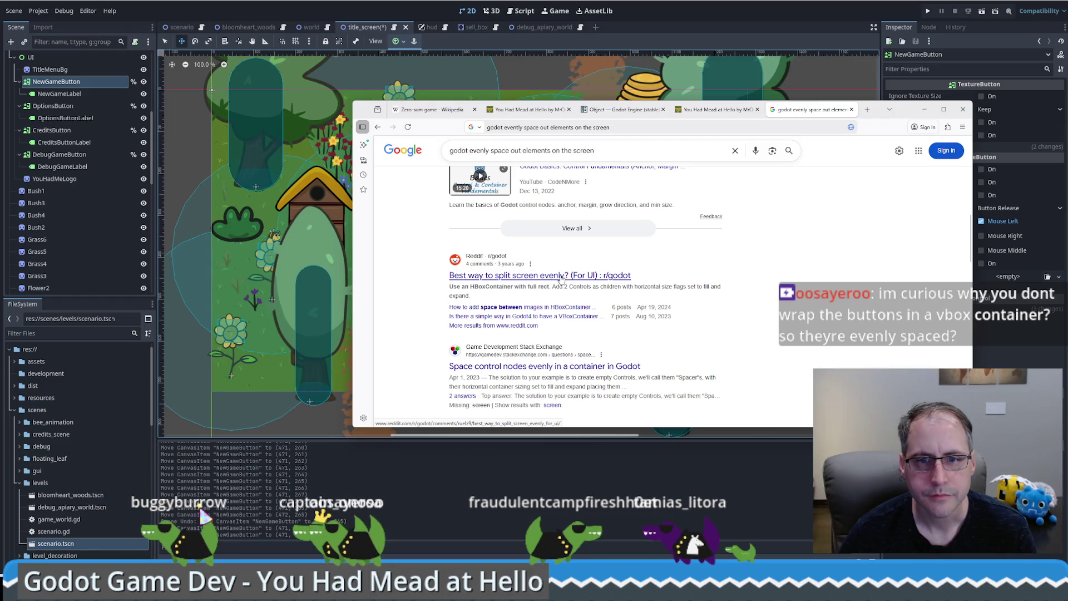
Read the Reddit thread on splitting the screen evenly, go back, and return to Godot.
left_click(561, 276)
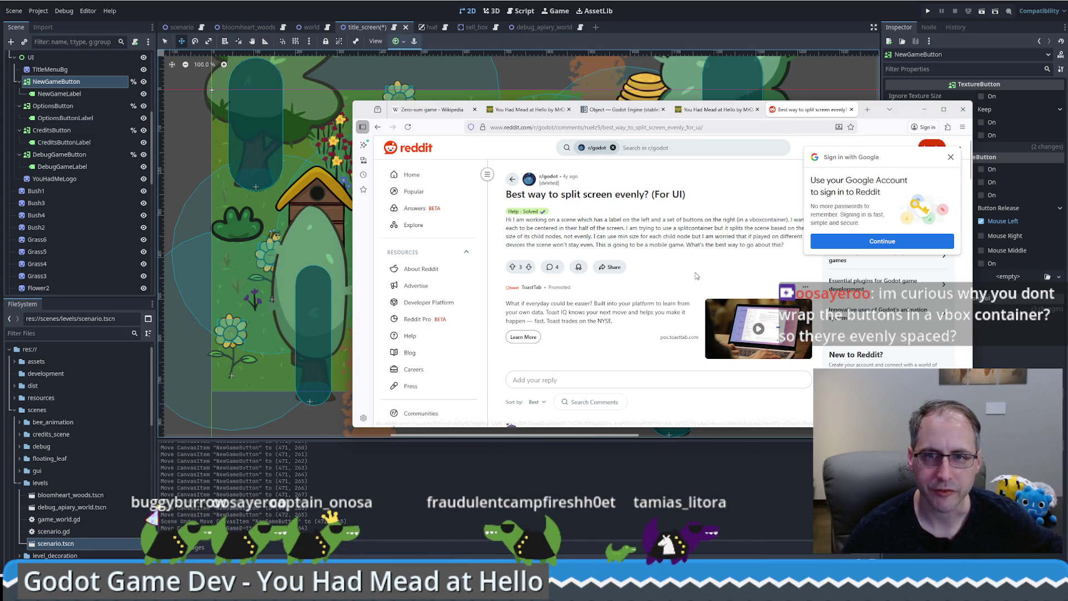
scroll(692, 272, "down", 3)
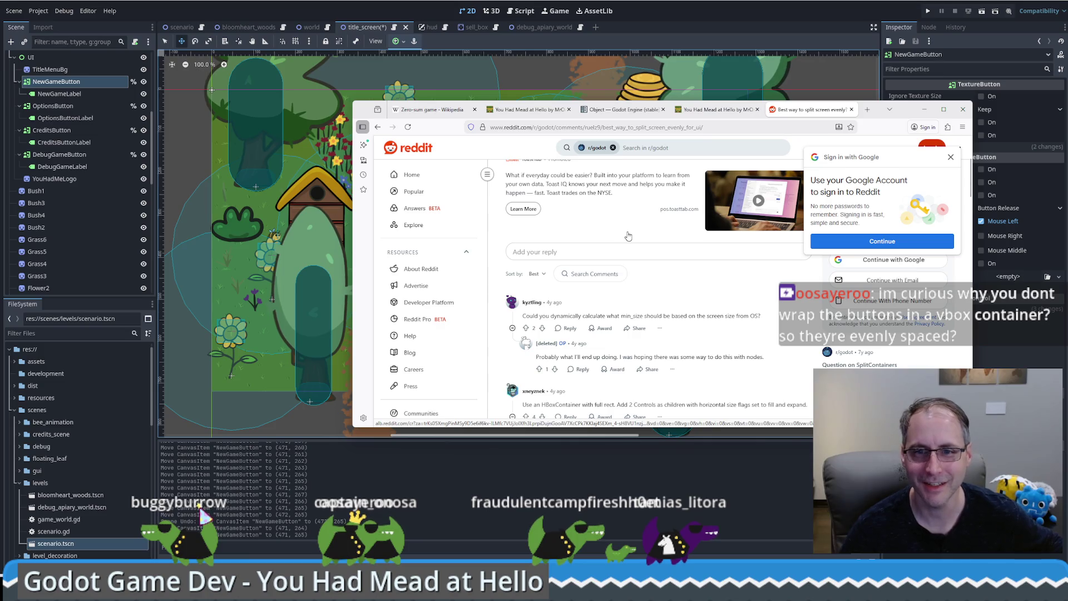
scroll(628, 234, "down", 2)
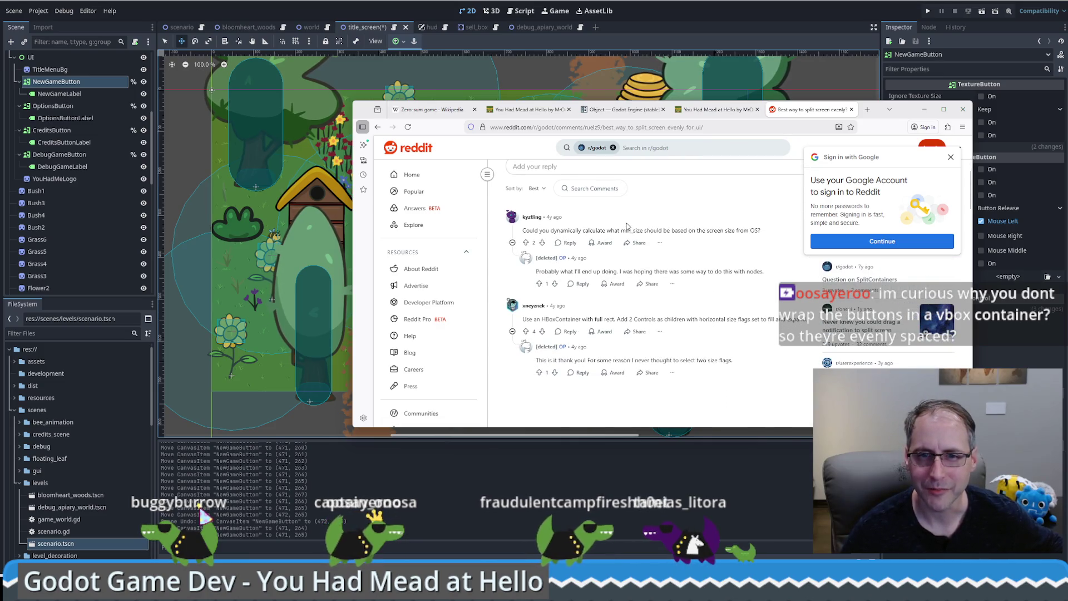
scroll(622, 238, "down", 3)
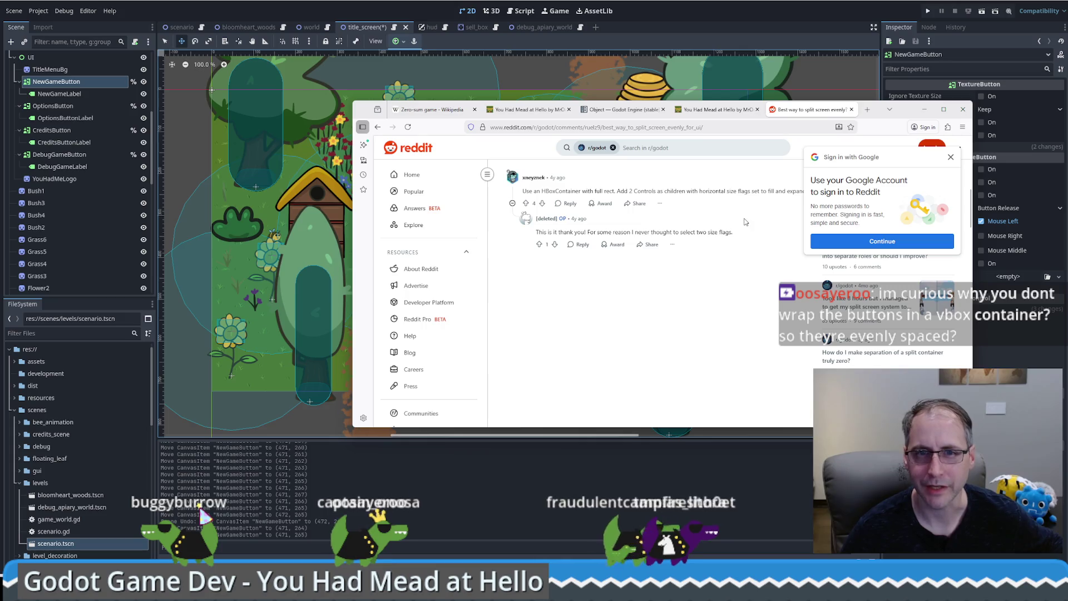
key("alt+Left")
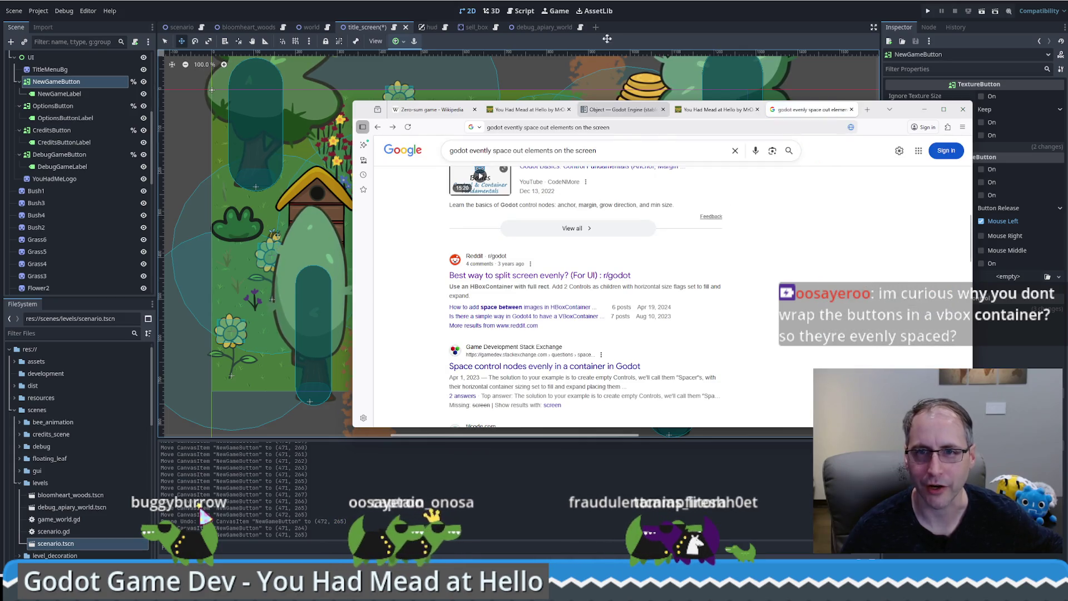
left_click(608, 38)
scroll(47, 132, "up", 1)
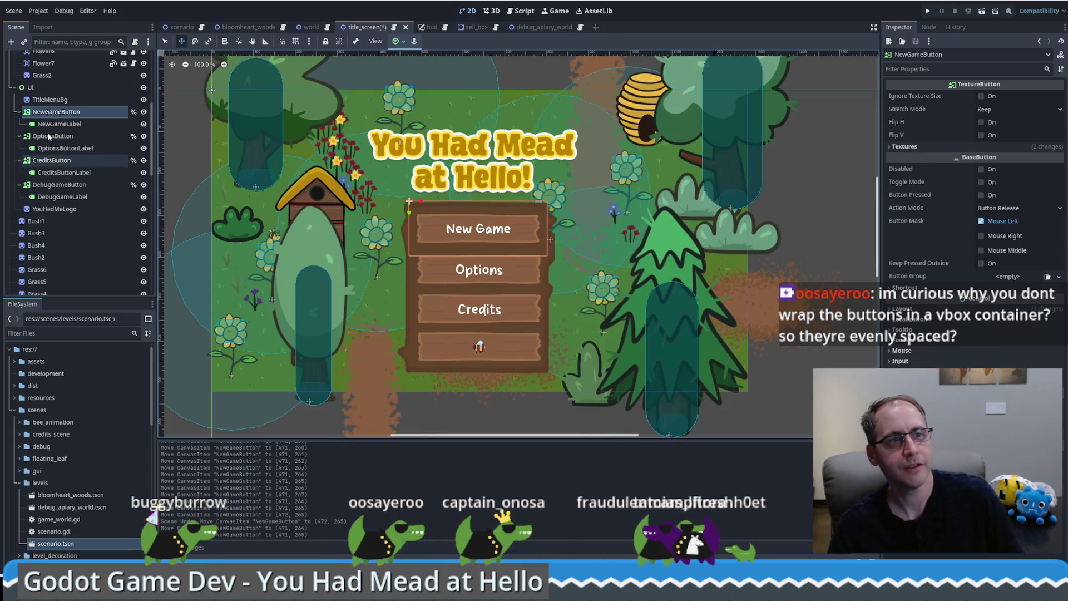
Add a VBoxContainer child node under the UI node.
left_click(32, 89)
left_click(11, 42)
type("hbo")
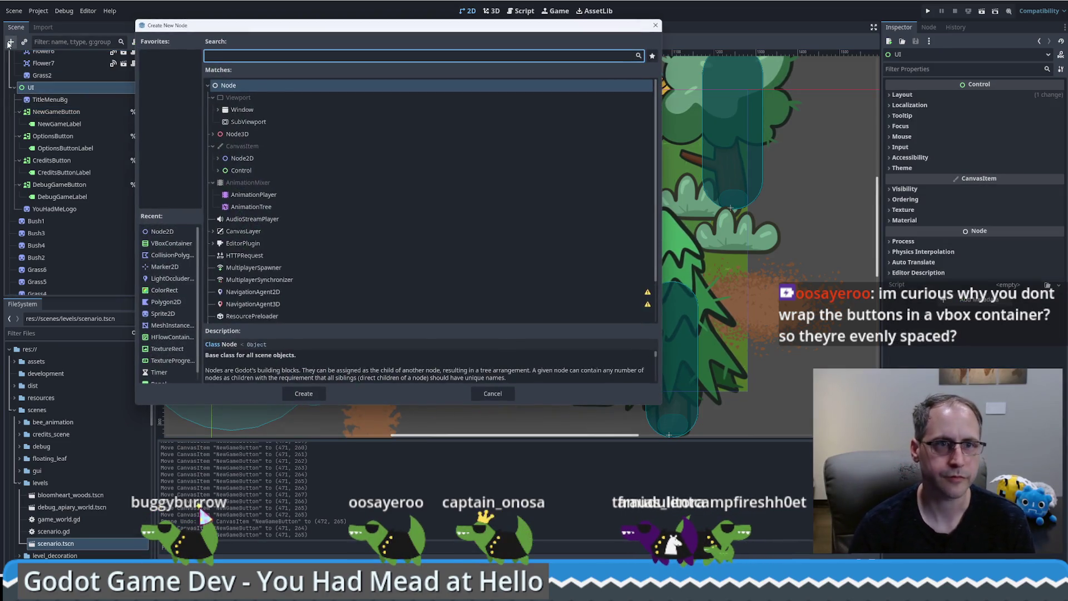
type("x")
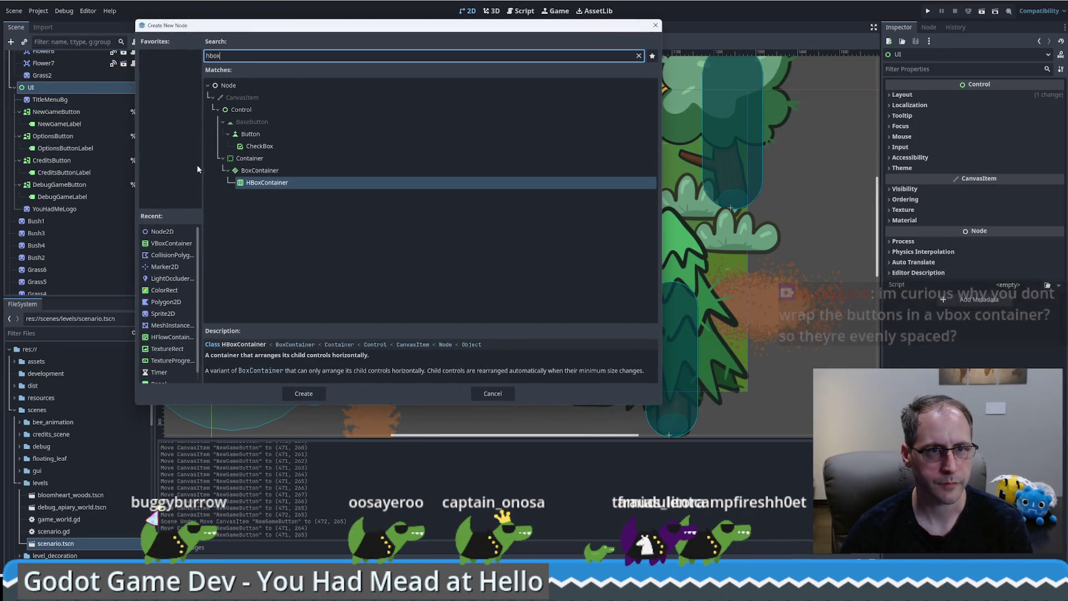
key("ctrl+a")
type("vh")
key("BackSpace")
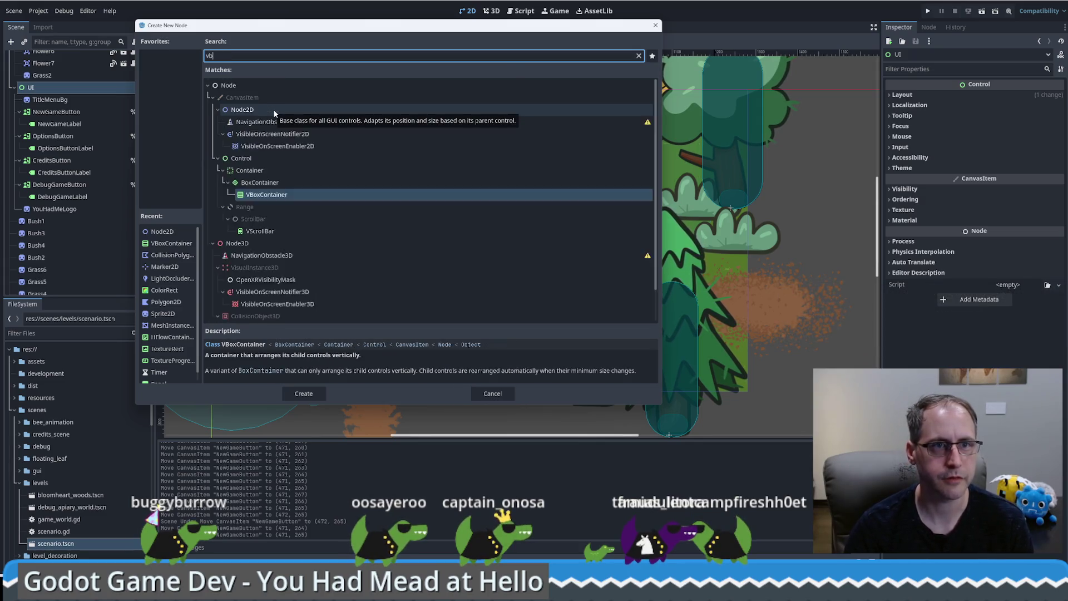
type("box")
left_click(305, 392)
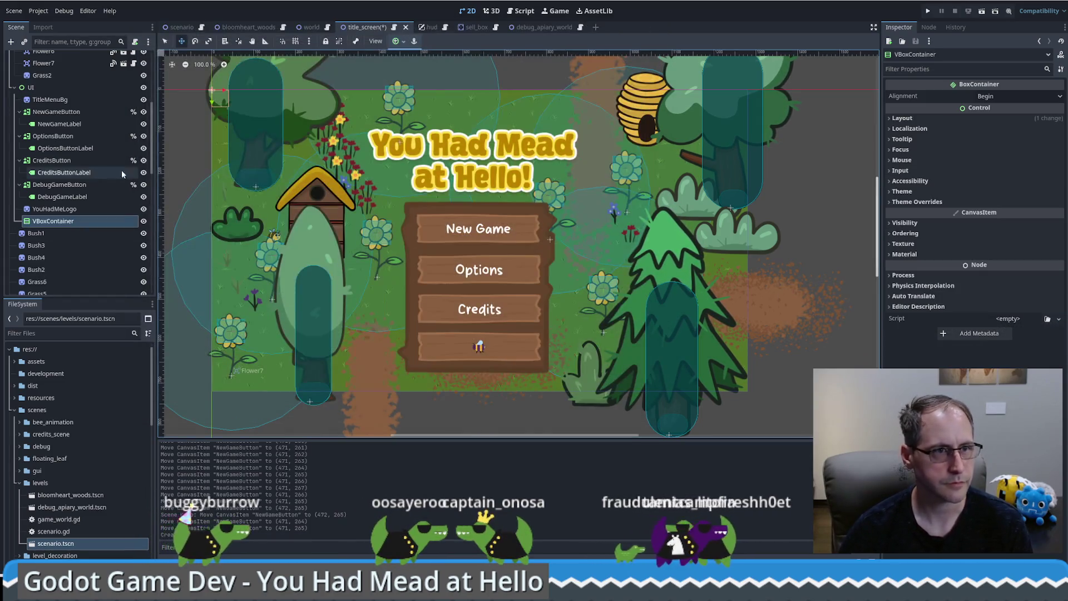
Move the New Game, Options, Credits and Debug Game buttons into the VBoxContainer and shift it right.
left_click(66, 112)
left_click(52, 136, "ctrl")
left_click(52, 160, "ctrl")
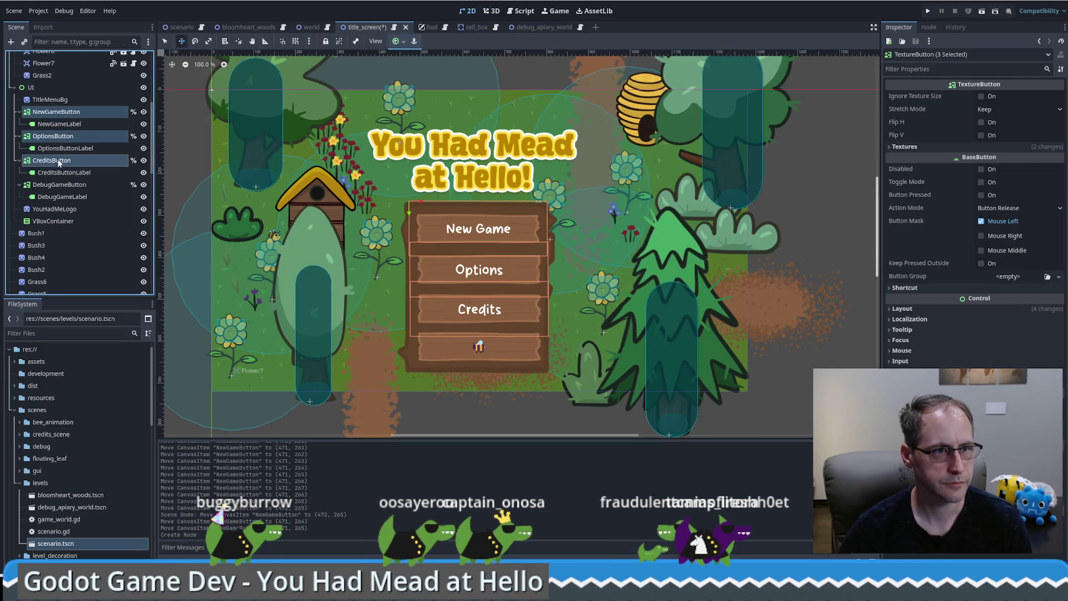
left_click(59, 184, "ctrl")
left_click_drag(59, 184, 55, 221)
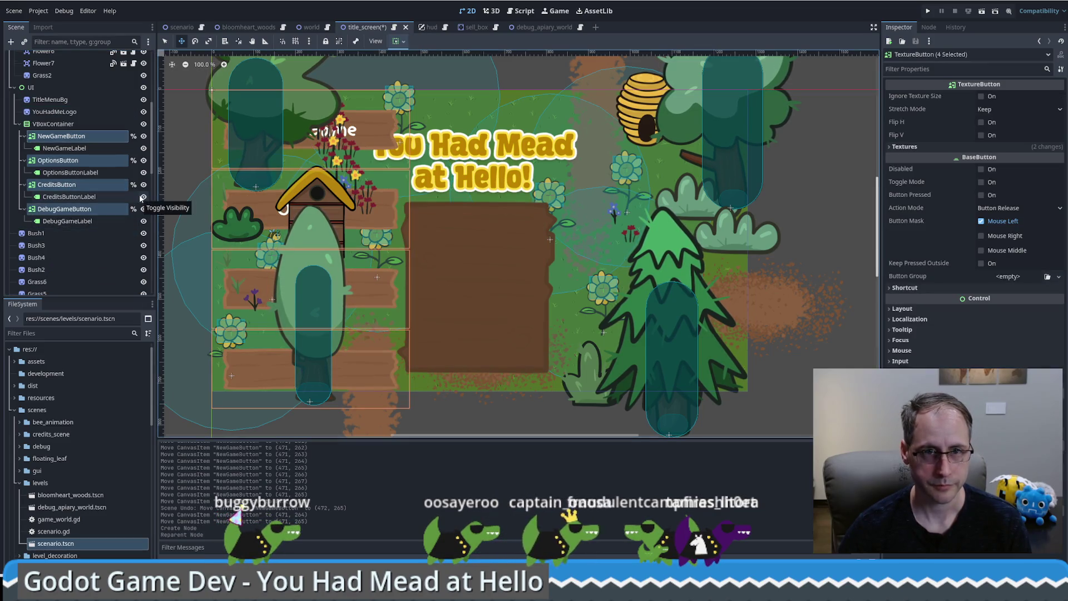
left_click(53, 123)
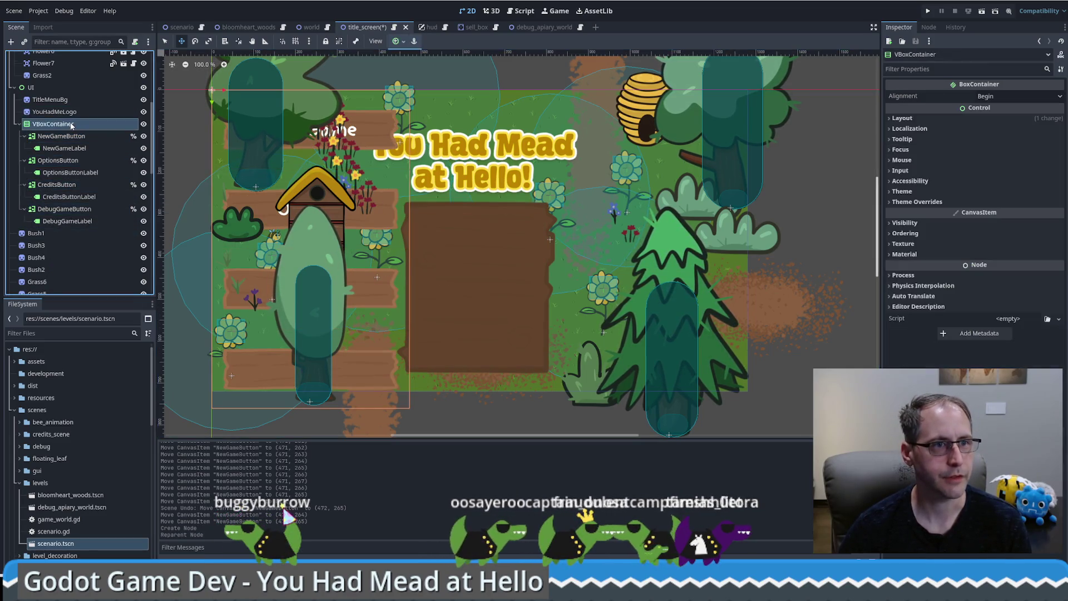
mouse_move(375, 207)
left_mouse_down()
mouse_move(494, 227)
mouse_move(540, 211)
left_mouse_up()
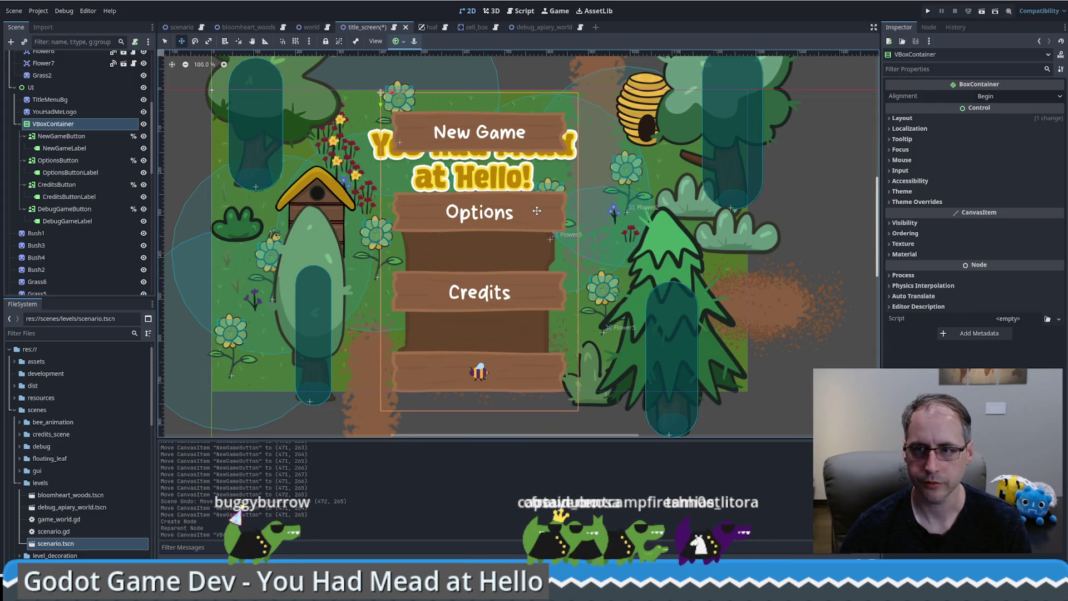
Set the VBoxContainer's Separation constant override to -60 and move it below the title logo.
left_click(912, 201)
left_click(911, 212)
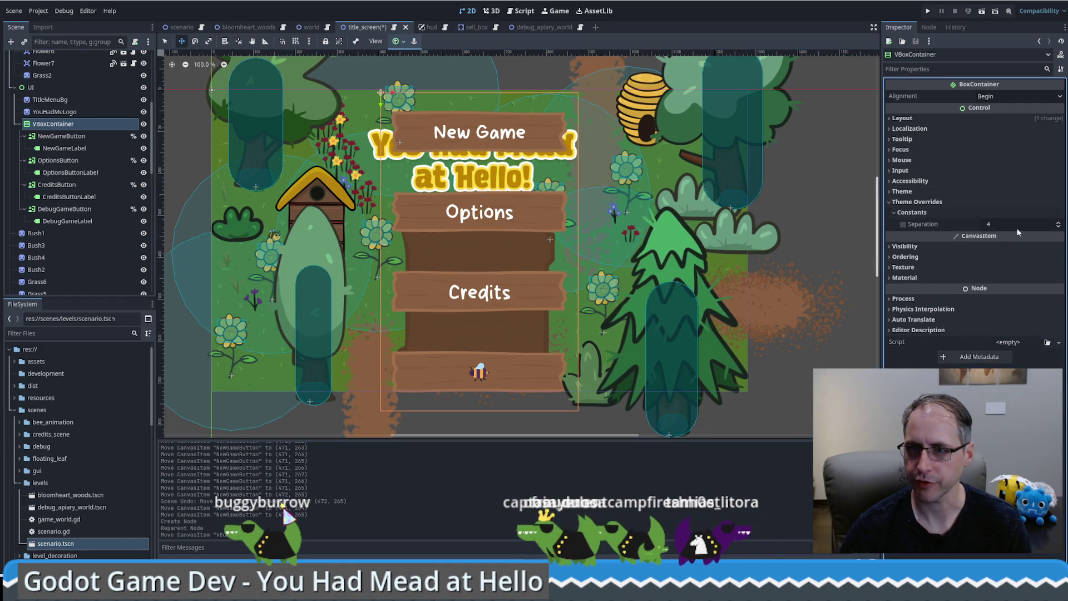
left_click(1021, 224)
type("60")
key("Return")
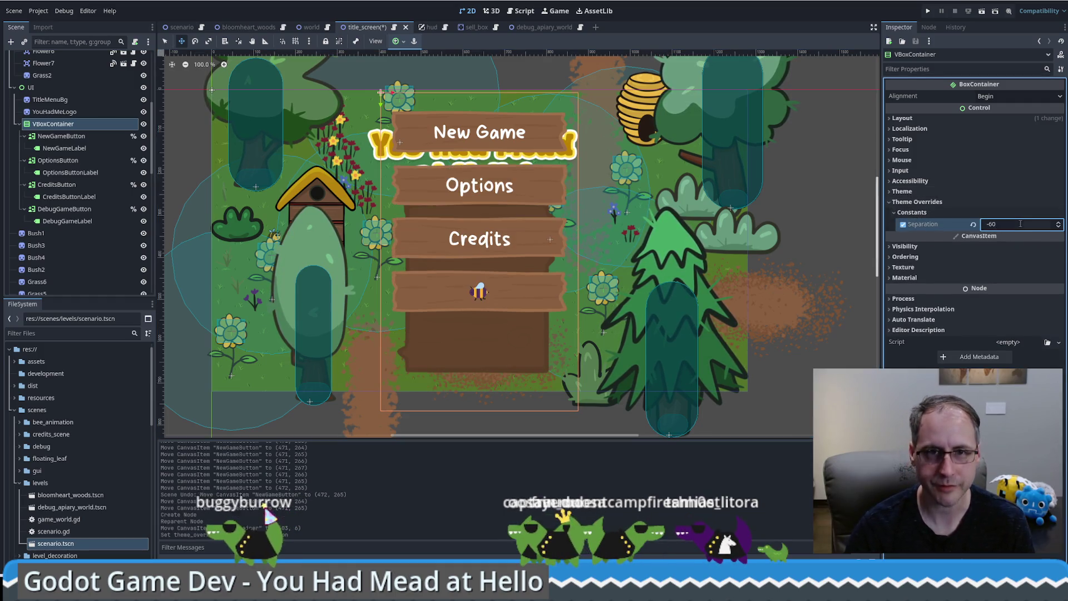
left_click_drag(457, 207, 499, 292)
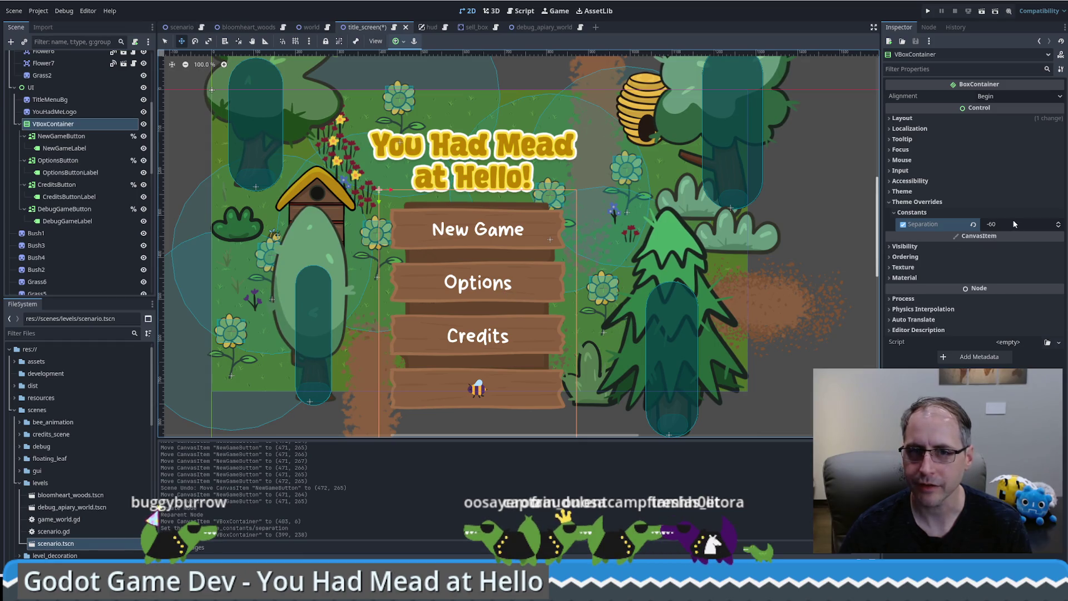
Scale the VBoxContainer to 0.735 and centre it over the brown menu board.
left_click(917, 119)
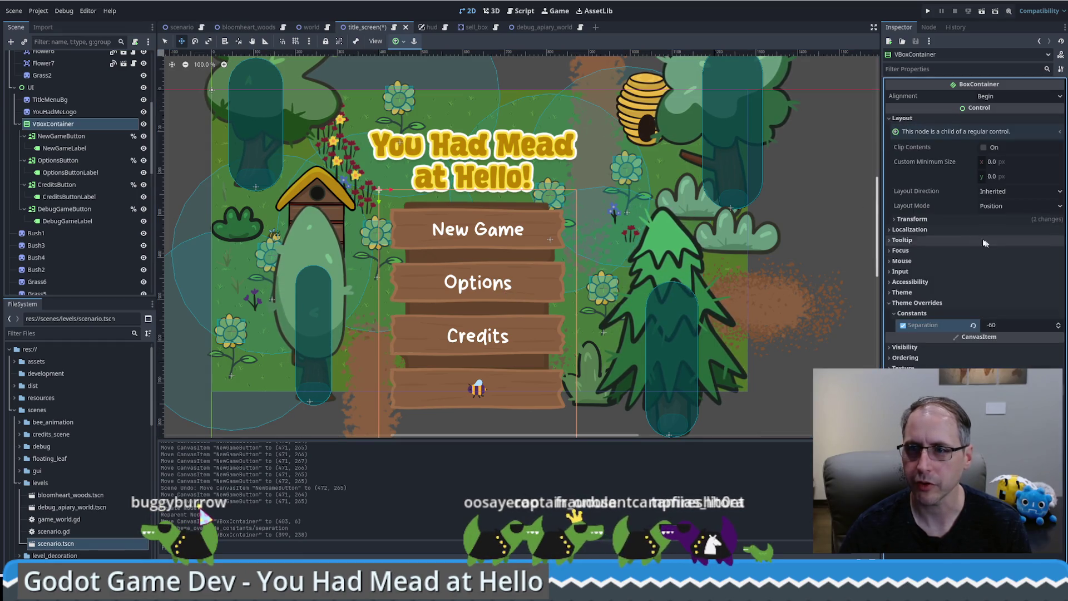
left_click(979, 218)
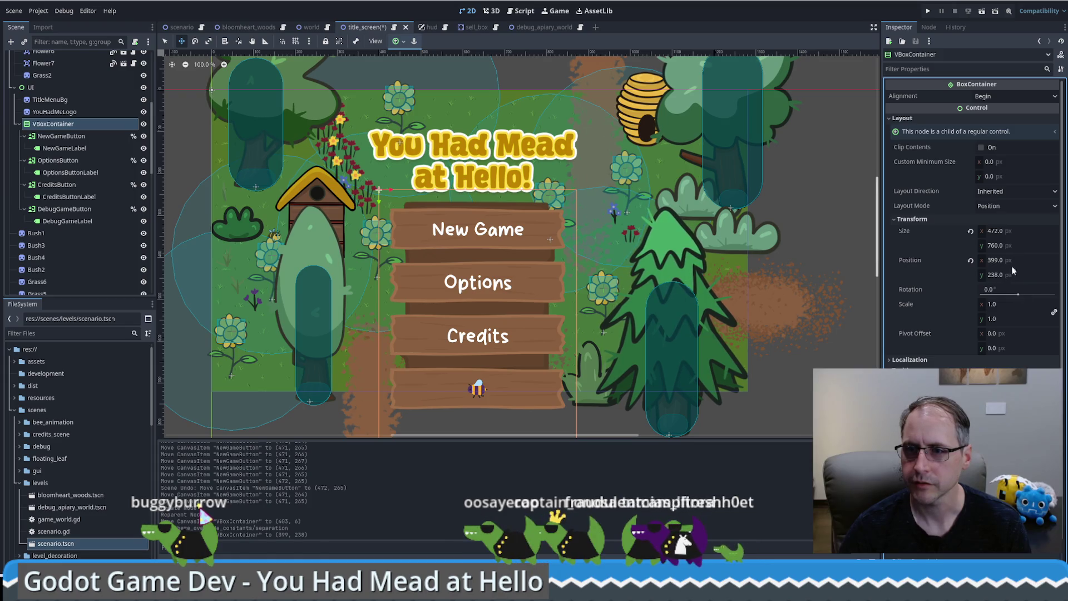
left_click_drag(1010, 304, 996, 303)
left_click_drag(473, 217, 501, 227)
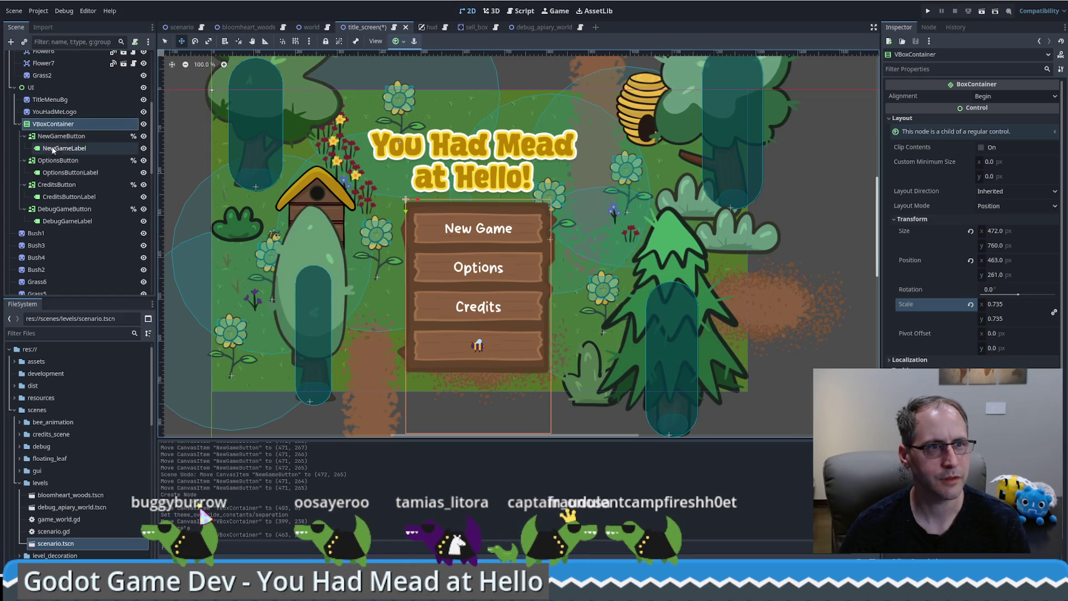
left_click(56, 113)
Reparent the VBoxContainer under TitleMenuBg and drag its scale down to about 0.62.
left_click(58, 100)
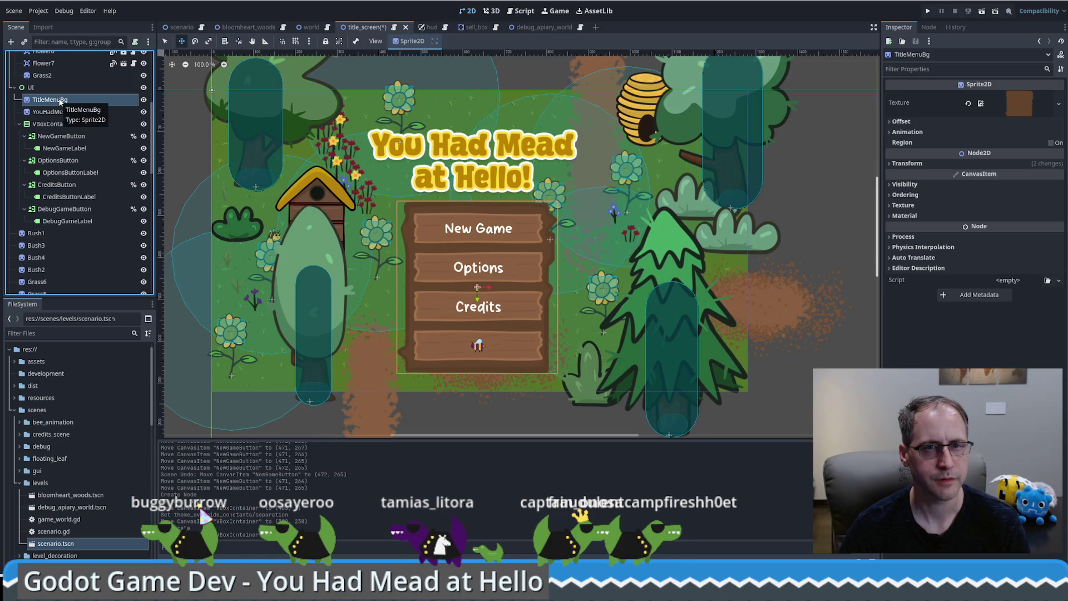
left_click(44, 126)
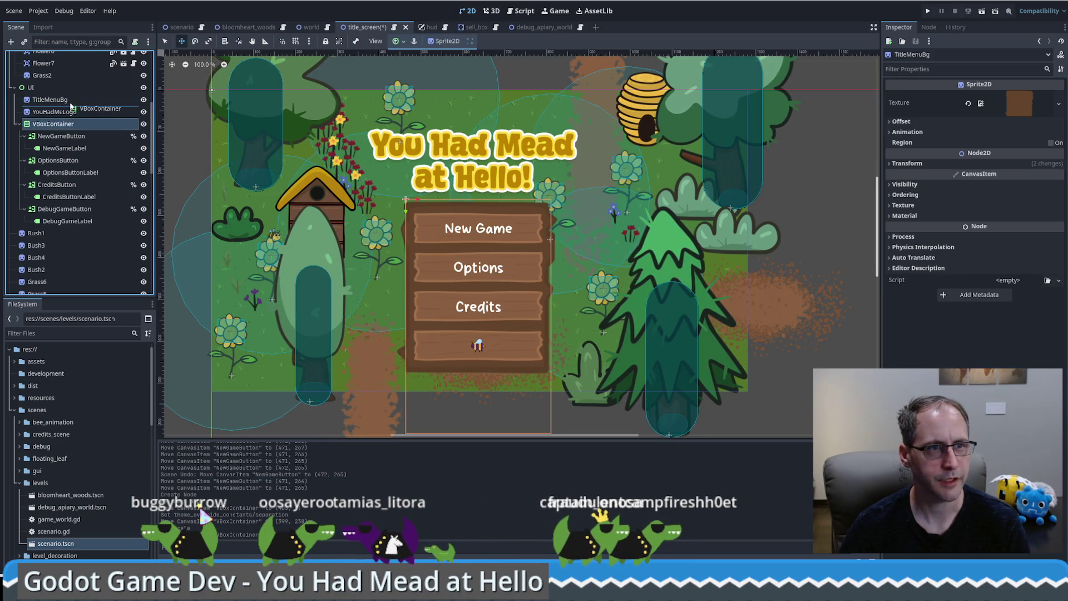
left_click_drag(72, 105, 72, 102)
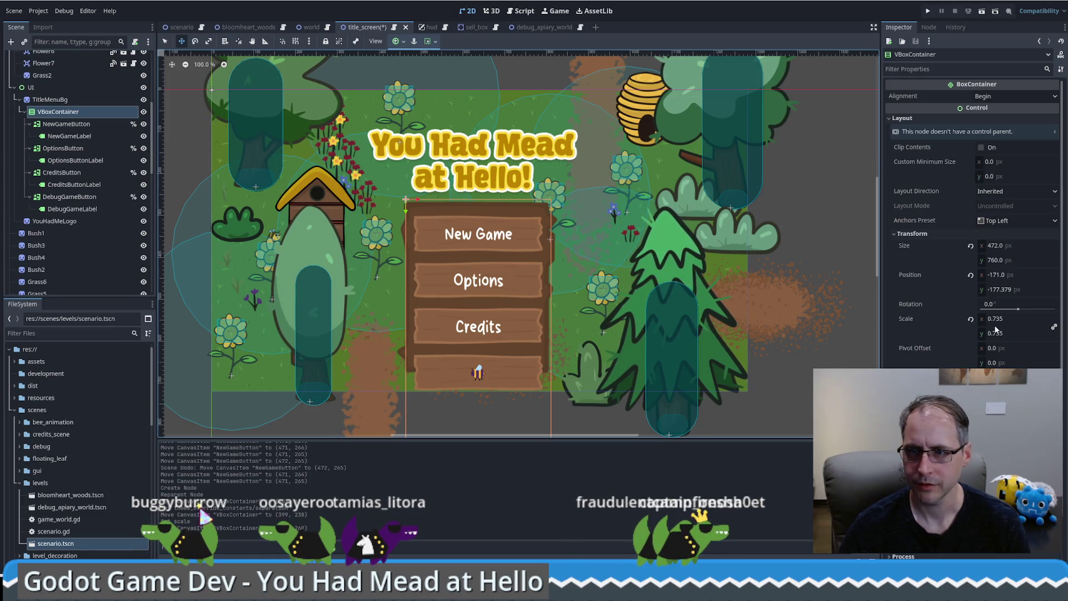
mouse_move(996, 319)
left_mouse_down()
mouse_move(957, 319)
mouse_move(1034, 325)
left_mouse_up()
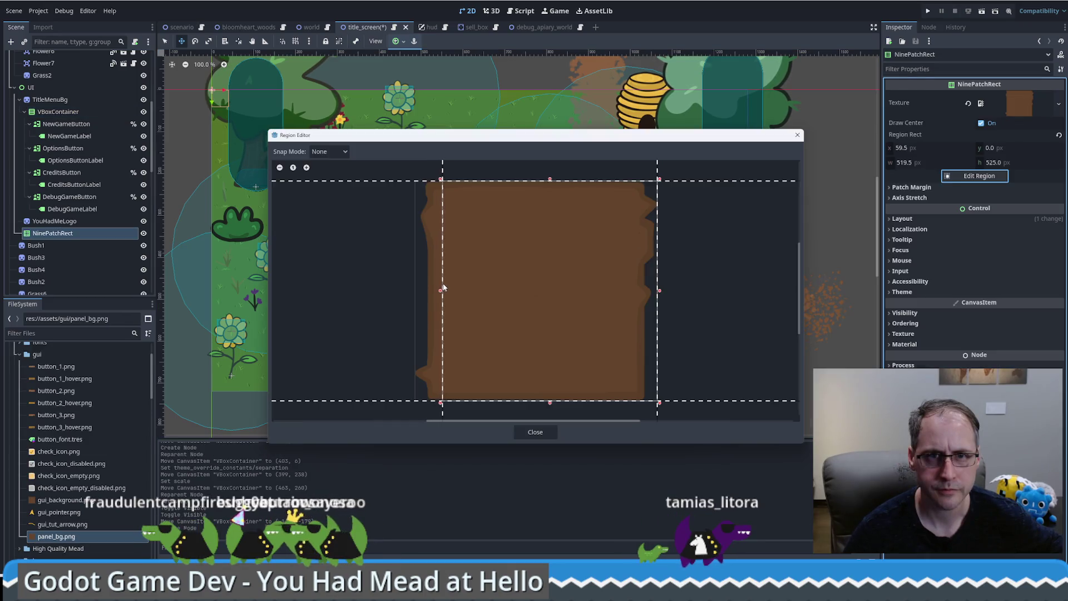
Trim the NinePatchRect region to the brown board at 445 × 457 px, keeping snap mode None.
left_click_drag(551, 180, 552, 196)
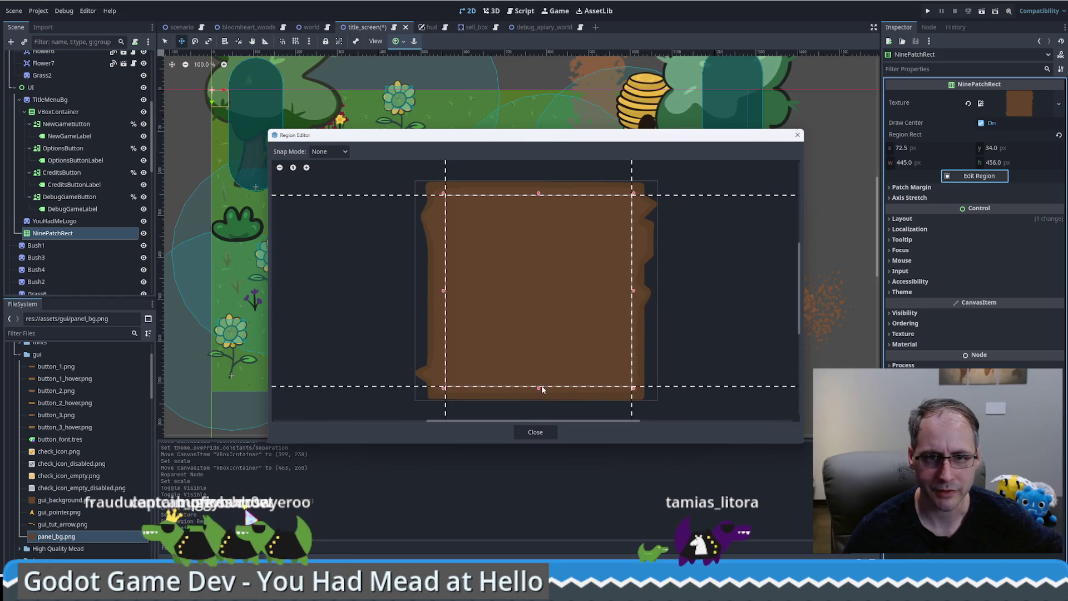
left_click_drag(544, 383, 544, 386)
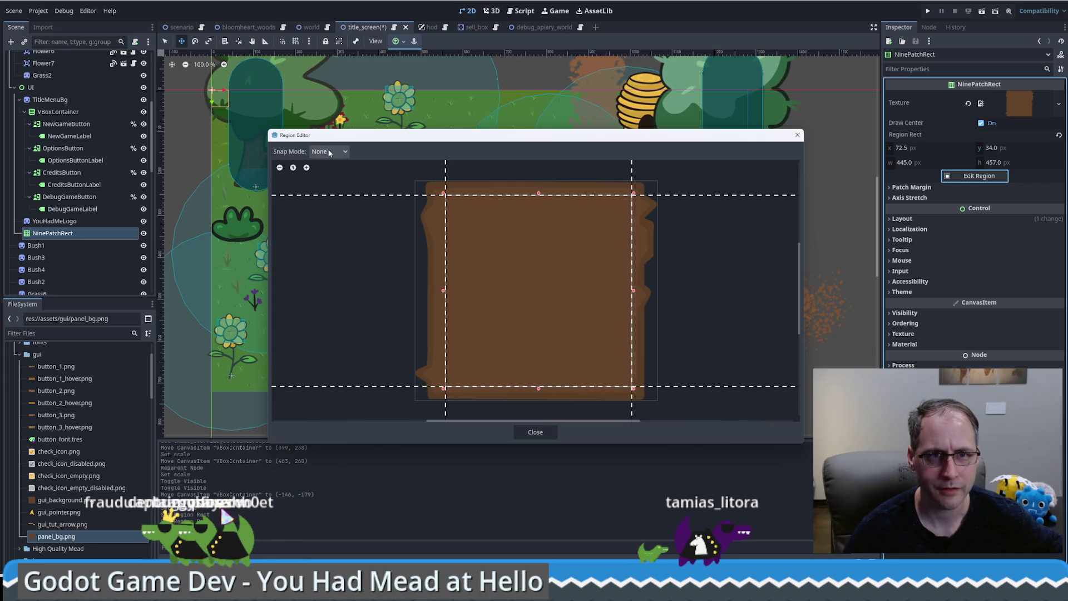
left_click(499, 366)
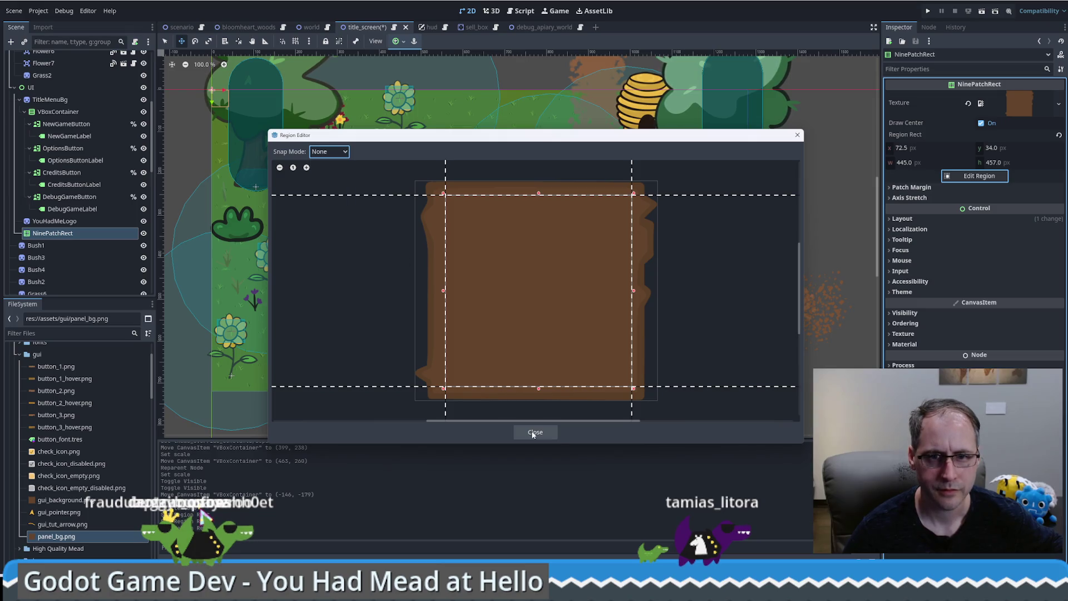
left_click(328, 152)
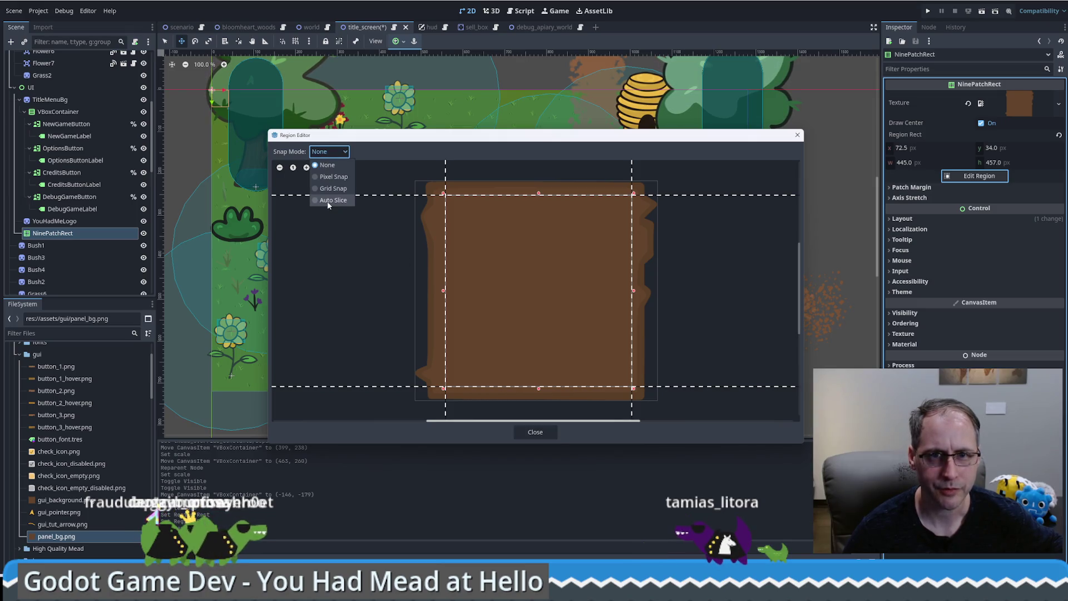
left_click(328, 200)
left_click(337, 153)
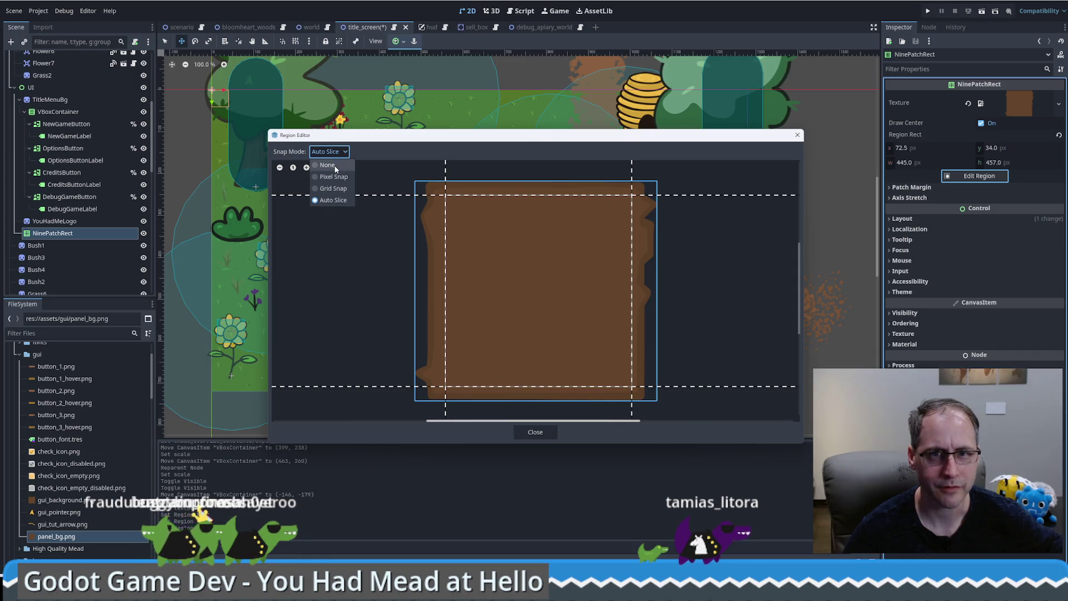
left_click(334, 165)
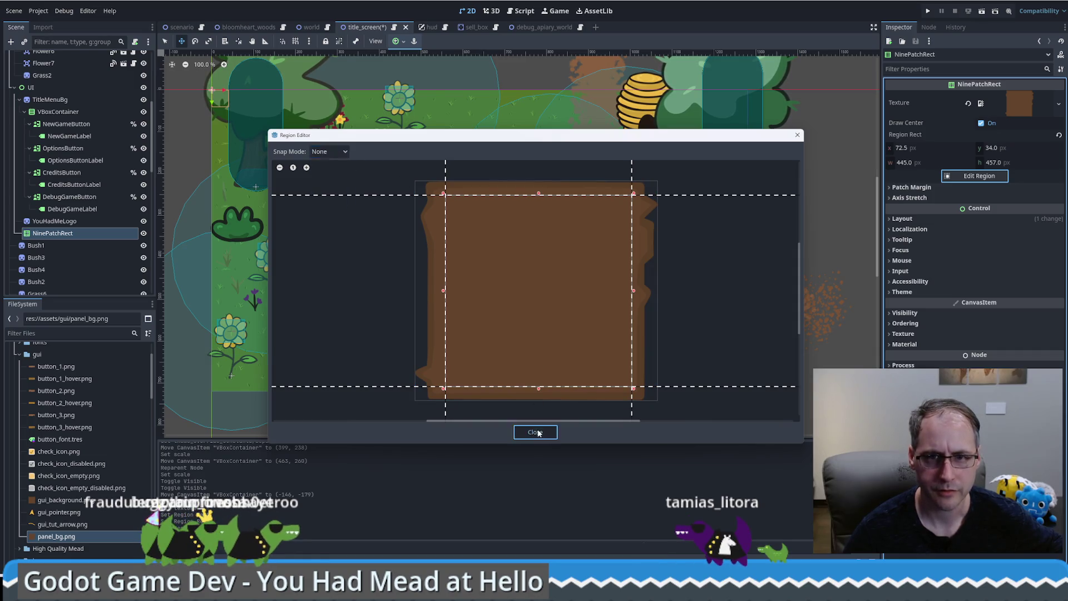
left_click(535, 433)
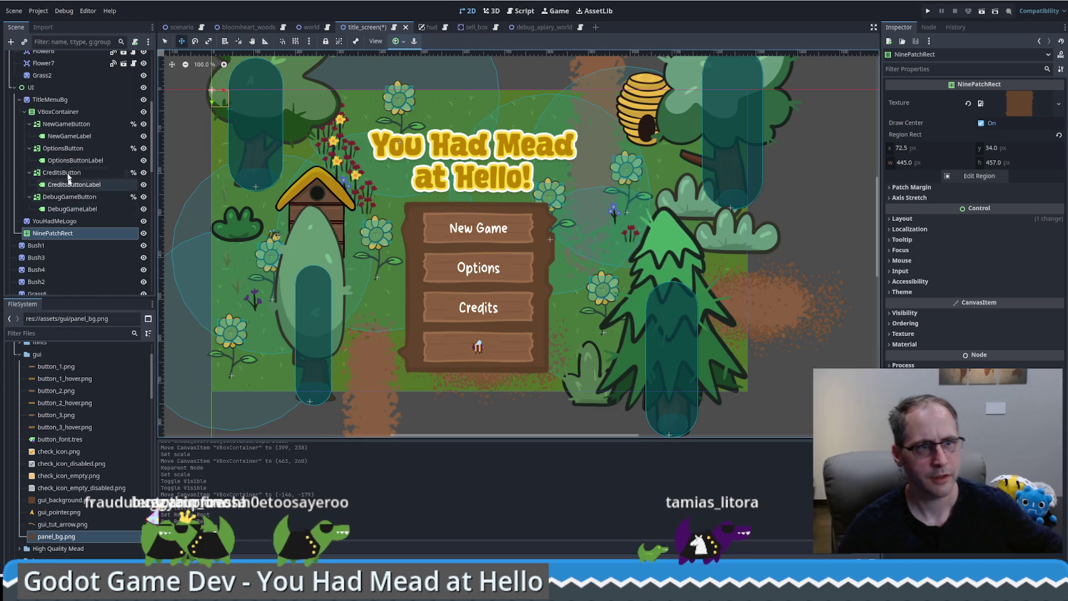
Move NinePatchRect directly under UI, above TitleMenuBg, in the scene tree.
left_click_drag(59, 238, 63, 109)
left_click(47, 99)
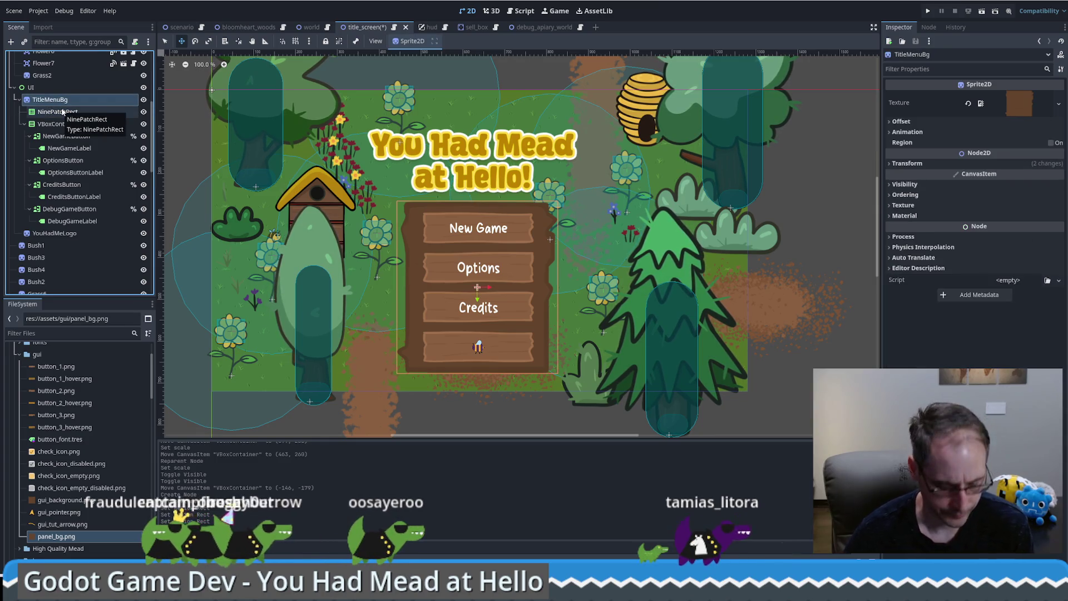
left_click(63, 112)
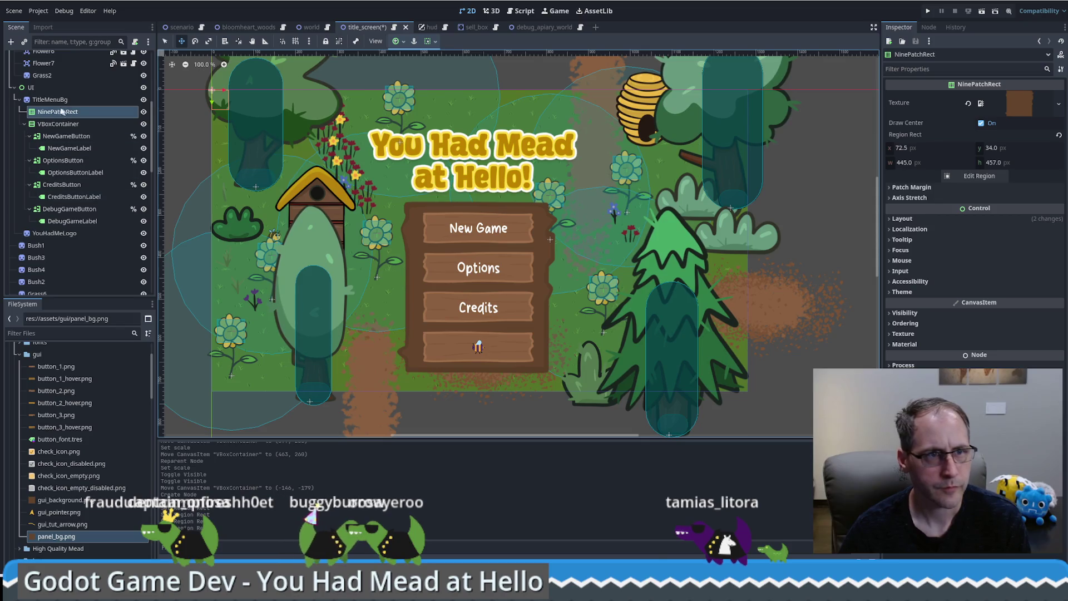
mouse_move(61, 112)
left_mouse_down()
mouse_move(63, 94)
mouse_move(59, 122)
mouse_move(68, 102)
left_mouse_up()
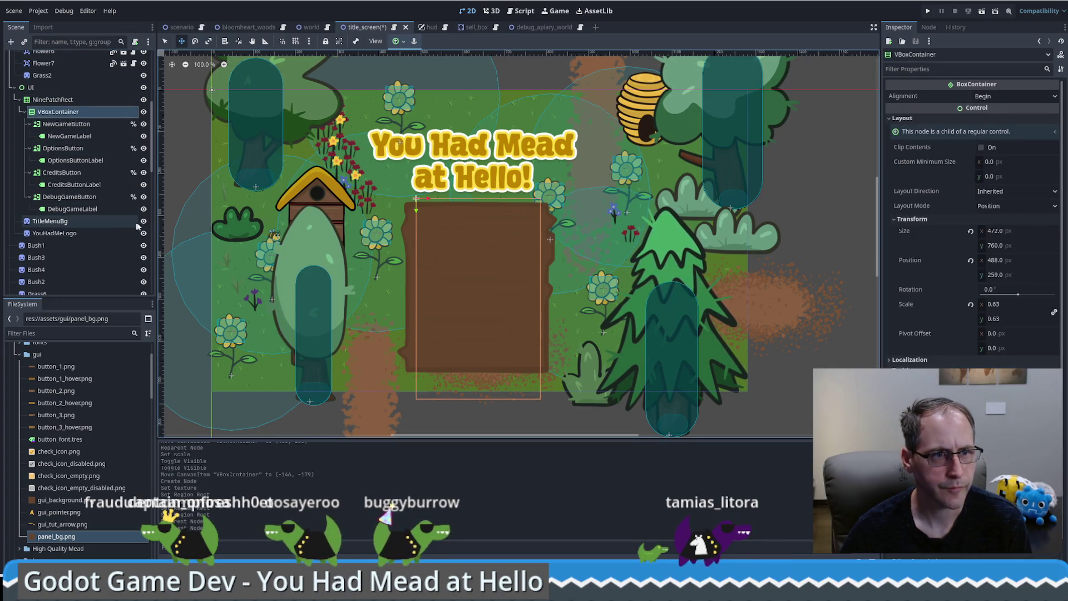
left_click(77, 114)
left_click(73, 102)
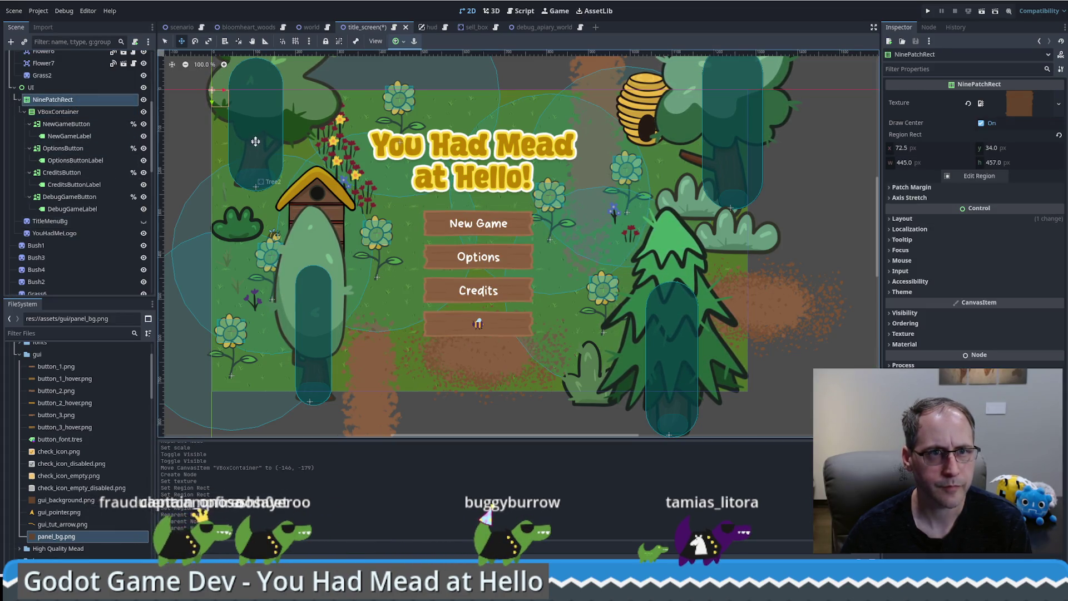
Resize the NinePatchRect into a large brown rectangle below the title logo.
mouse_move(323, 184)
left_mouse_down()
mouse_move(357, 209)
mouse_move(379, 196)
mouse_move(569, 356)
mouse_move(592, 304)
left_mouse_up()
key("ctrl+z")
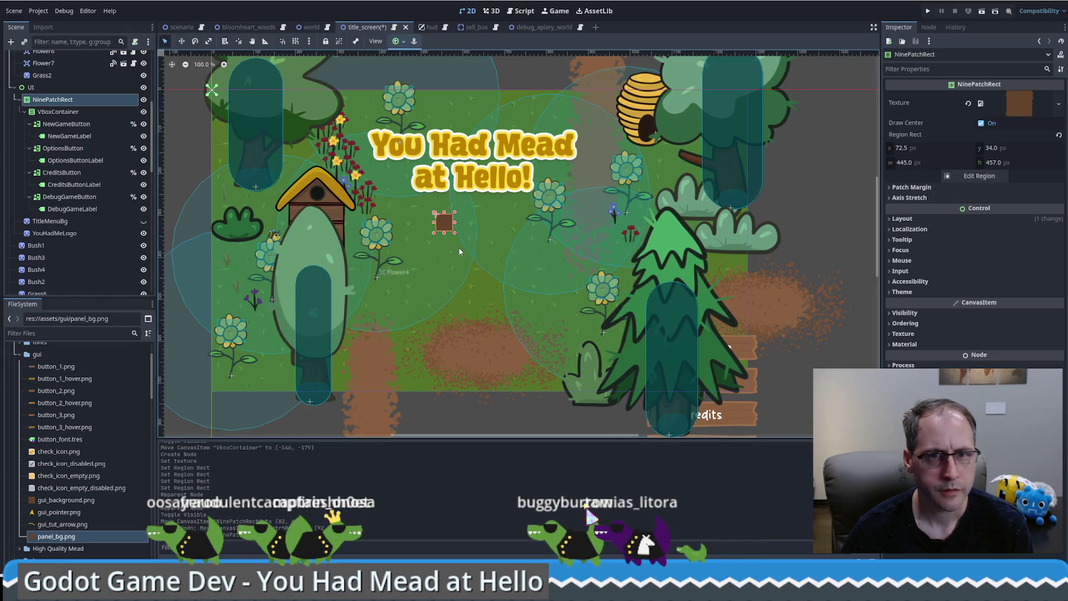
left_click_drag(452, 230, 455, 315)
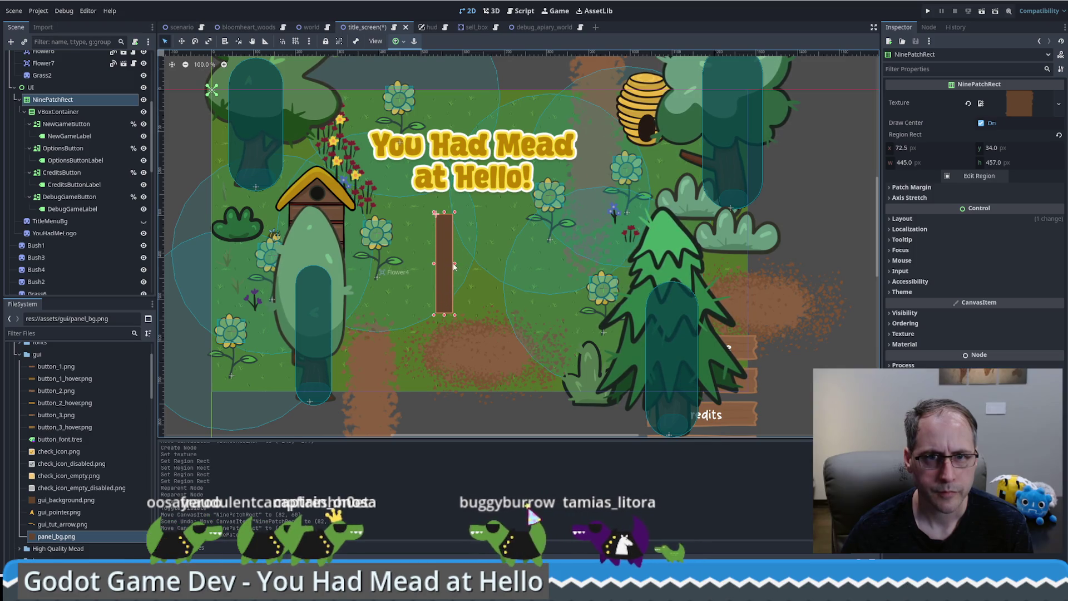
left_click_drag(455, 265, 560, 267)
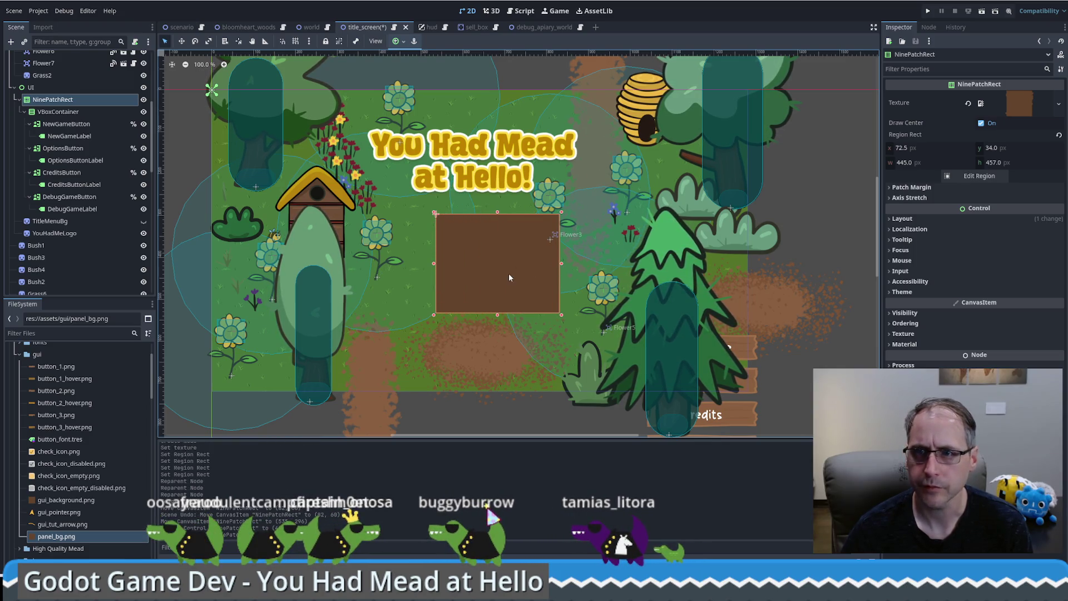
left_click(921, 188)
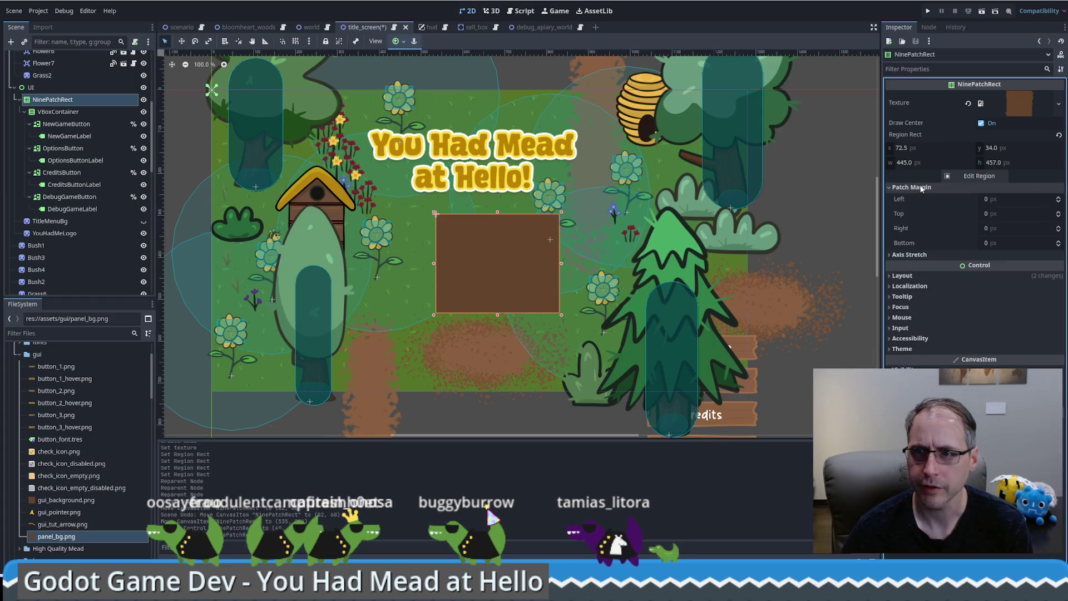
Review the region snap options, then reset the Region Rect to the whole texture.
left_click(979, 175)
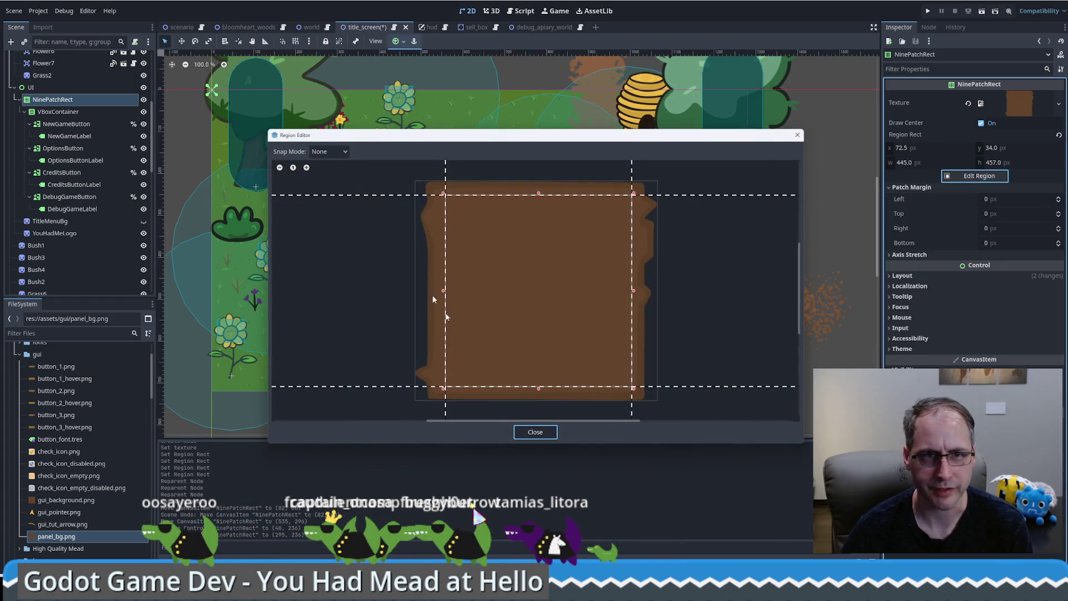
left_click(343, 151)
left_click(389, 193)
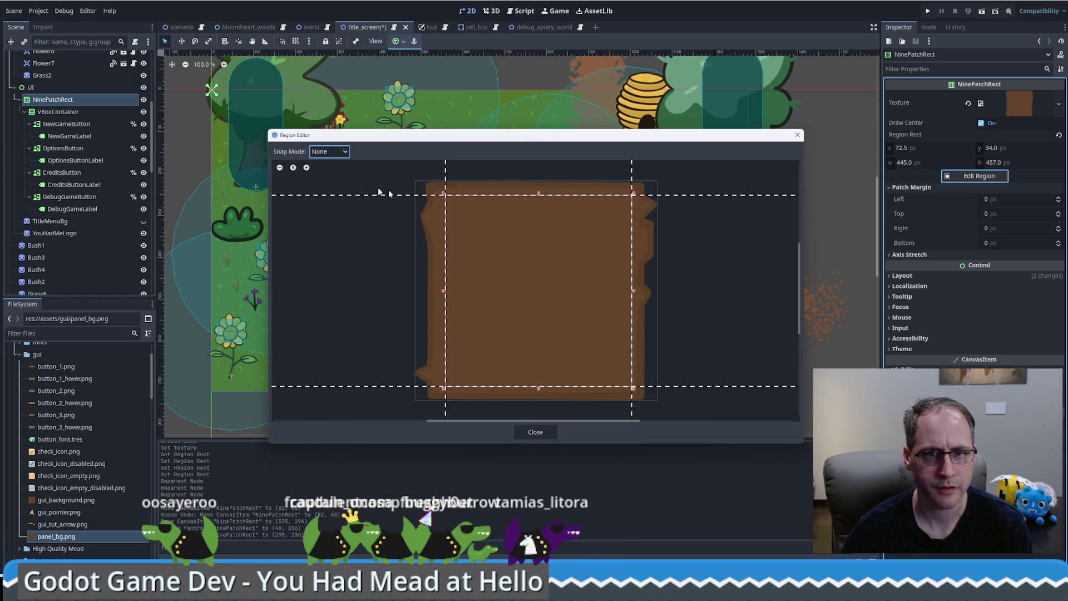
left_click(535, 433)
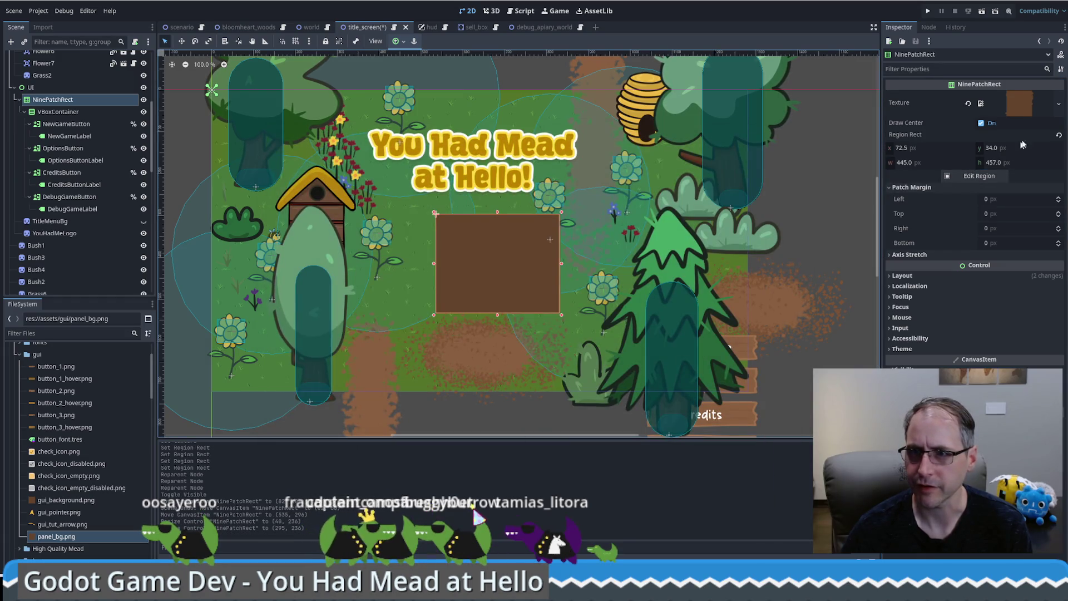
left_click(1059, 136)
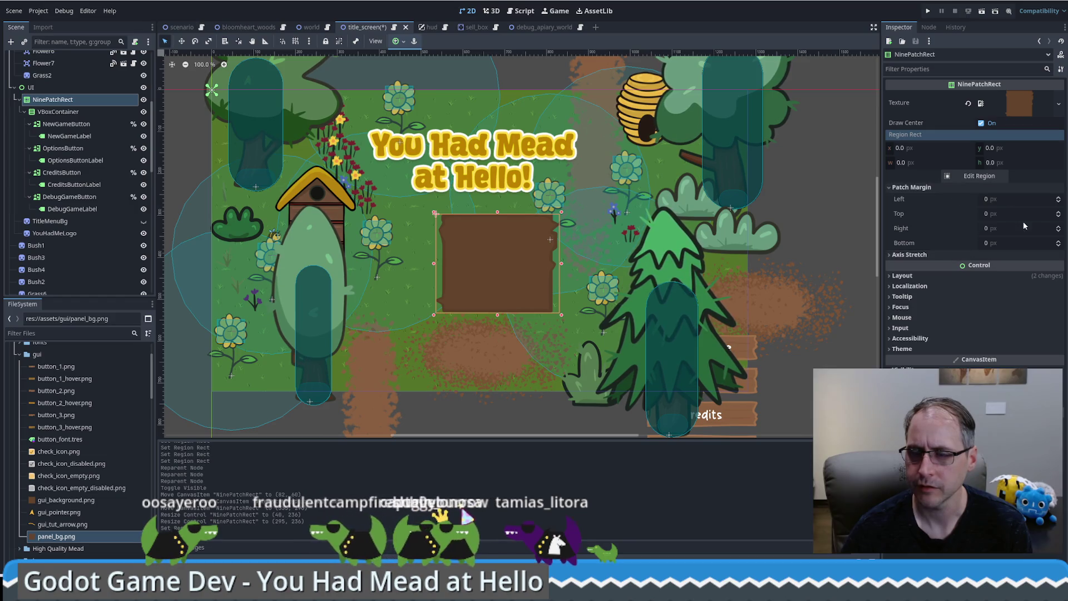
Set the NinePatchRect's left, top, right and bottom patch margins to 20 px.
left_click(1009, 197)
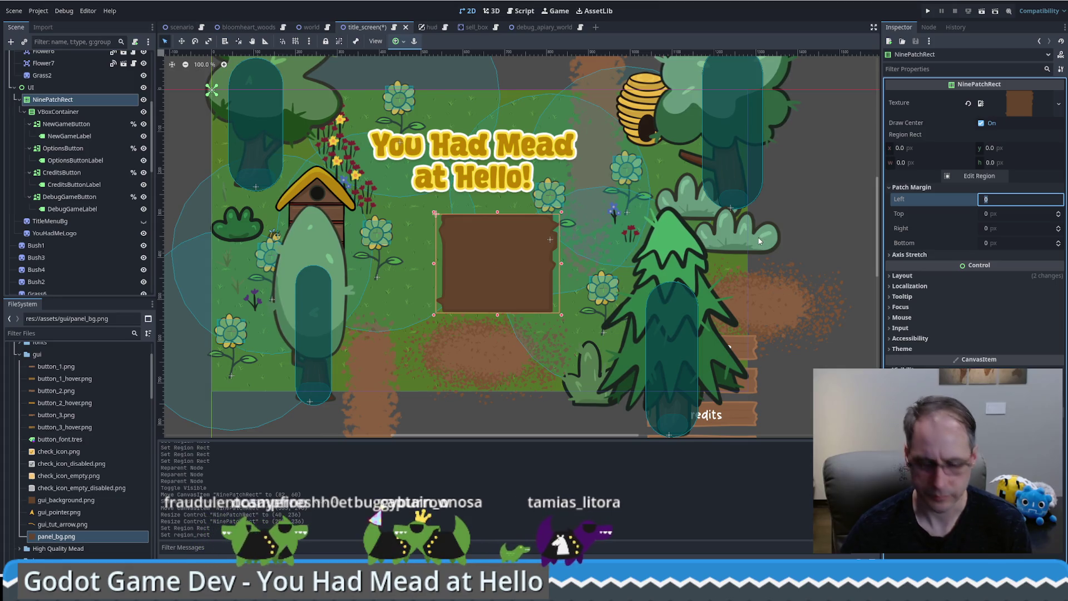
type("20")
key("Tab")
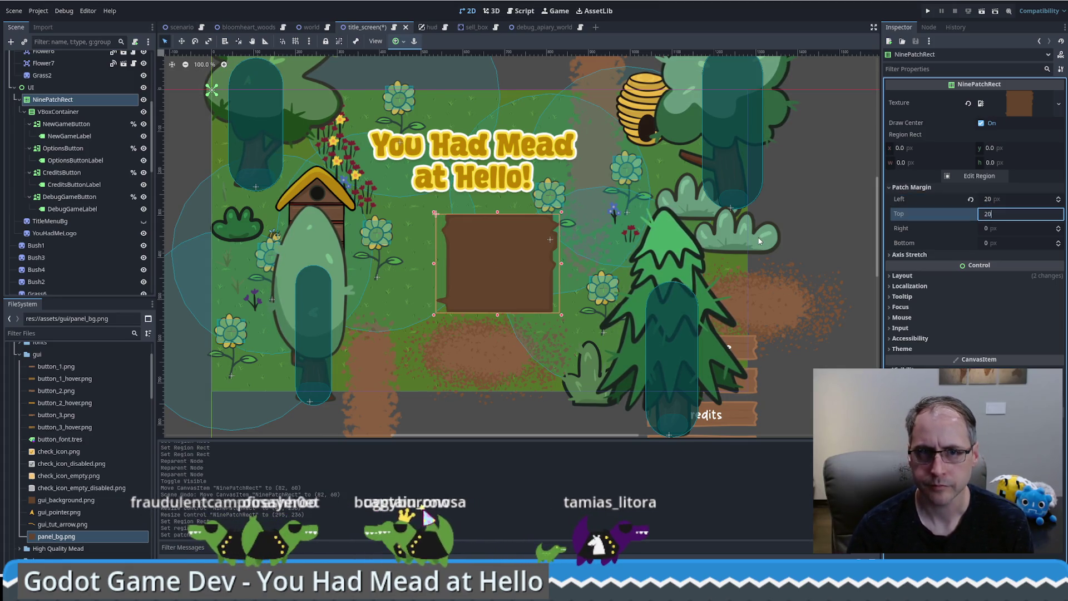
key("Tab")
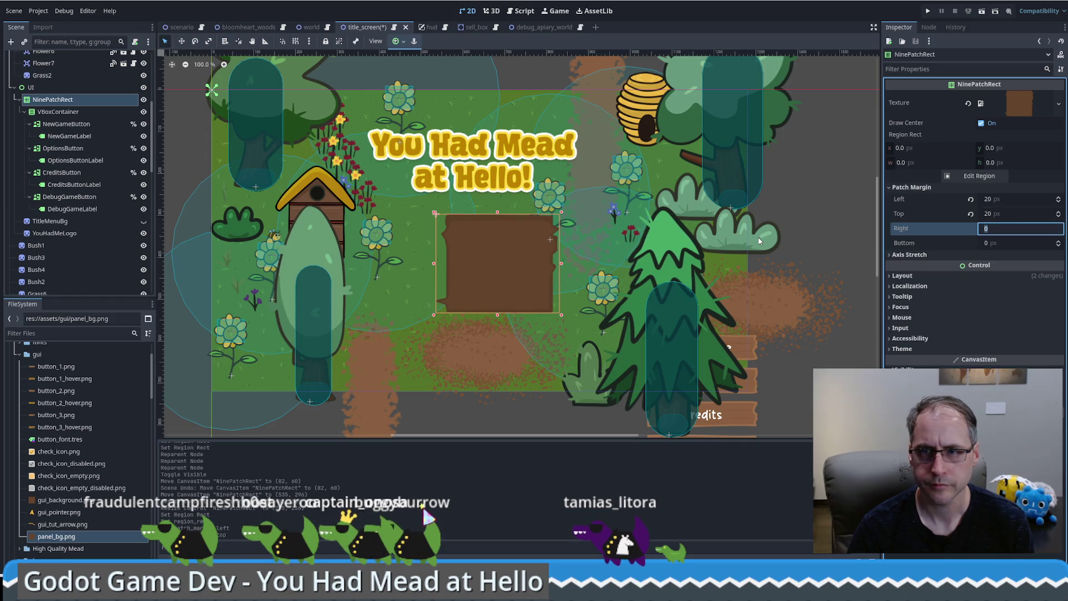
type("20")
key("Tab")
type("20")
key("Tab")
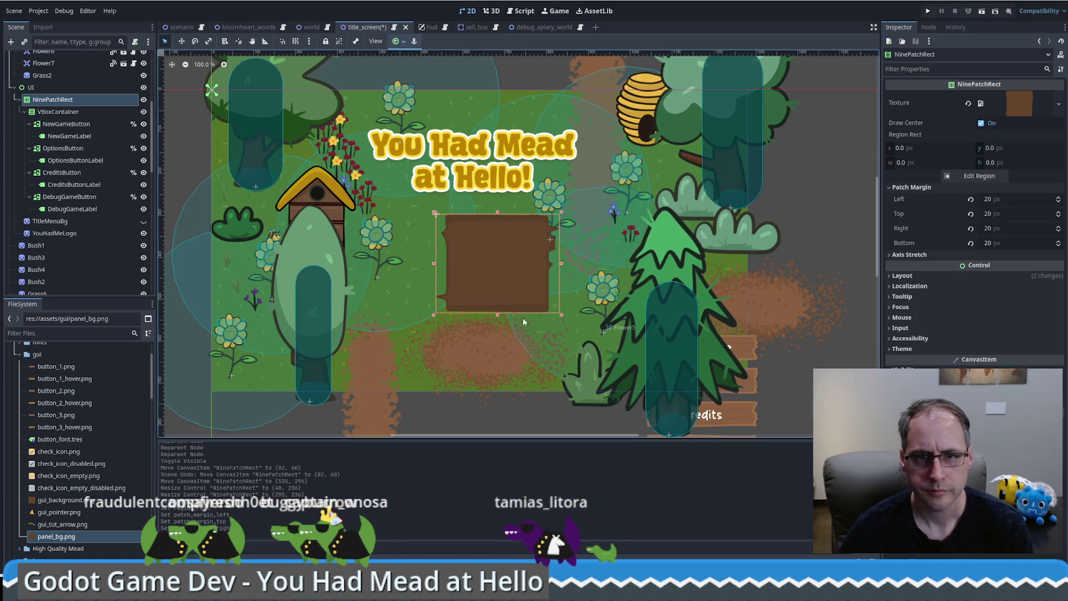
Make the panel taller and revert all four patch margins to 0.
left_click_drag(497, 328, 507, 377)
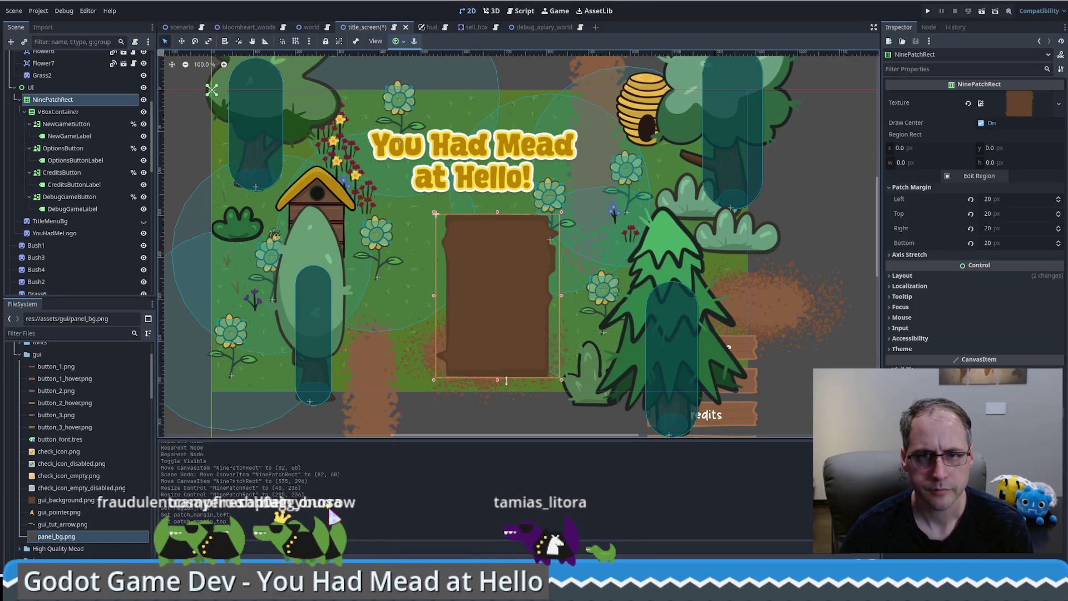
left_click(970, 199)
left_click(970, 214)
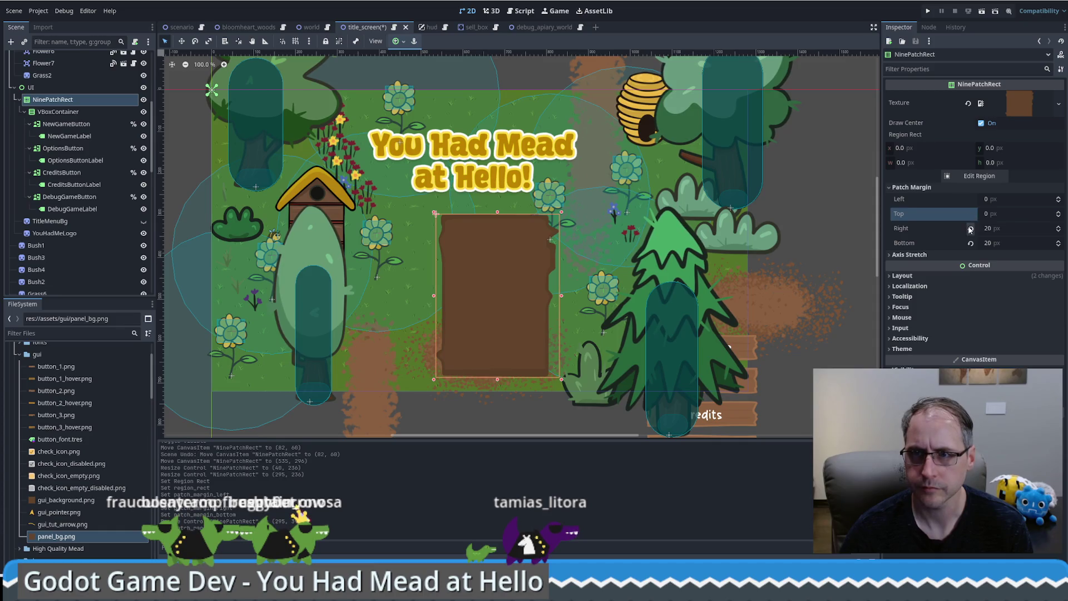
left_click(970, 229)
left_click(970, 244)
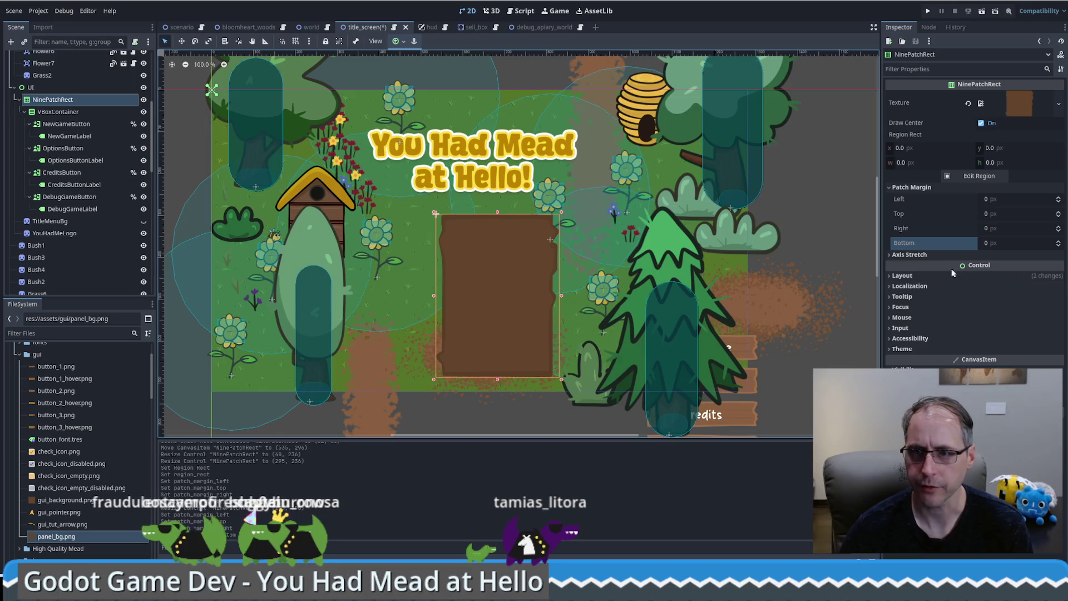
left_click(923, 255)
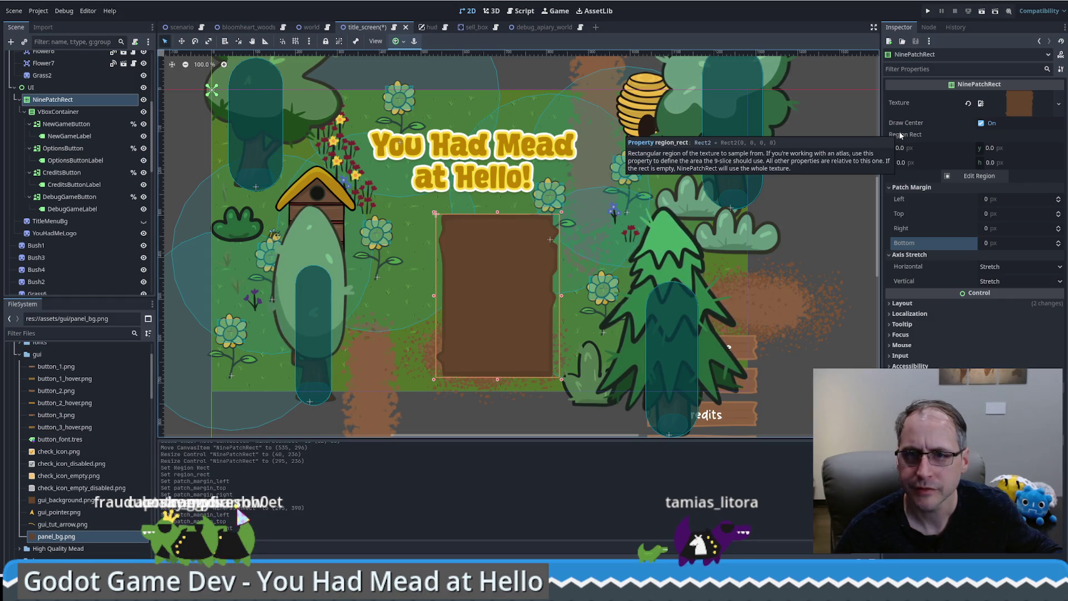
Crop the NinePatchRect region by pulling all four edges inward in the Region Editor.
left_click(979, 176)
left_click_drag(413, 291, 437, 295)
left_click_drag(544, 184, 546, 192)
left_click_drag(656, 293, 641, 298)
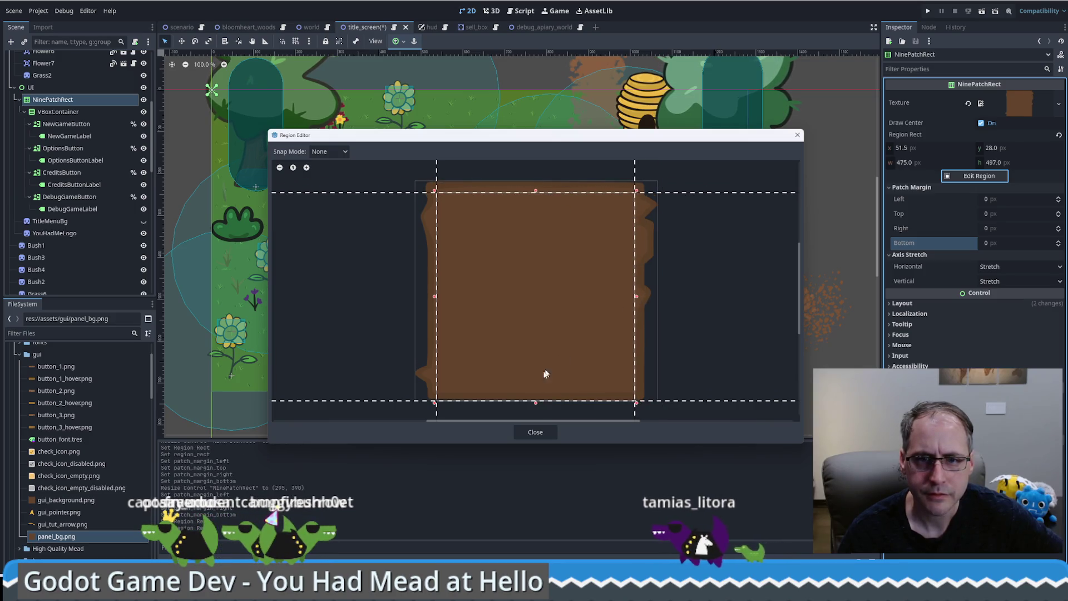
left_click_drag(538, 401, 540, 394)
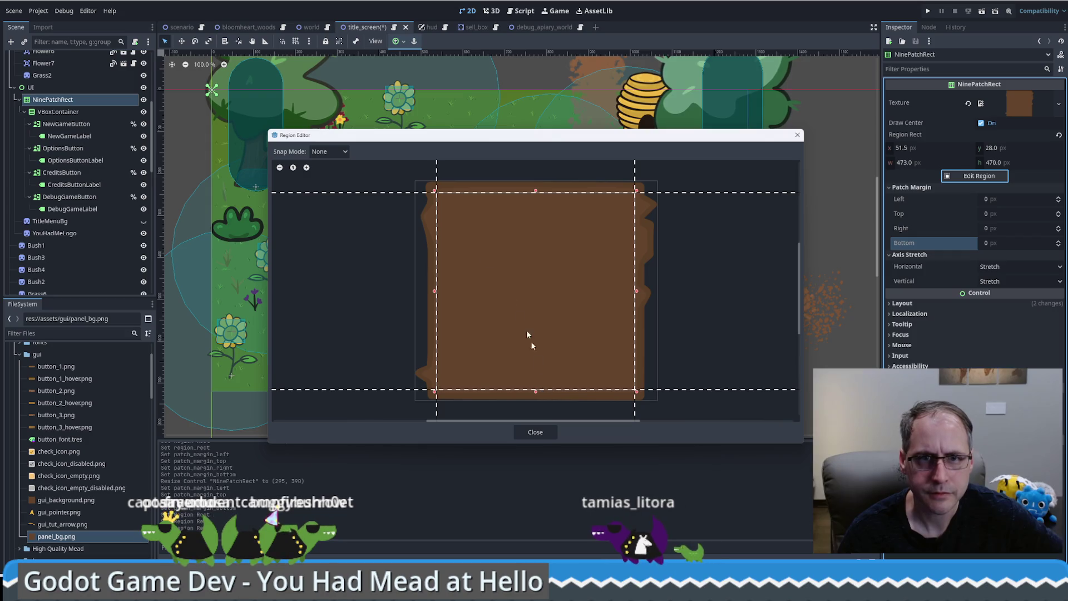
left_click(534, 432)
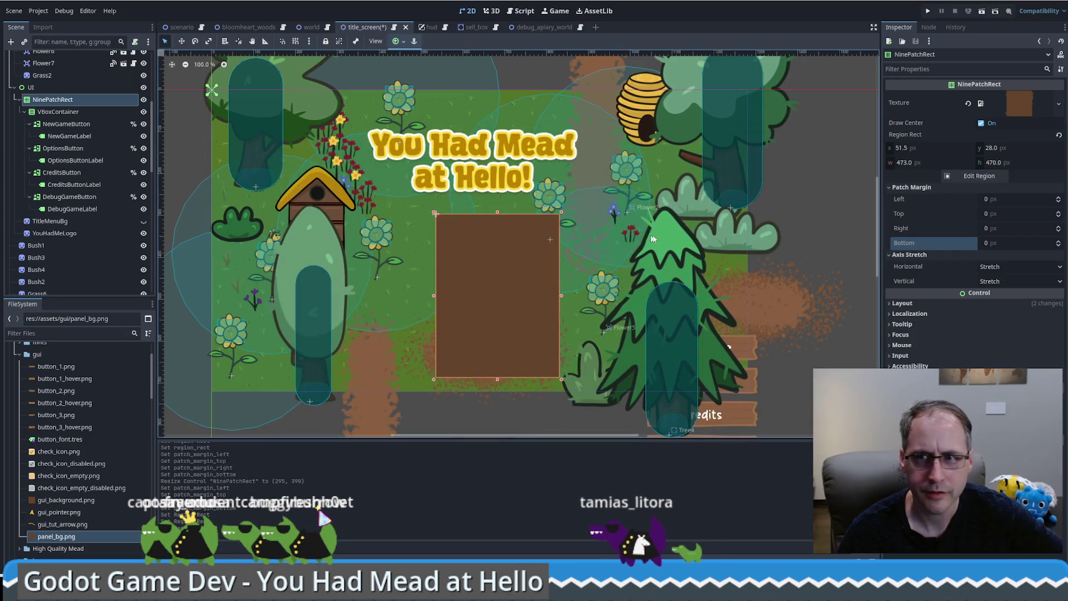
Set the left, top, right and bottom patch margins to 20 px.
left_click(1009, 198)
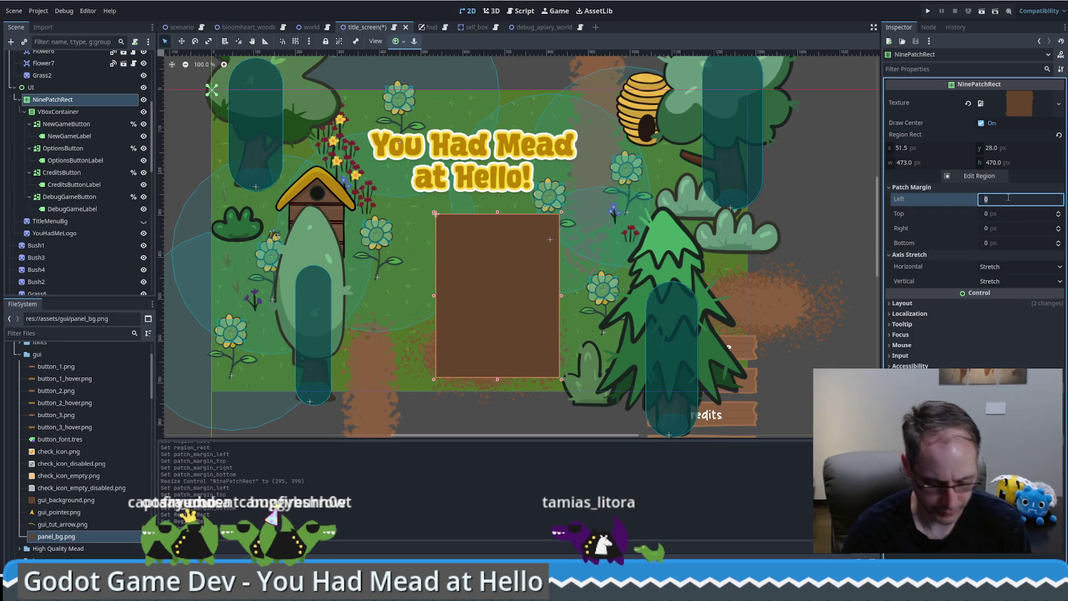
type("20")
key("Tab")
type("20")
key("Tab")
type("20")
key("Tab")
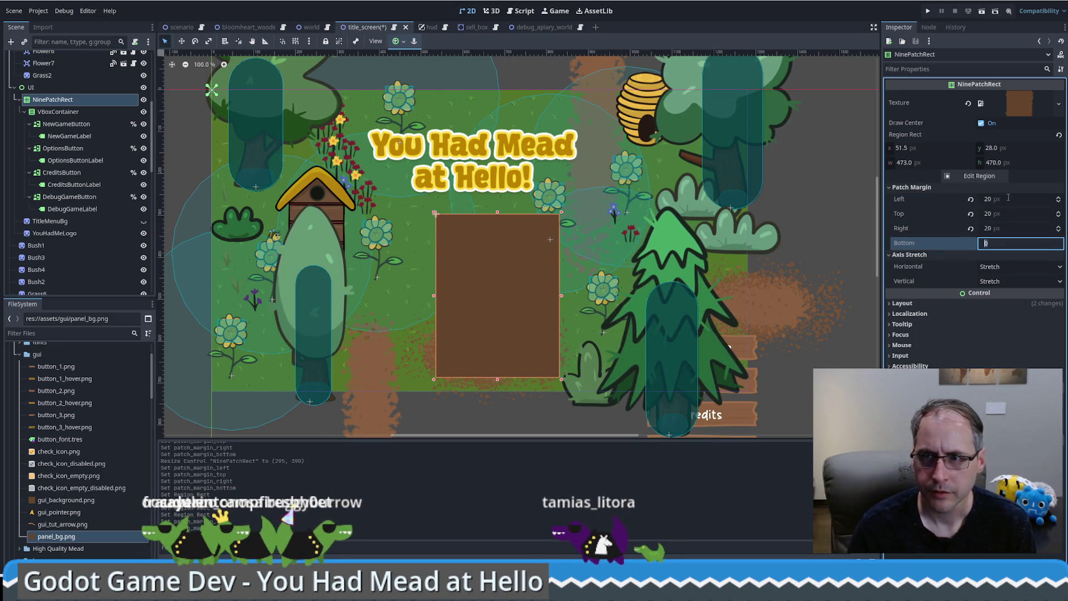
type("20")
key("Tab")
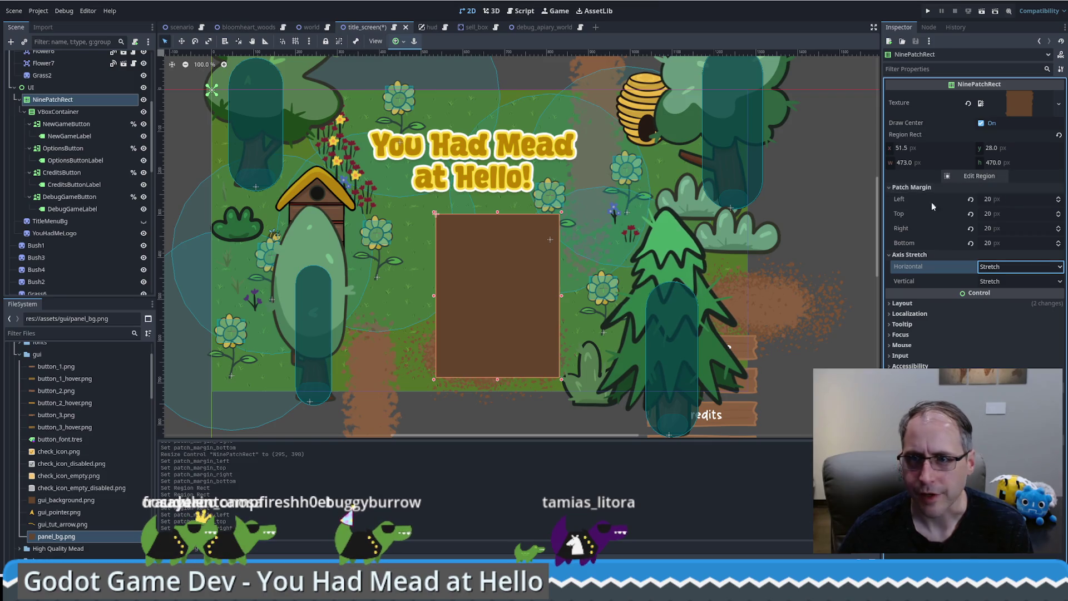
Revert the four patch margins to 0 and turn off the panel's centre fill.
left_click(970, 199)
left_click(970, 214)
left_click(971, 228)
left_click(971, 242)
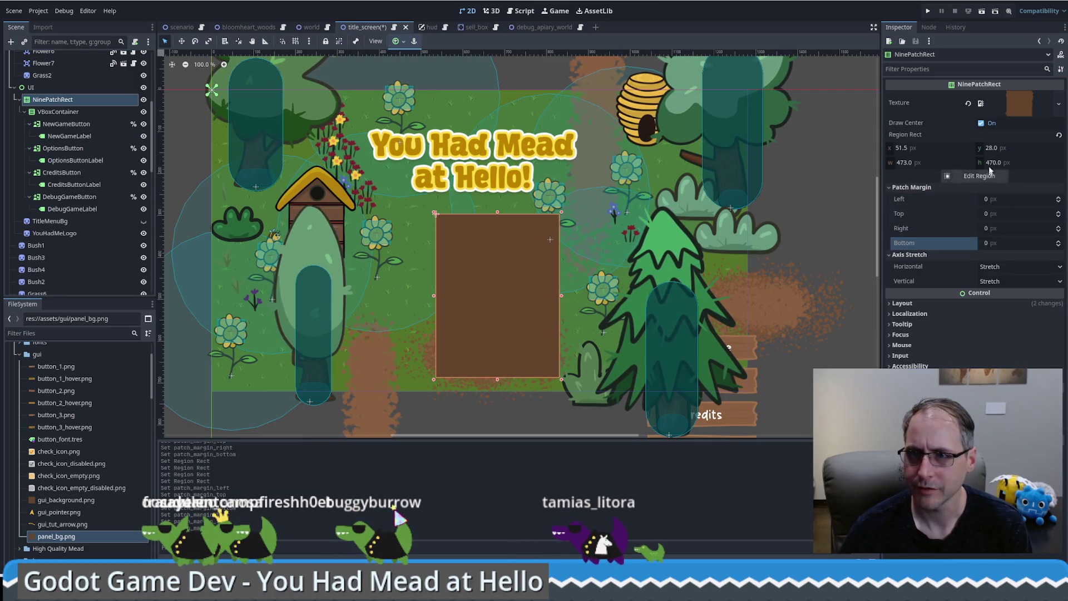
left_click(980, 124)
Undo the centre-fill and patch margin edits, then select the VBoxContainer.
left_click(66, 123)
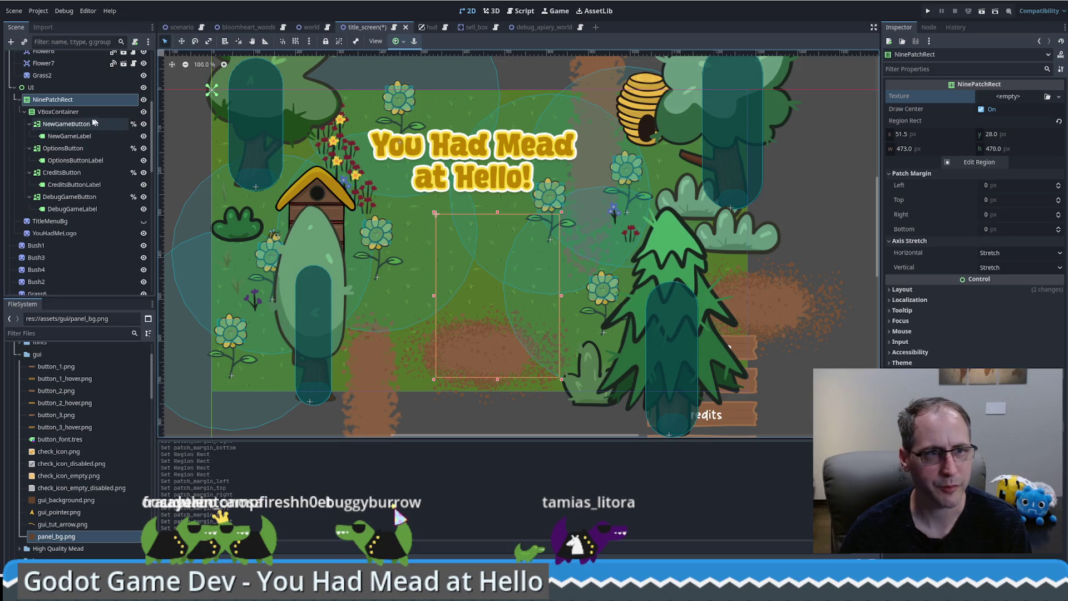
key("ctrl+z")
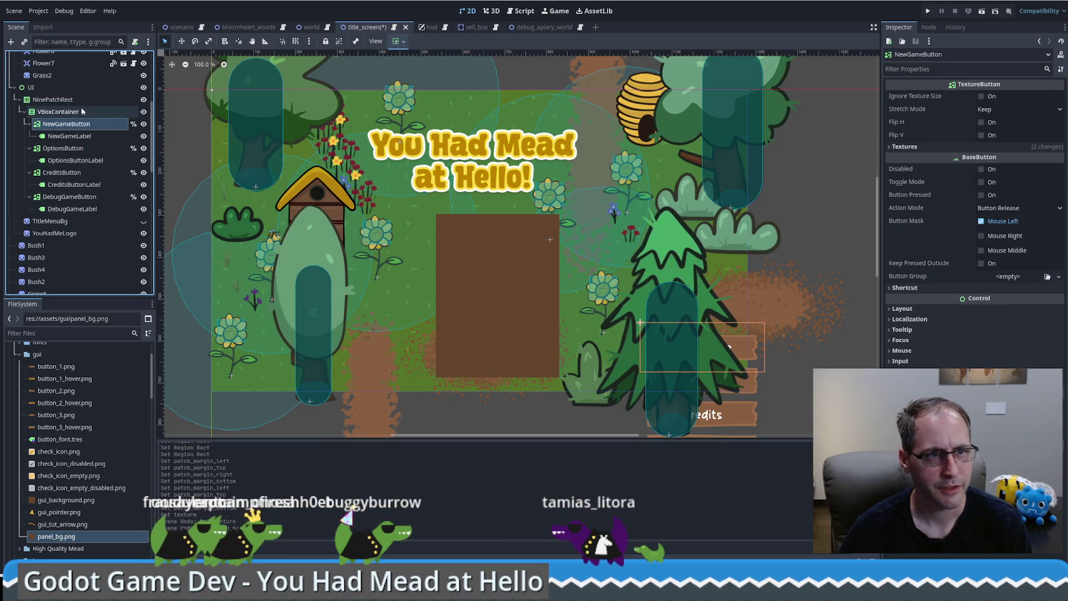
left_click(55, 99)
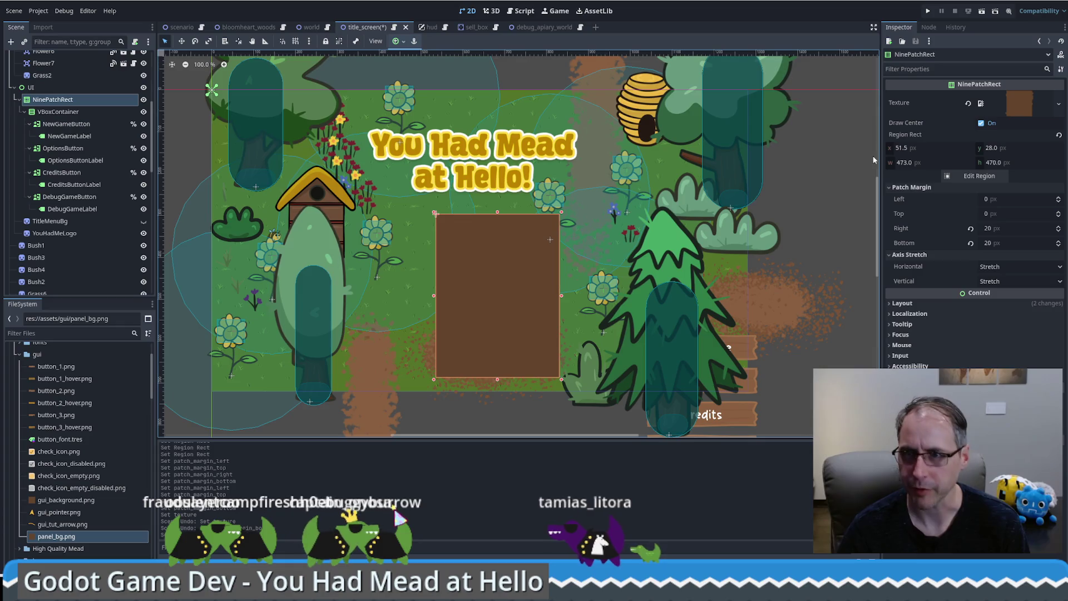
key("ctrl+z")
key("ctrl+z")
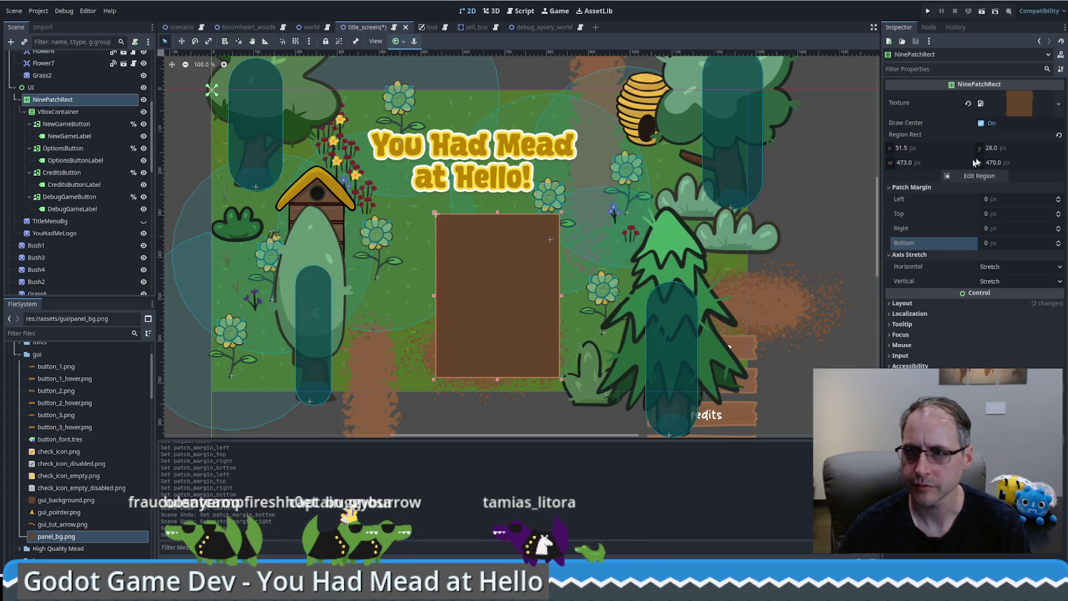
key("ctrl+z")
left_click(58, 111)
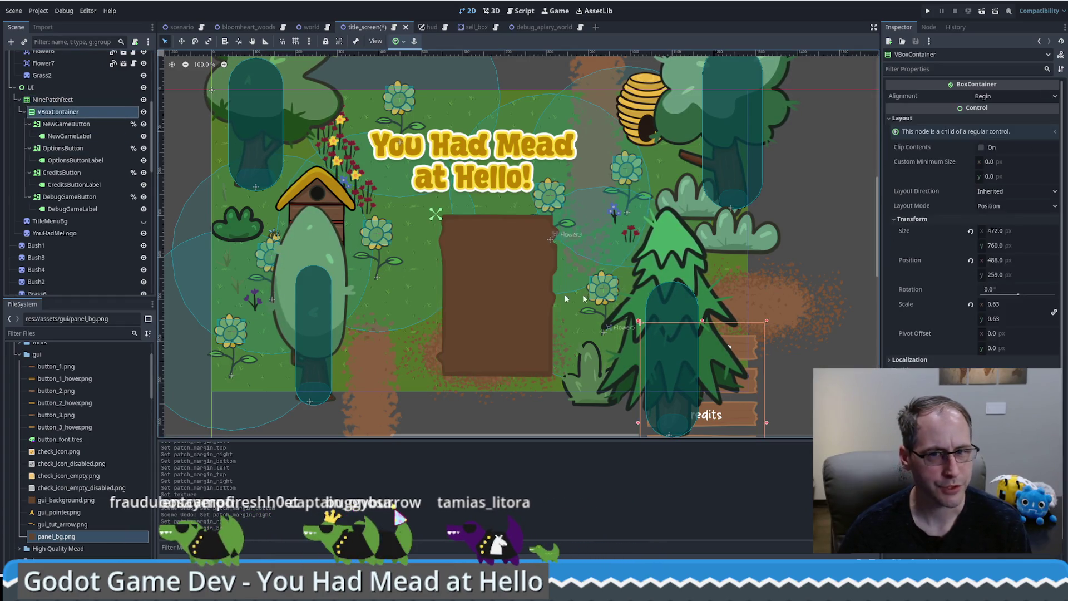
Apply the Top Left anchor preset to the button column and widen the brown panel leftward.
left_click(66, 123)
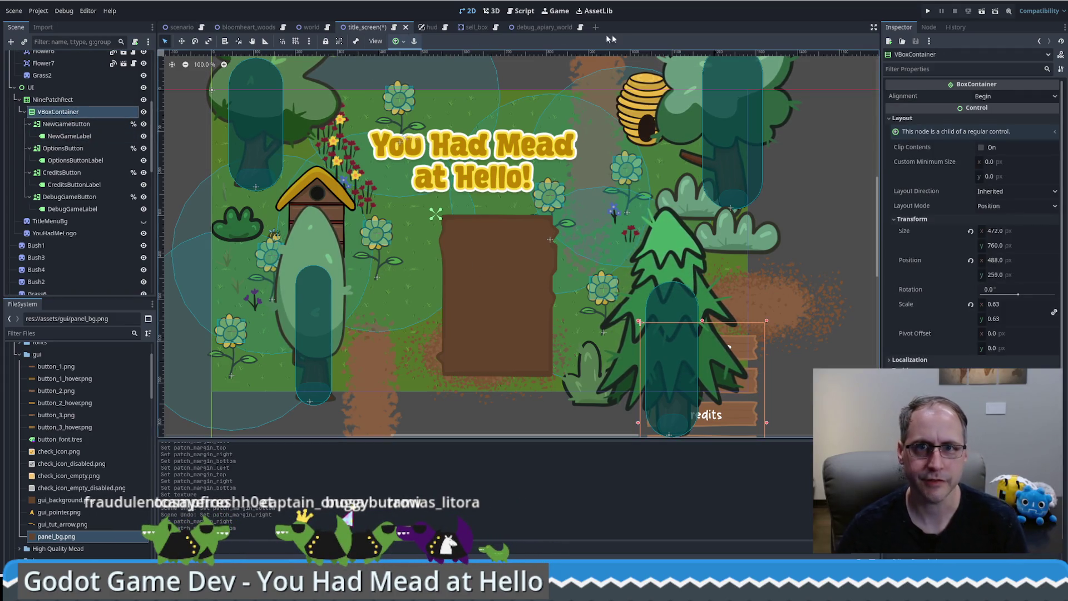
left_click(397, 43)
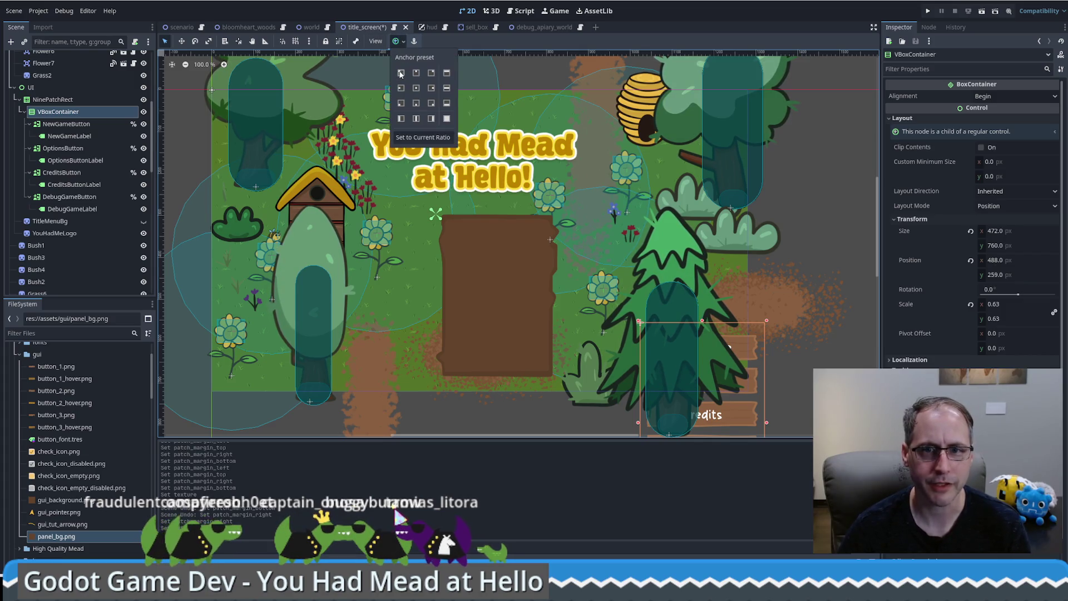
left_click(400, 73)
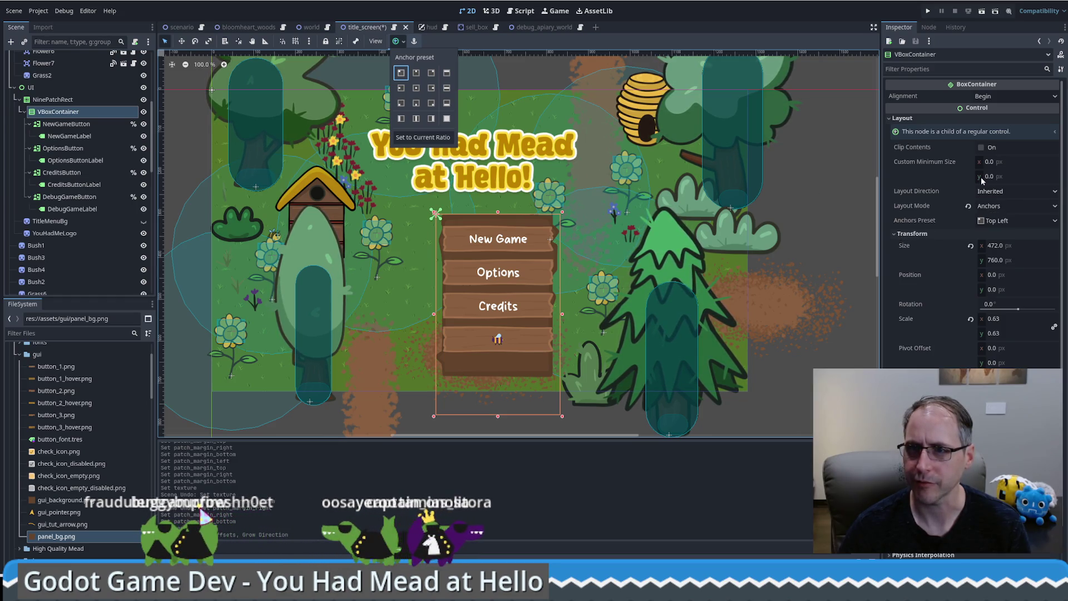
left_click(79, 128)
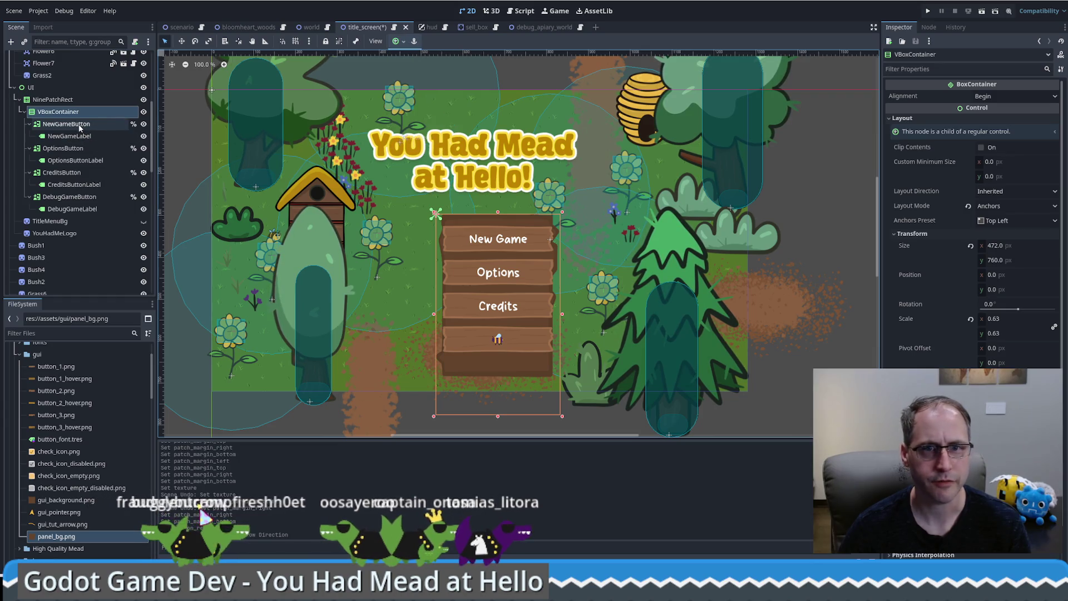
left_click(52, 100)
left_click_drag(434, 297, 416, 291)
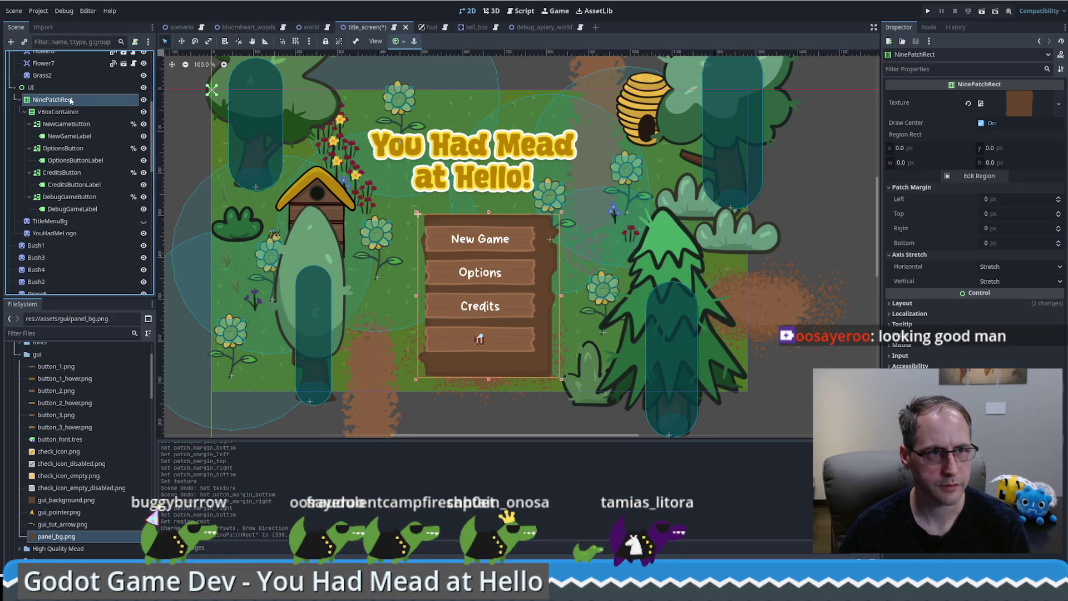
Move the brown NinePatchRect panel about 40 px to the left.
left_click(467, 272)
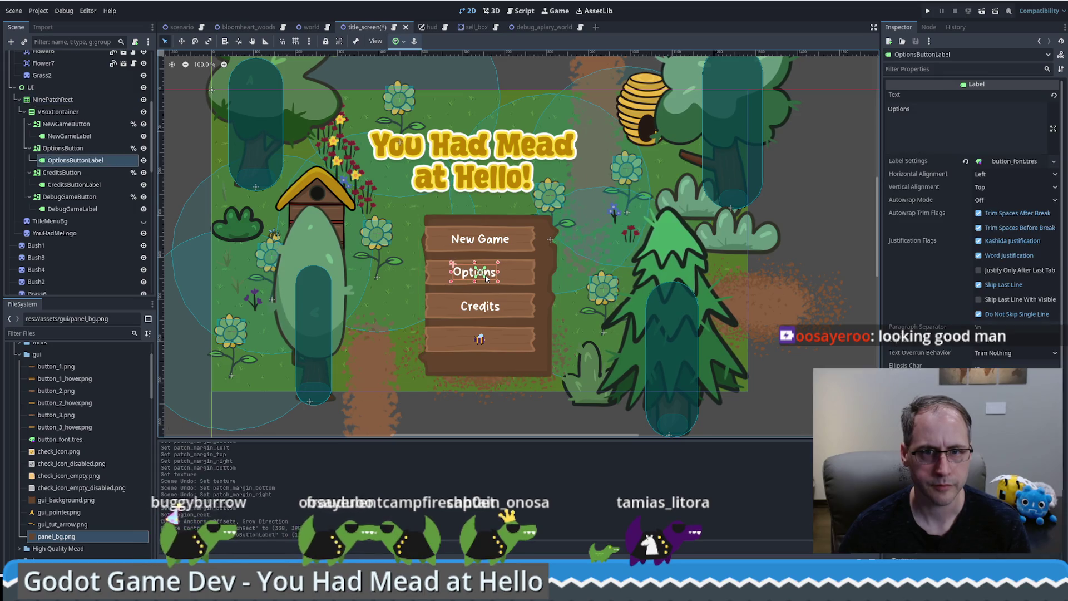
left_click(53, 100)
key("w")
left_click_drag(536, 296, 513, 296)
Try the Center Top, Top Wide and Center anchor presets on the VBoxContainer.
left_click(58, 111)
left_click(398, 41)
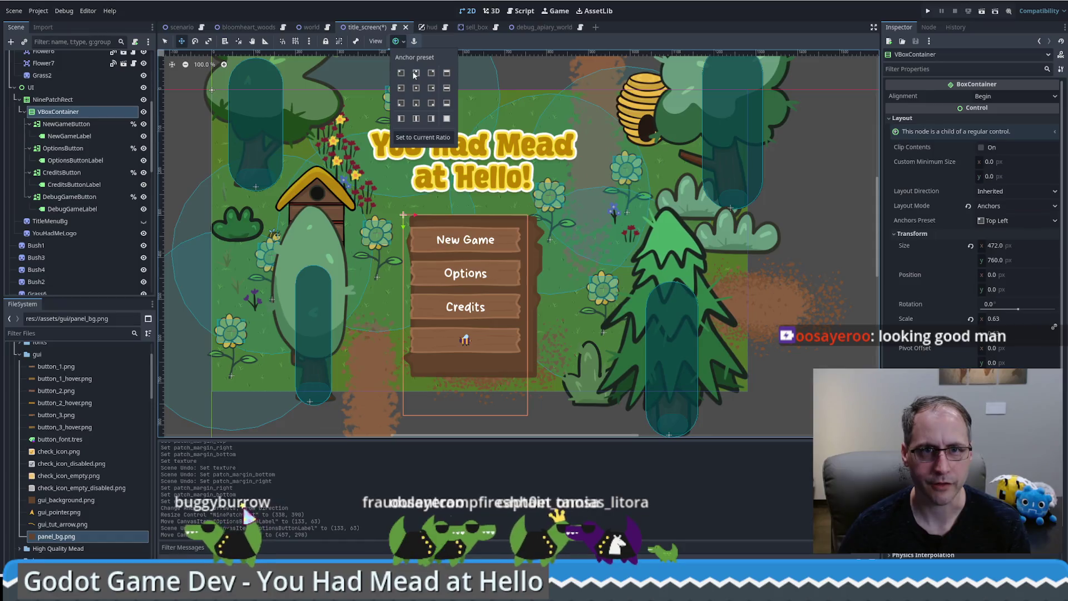
left_click(416, 73)
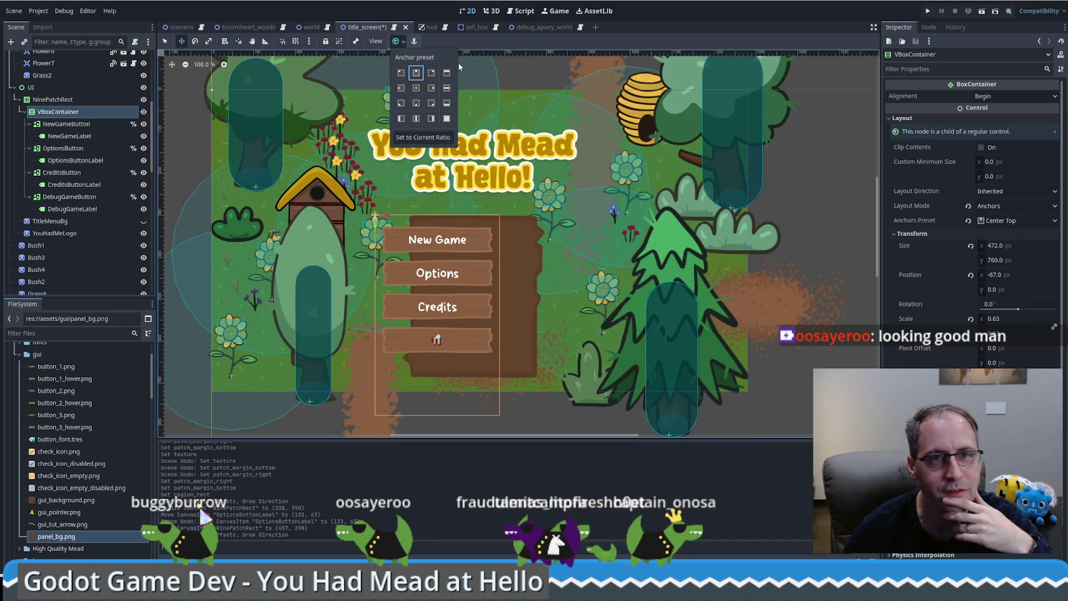
left_click(446, 73)
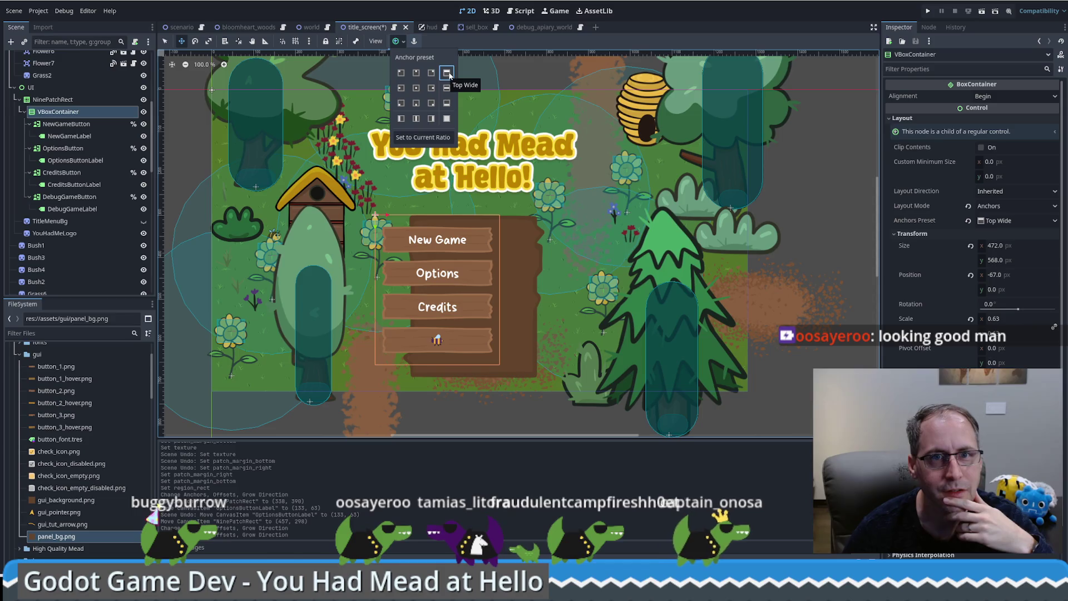
left_click(416, 88)
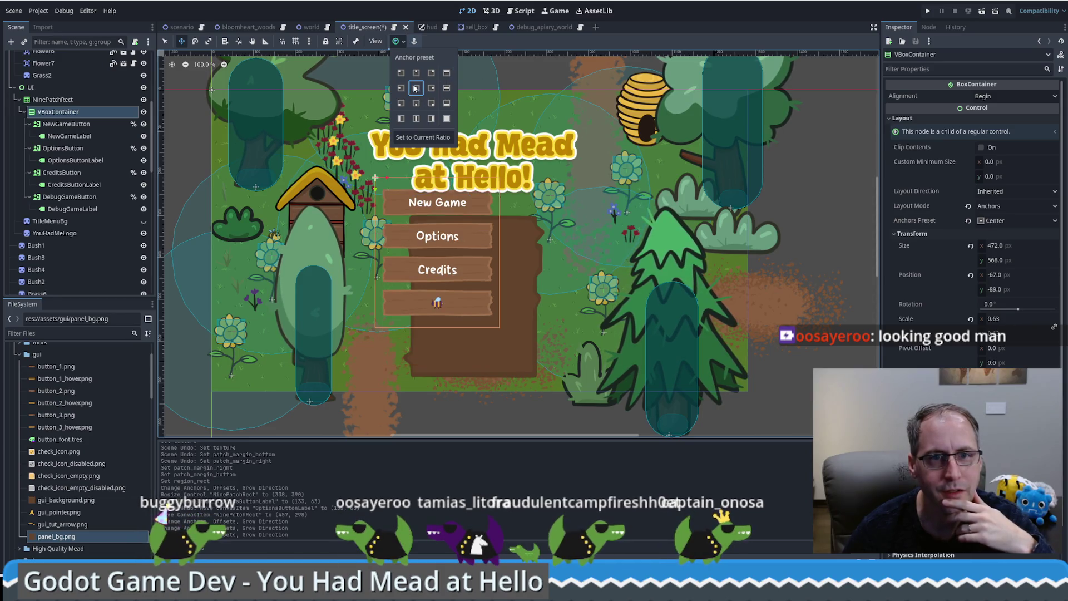
left_click(82, 102)
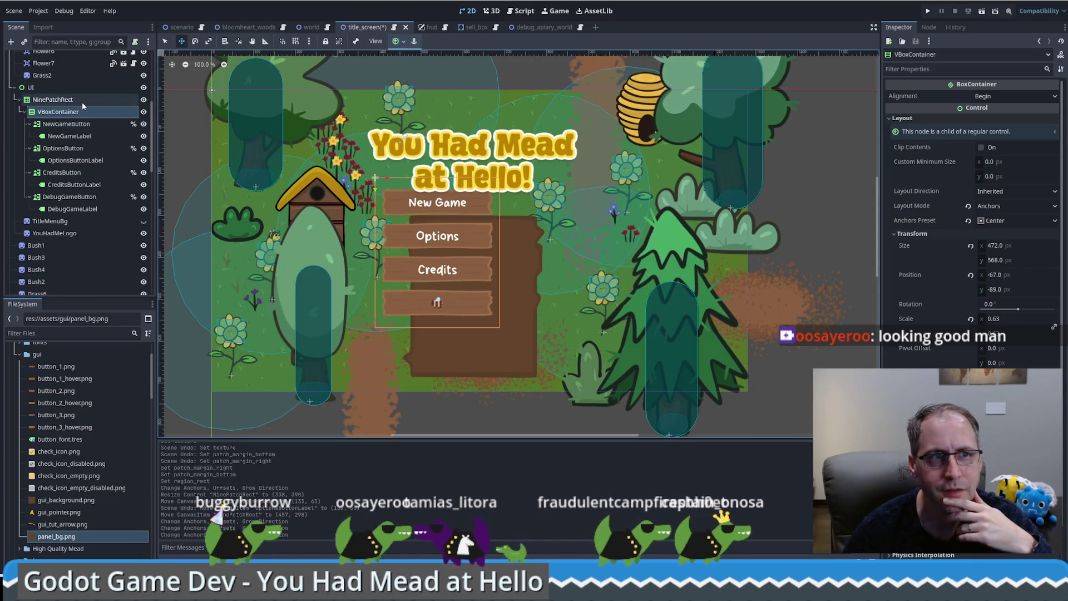
Apply the Full Rect anchor preset to the VBoxContainer and reset its position to zero.
left_click(81, 102)
left_click(65, 113)
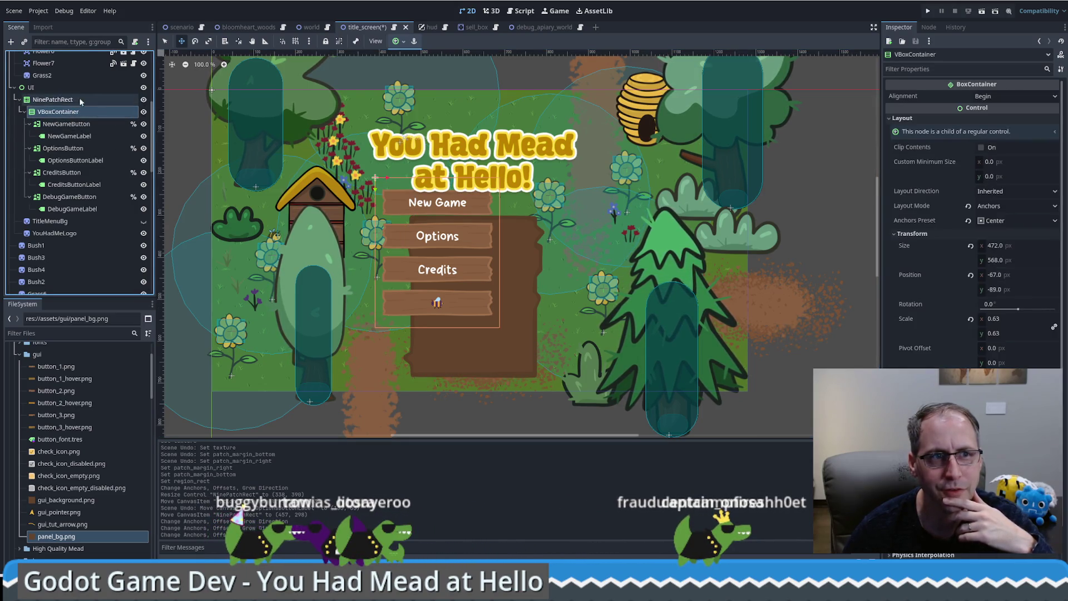
left_click(68, 101)
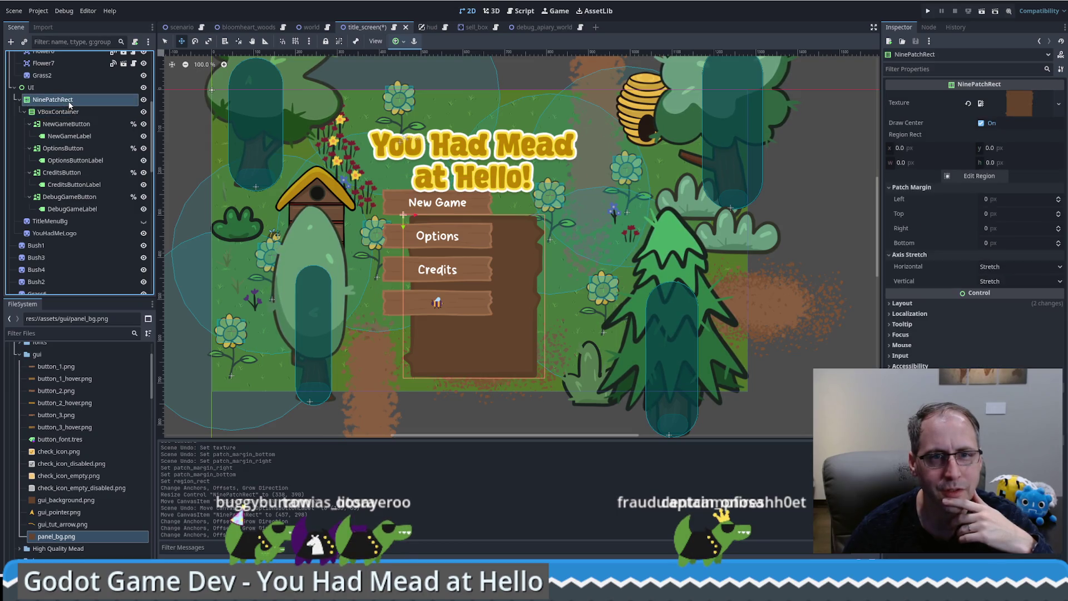
left_click(61, 112)
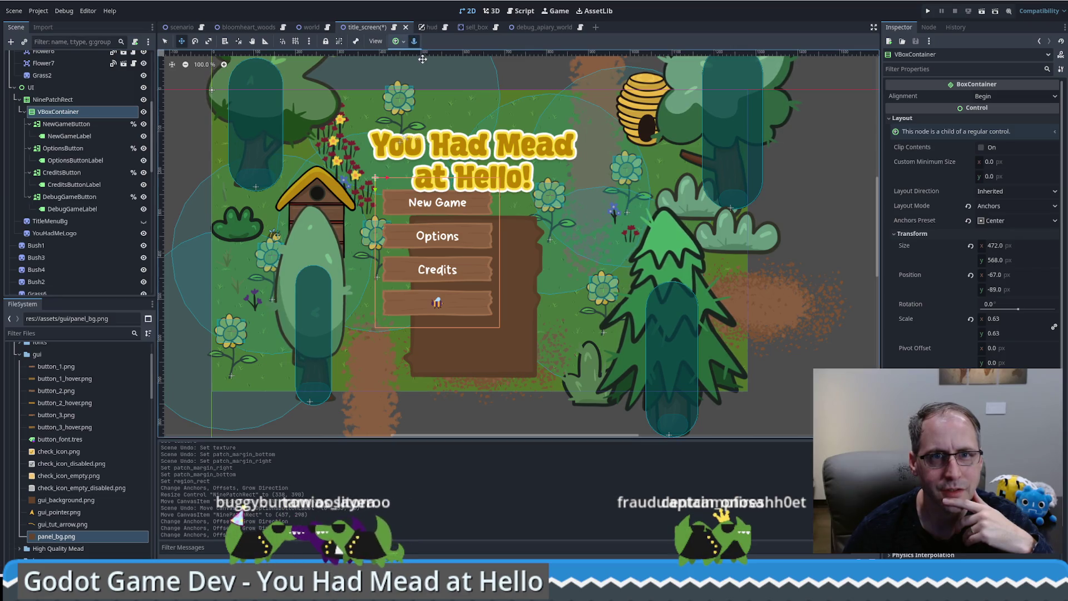
left_click(397, 42)
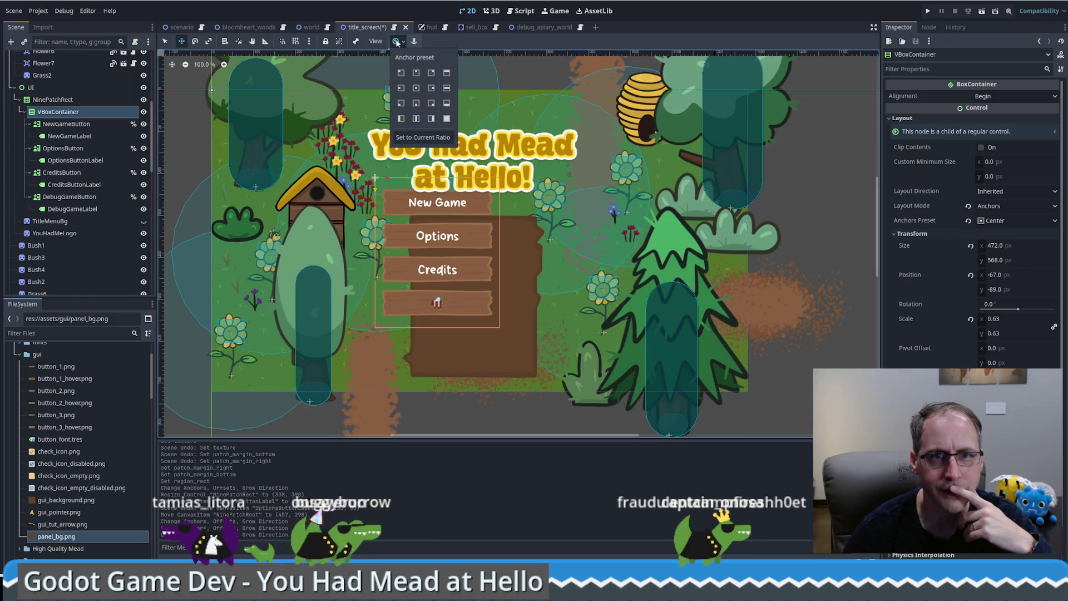
left_click(446, 119)
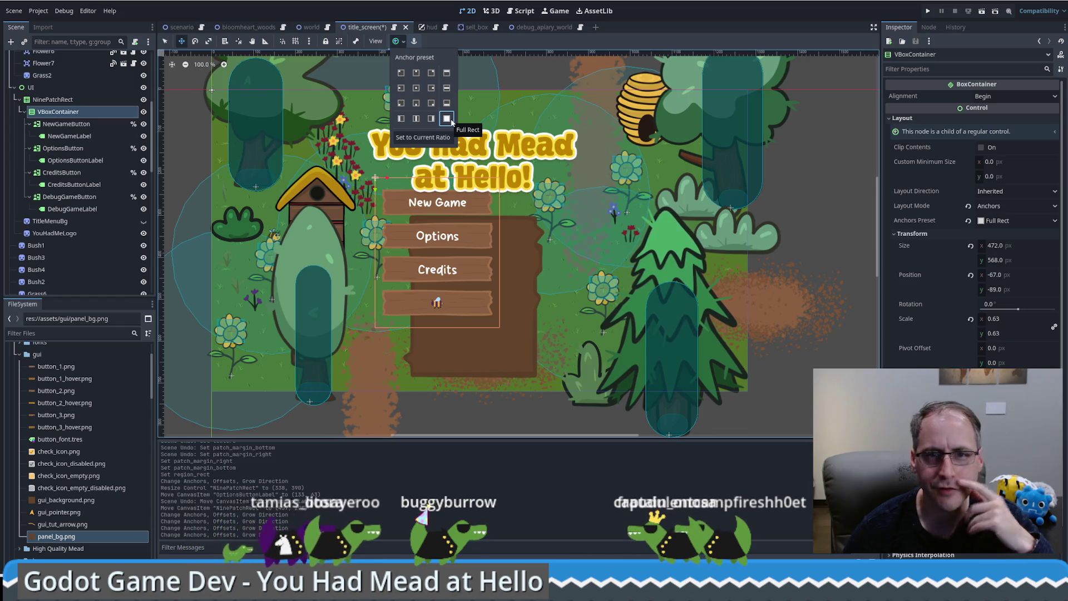
left_click(971, 246)
left_click(971, 274)
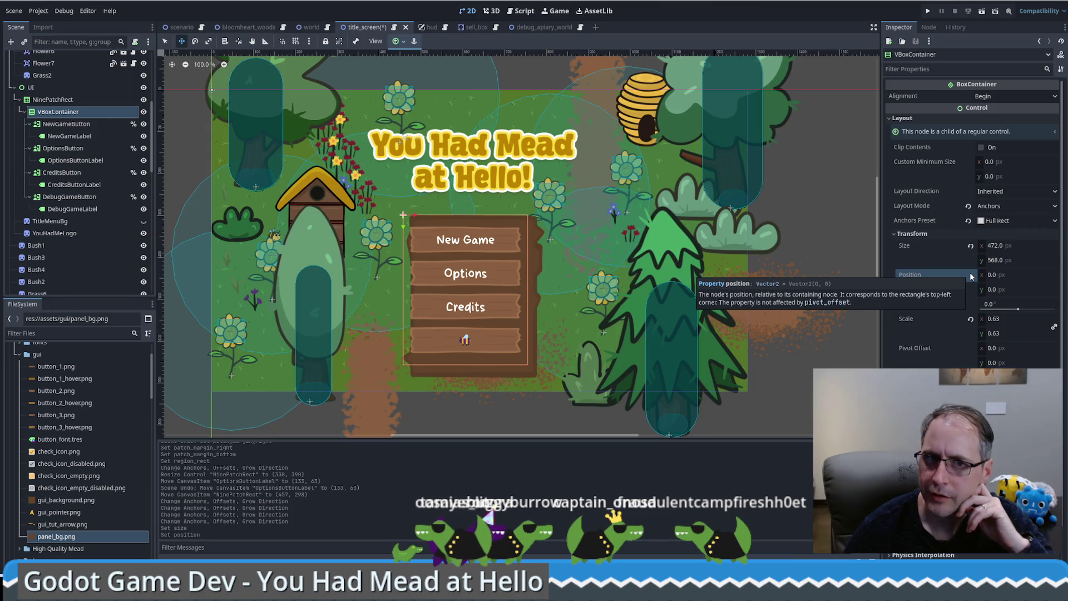
Switch the button column between Center Top and Center anchoring.
left_click(395, 41)
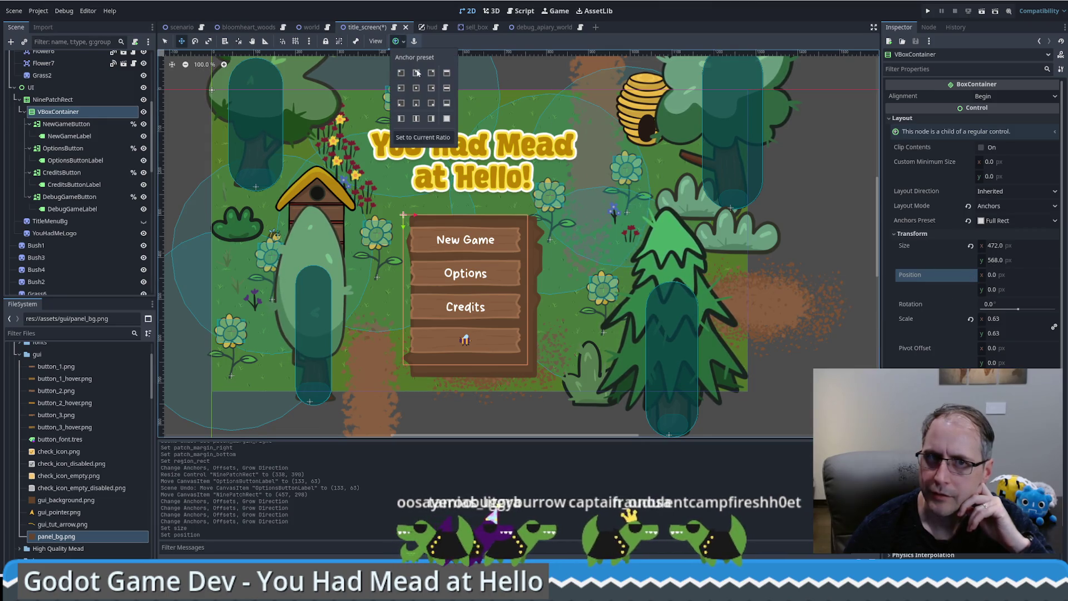
left_click(416, 73)
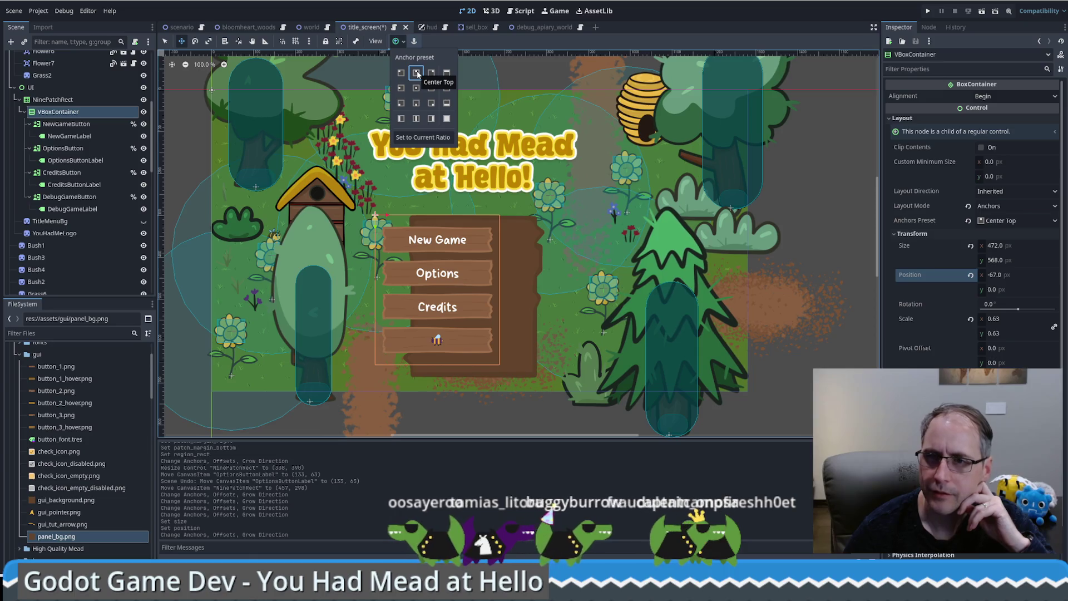
left_click(416, 73)
left_click(415, 42)
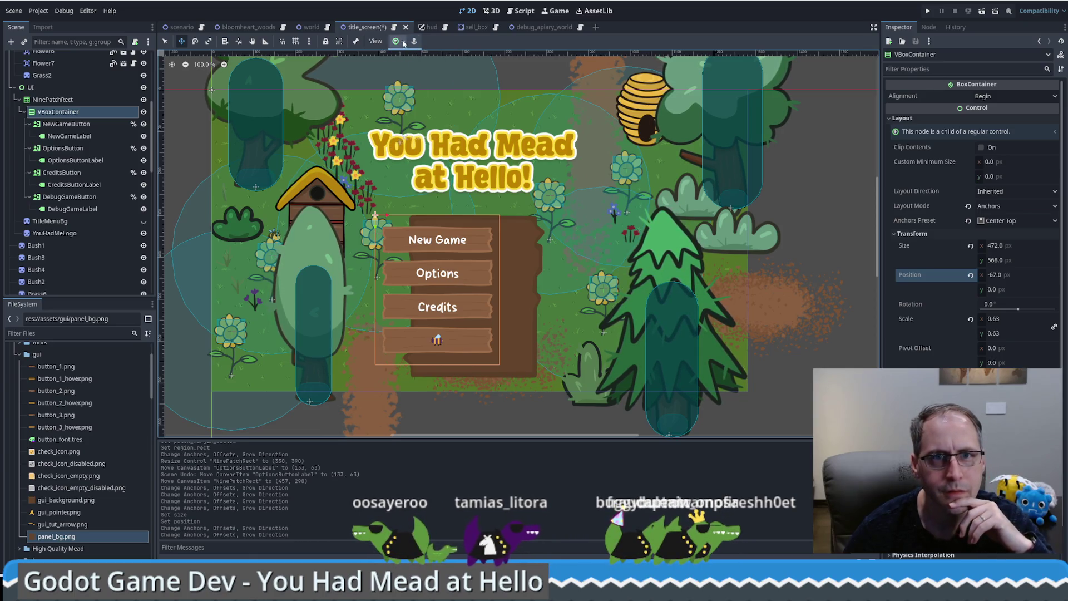
left_click(398, 41)
left_click(416, 89)
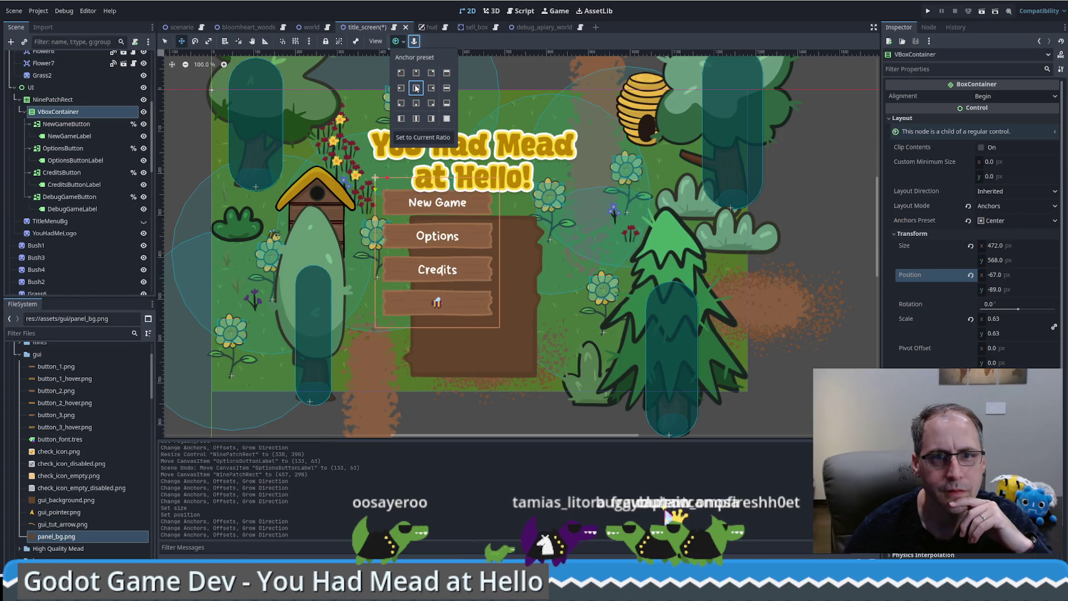
left_click(415, 74)
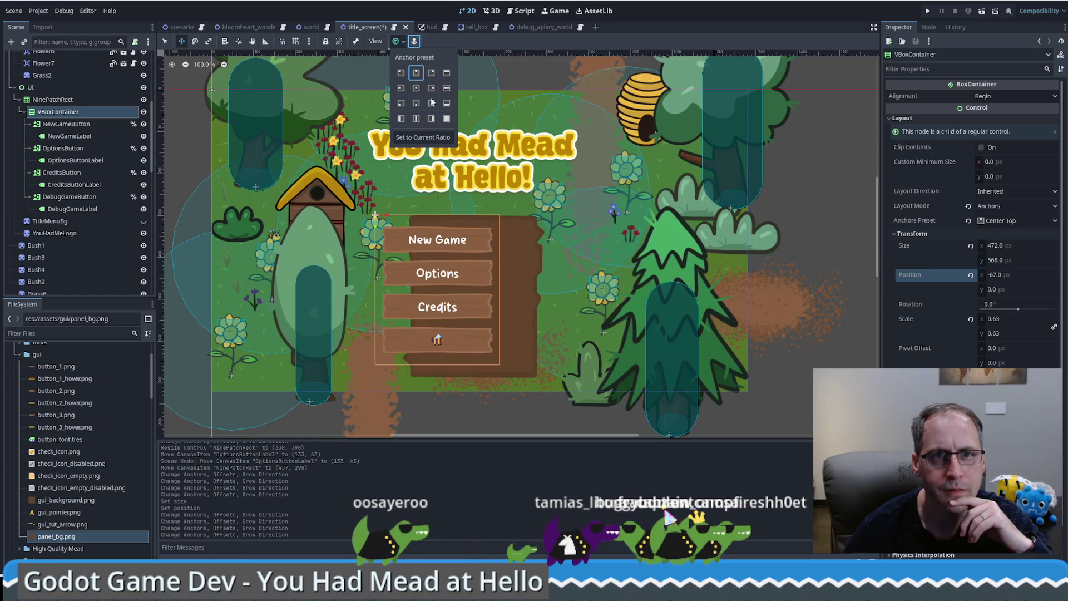
Try Top Right and Top Left anchors, then reset the VBoxContainer to Top Left.
left_click(430, 73)
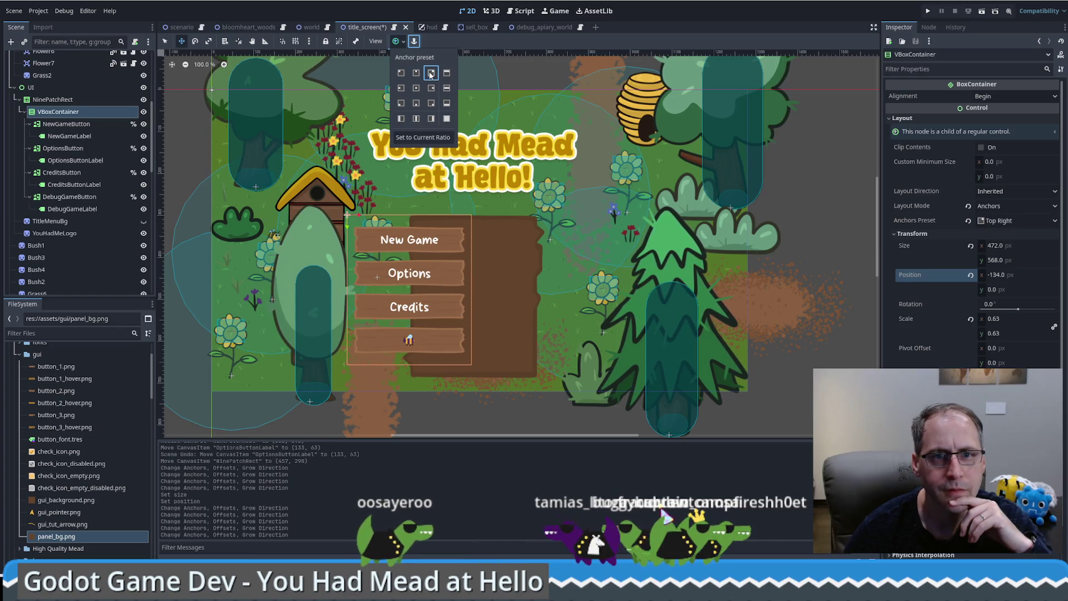
left_click(401, 74)
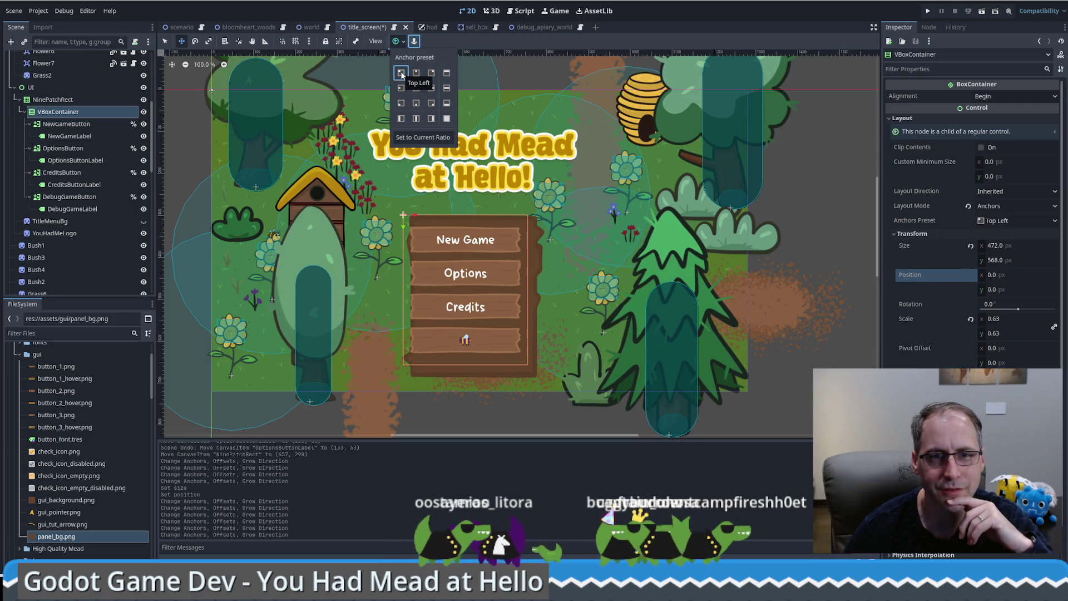
left_click(433, 74)
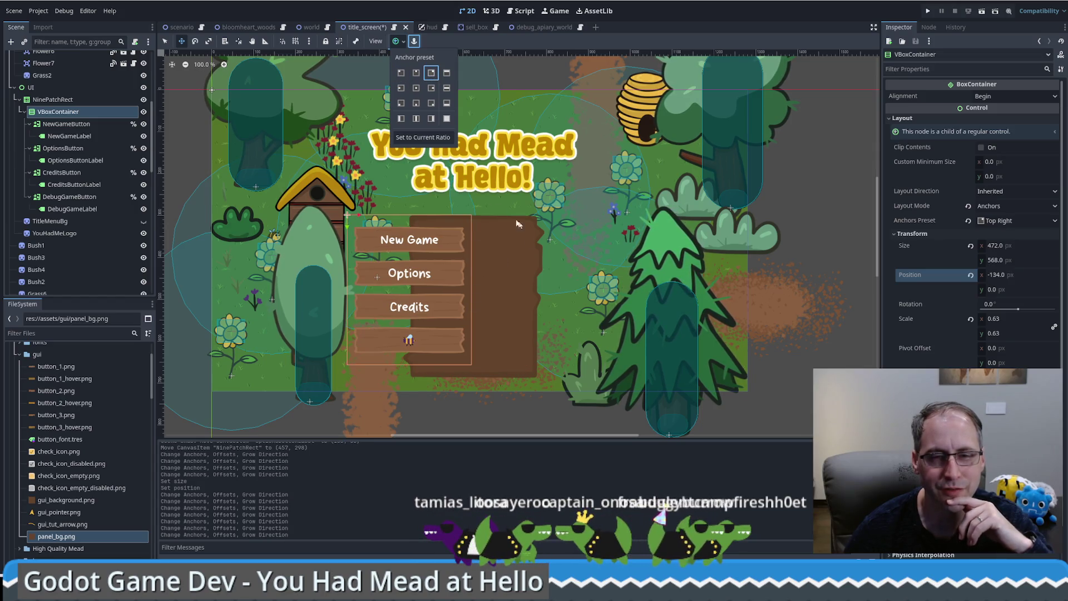
left_click(405, 45)
left_click_drag(417, 237, 480, 243)
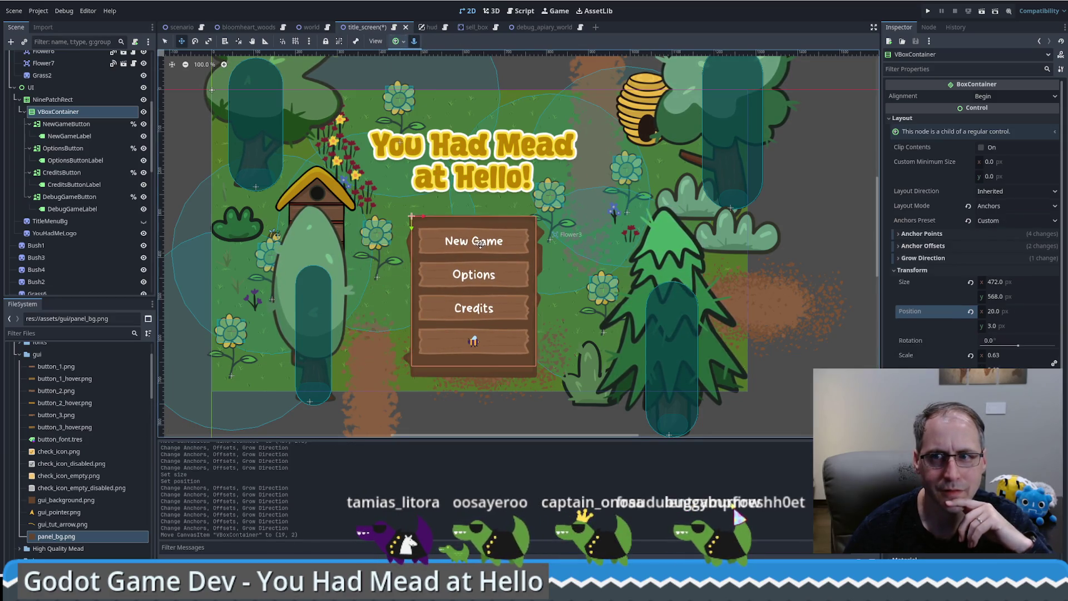
left_click(967, 222)
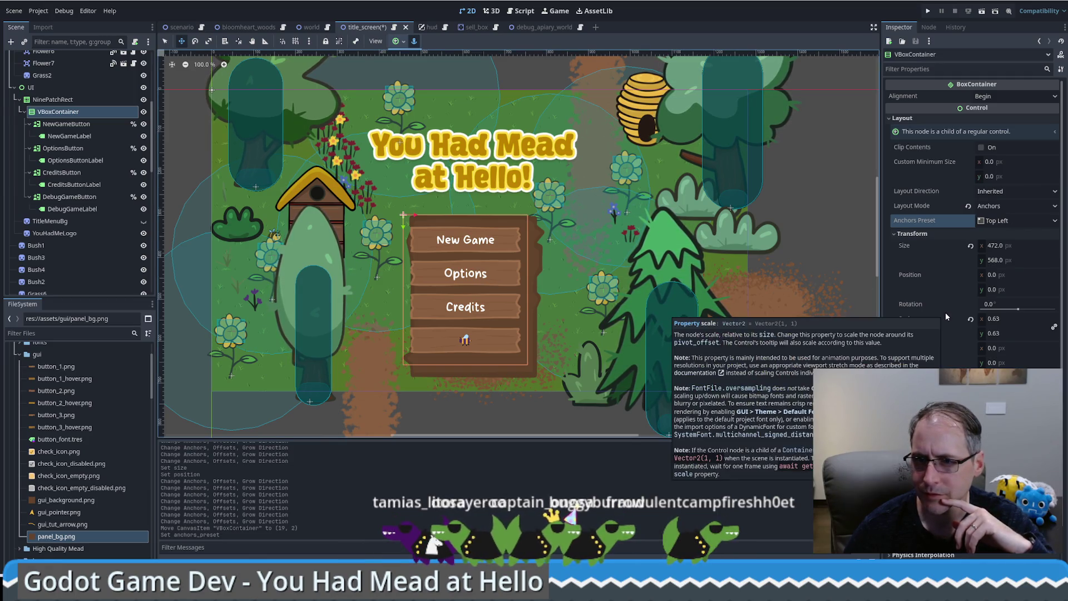
left_click(52, 99)
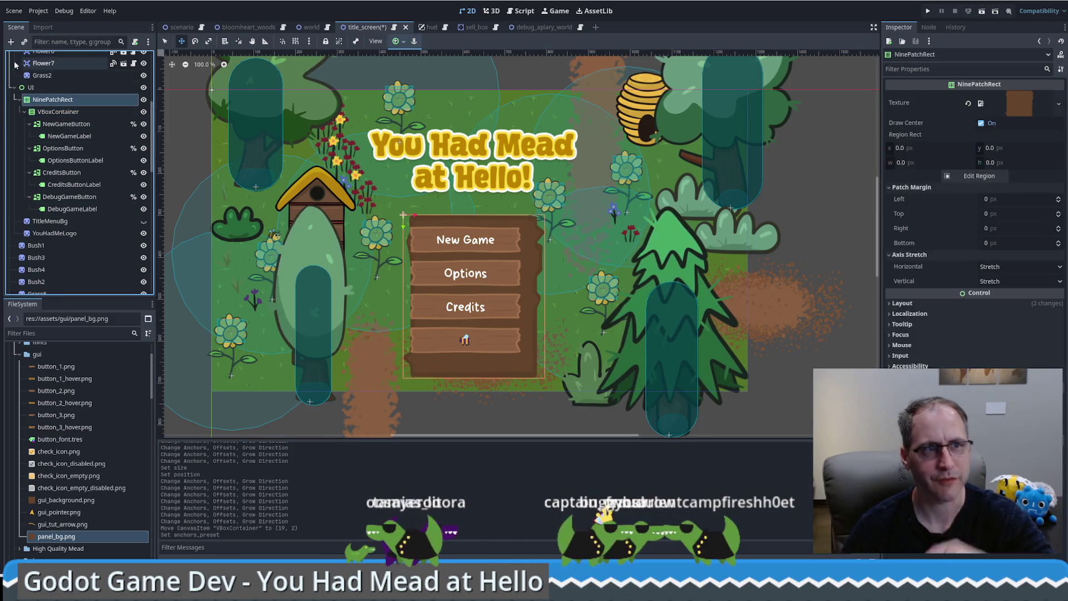
Create a MarginContainer under the panel via the 'mar' search and place it above VBoxContainer.
left_click(10, 42)
type("mar")
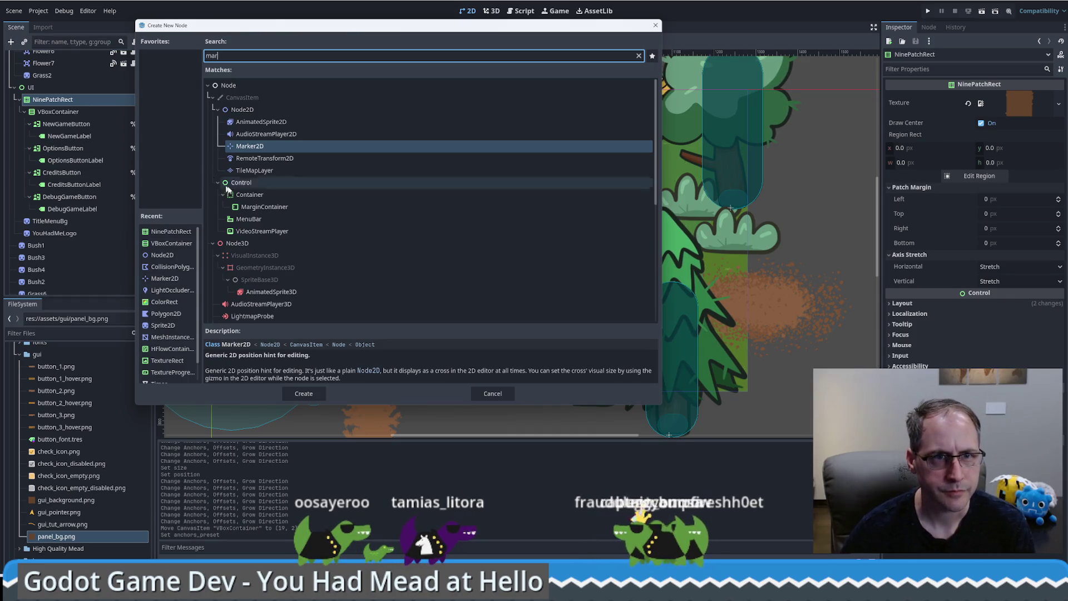
left_click(260, 206)
left_click(304, 393)
left_click_drag(68, 222, 66, 110)
left_click(65, 125)
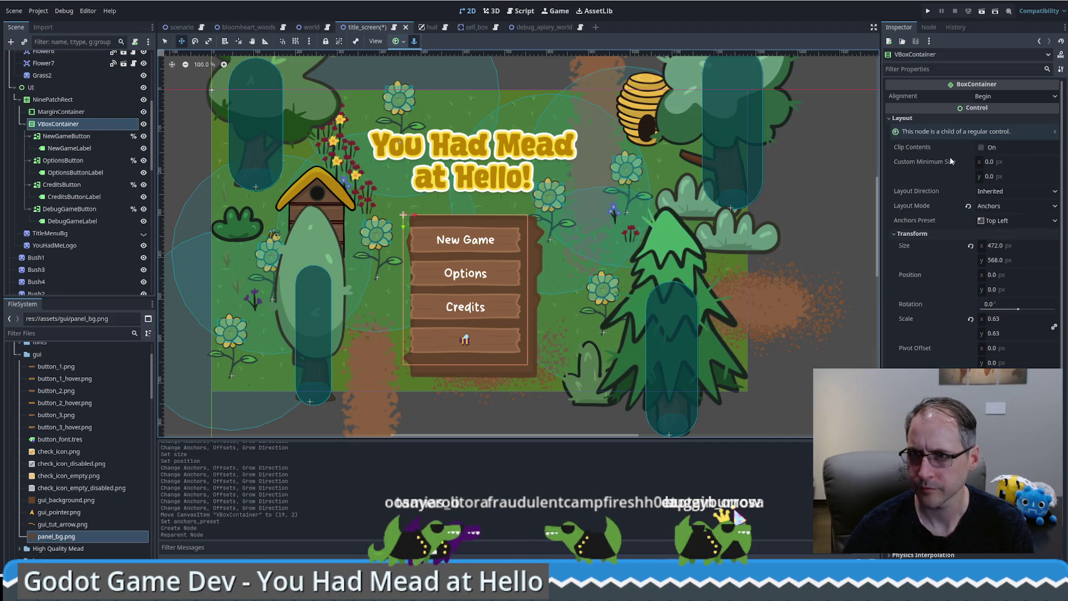
left_click(936, 71)
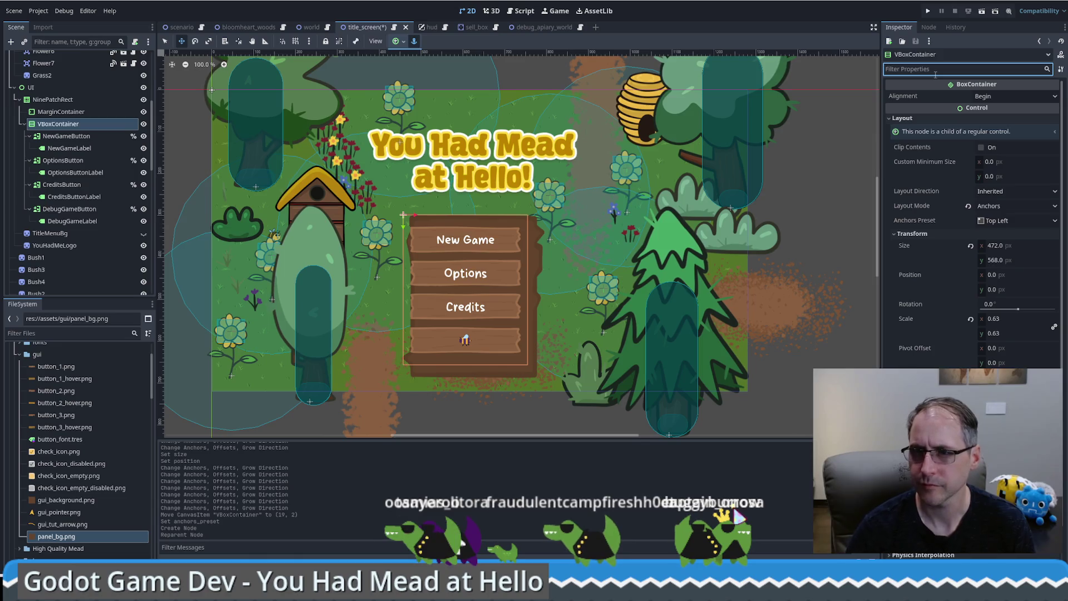
Reparent the VBoxContainer into the MarginContainer and expand its Container Sizing options.
type("mar")
key("BackSpace")
key("BackSpace")
key("BackSpace")
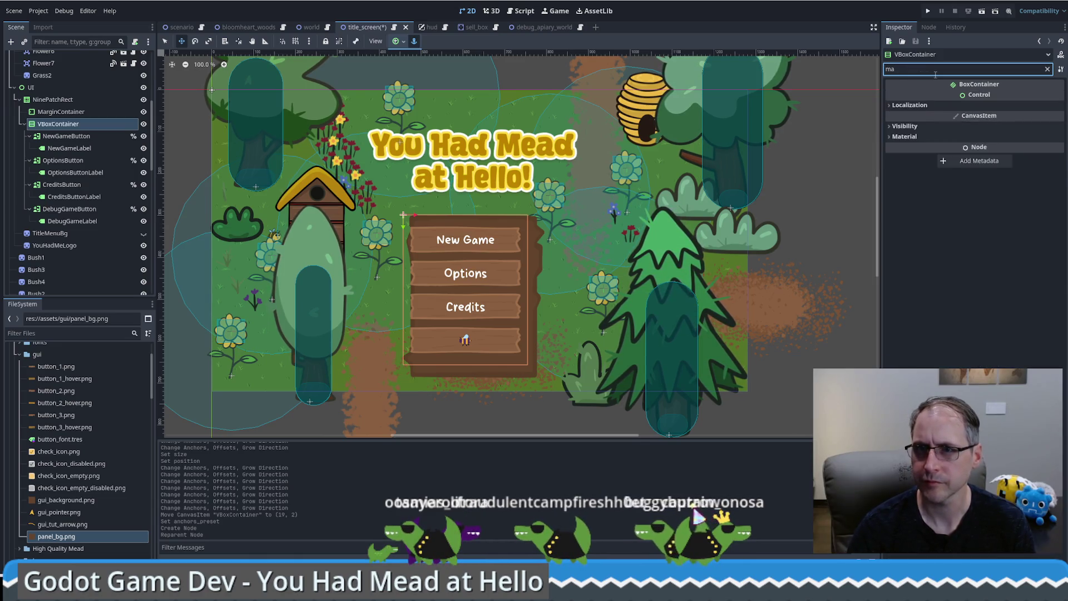
left_click_drag(55, 124, 59, 114)
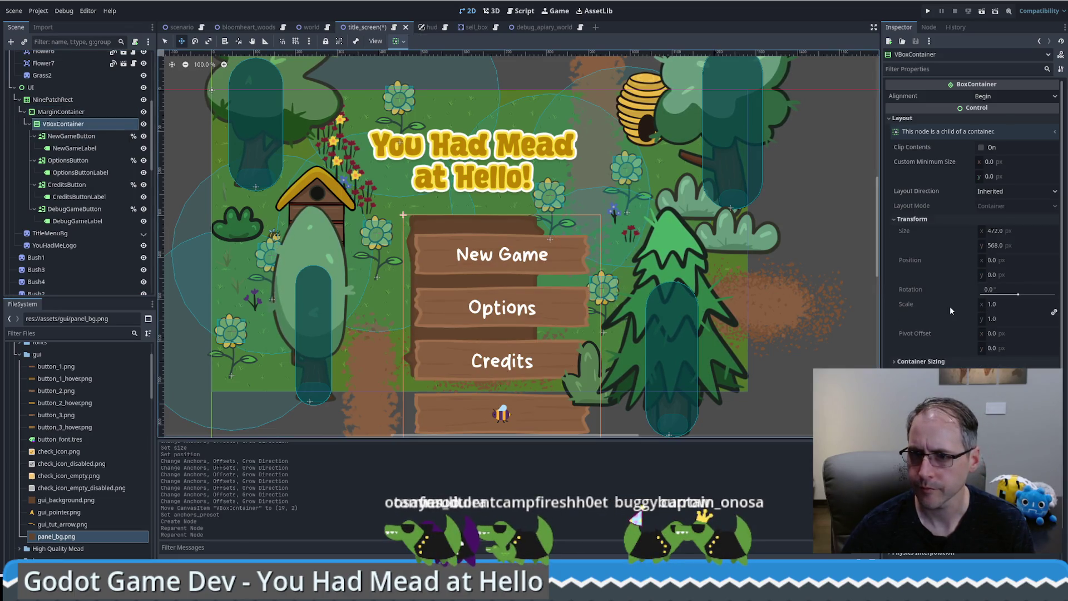
left_click(926, 362)
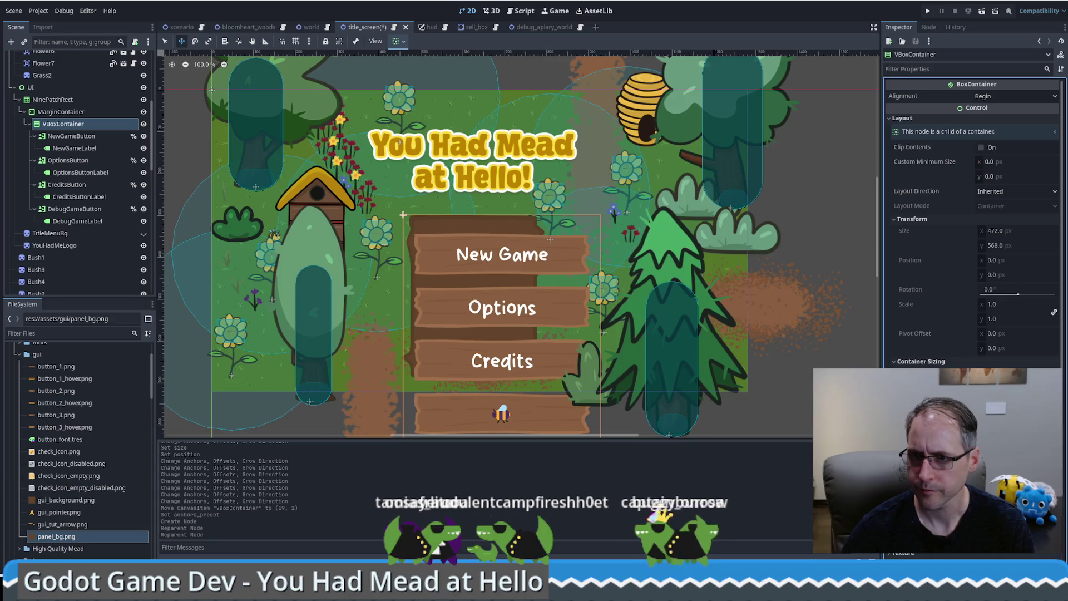
scroll(682, 373, "down", 4)
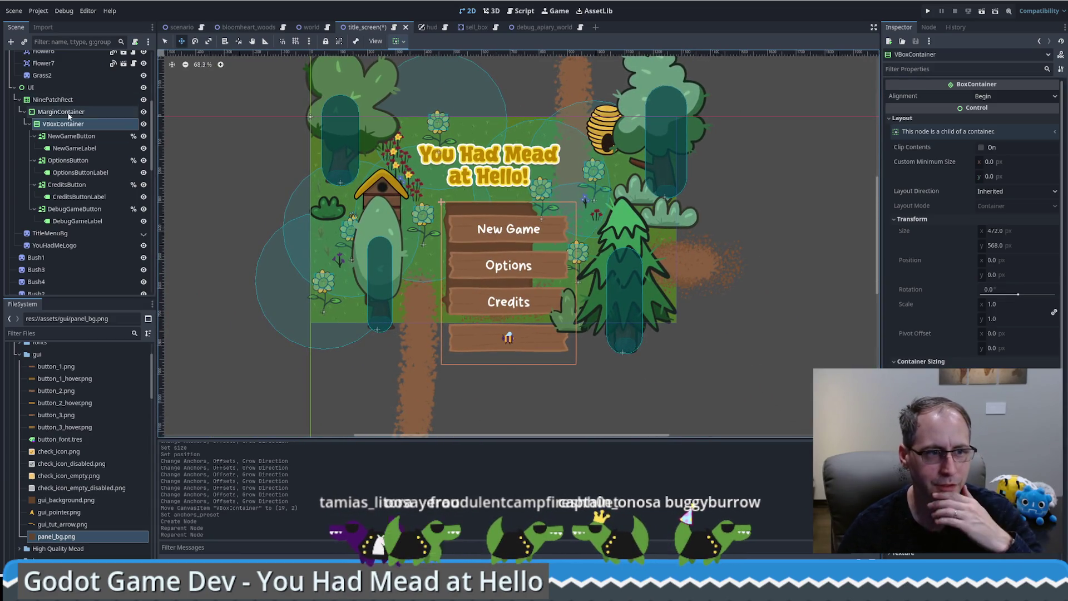
Reduce the MarginContainer's Layout > Transform scale to about 0.71.
left_click(68, 113)
left_click(55, 101)
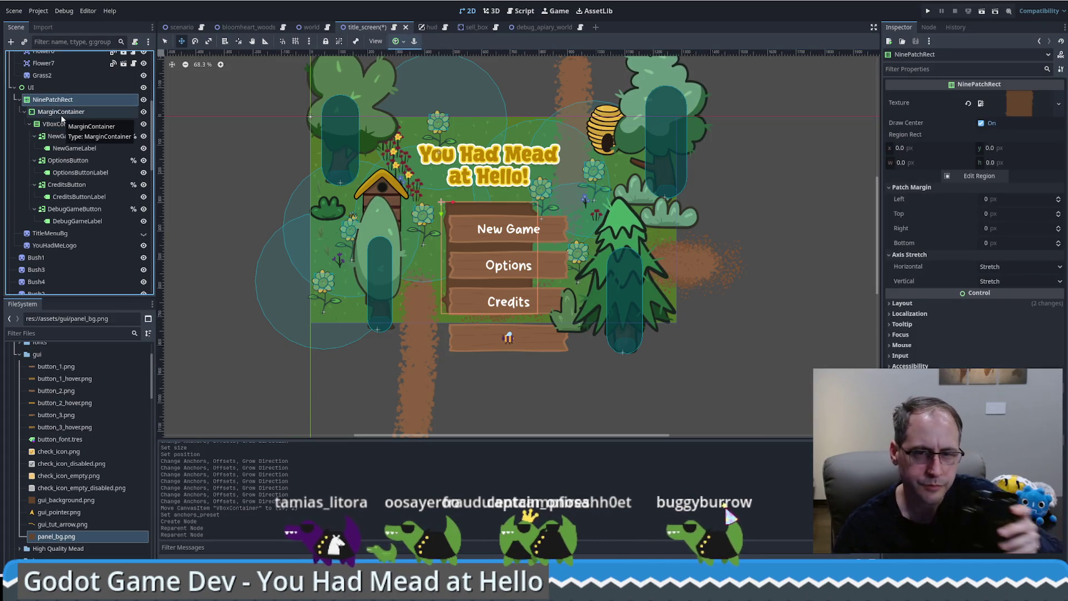
left_click(61, 114)
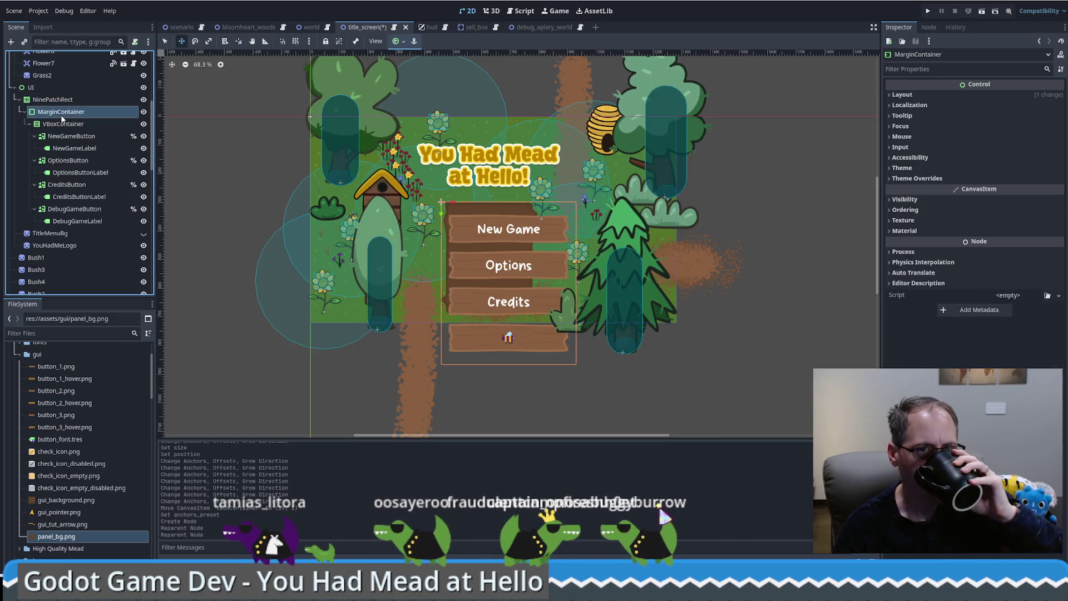
left_click(918, 95)
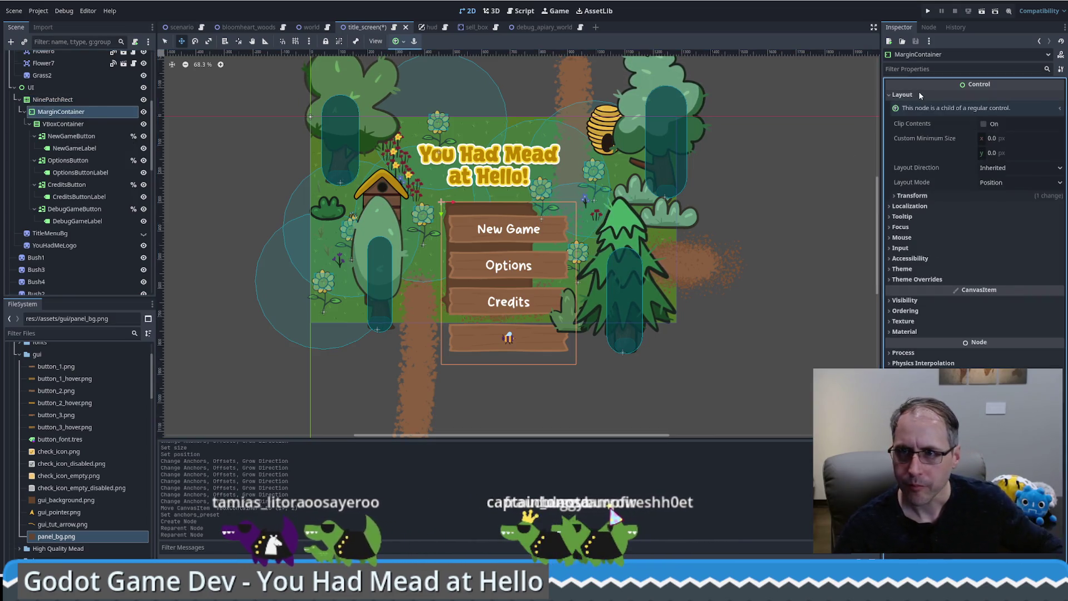
left_click(918, 196)
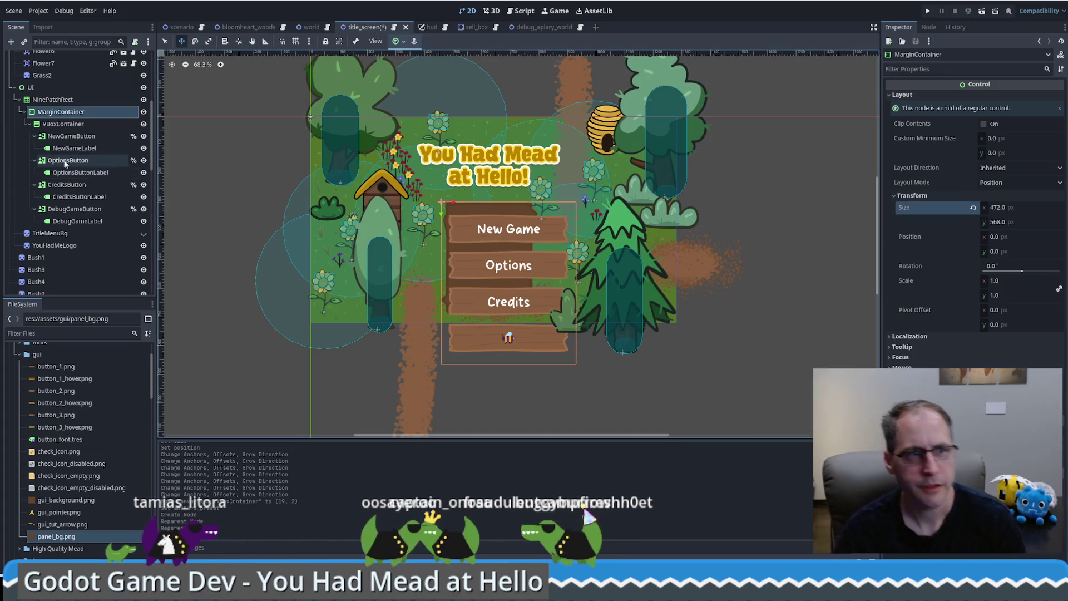
left_click(63, 123)
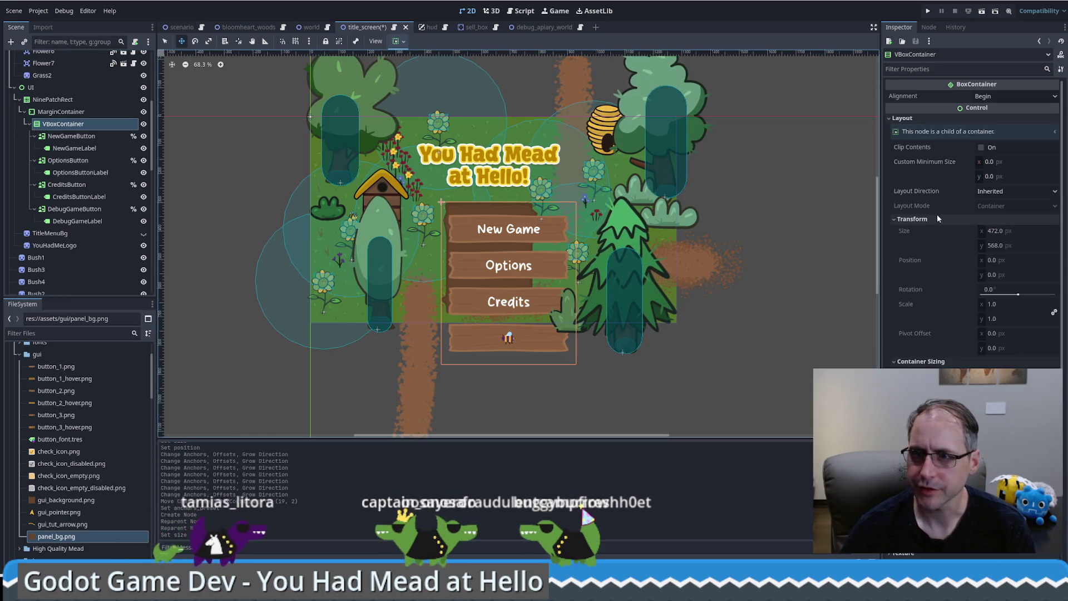
scroll(970, 222, "down", 3)
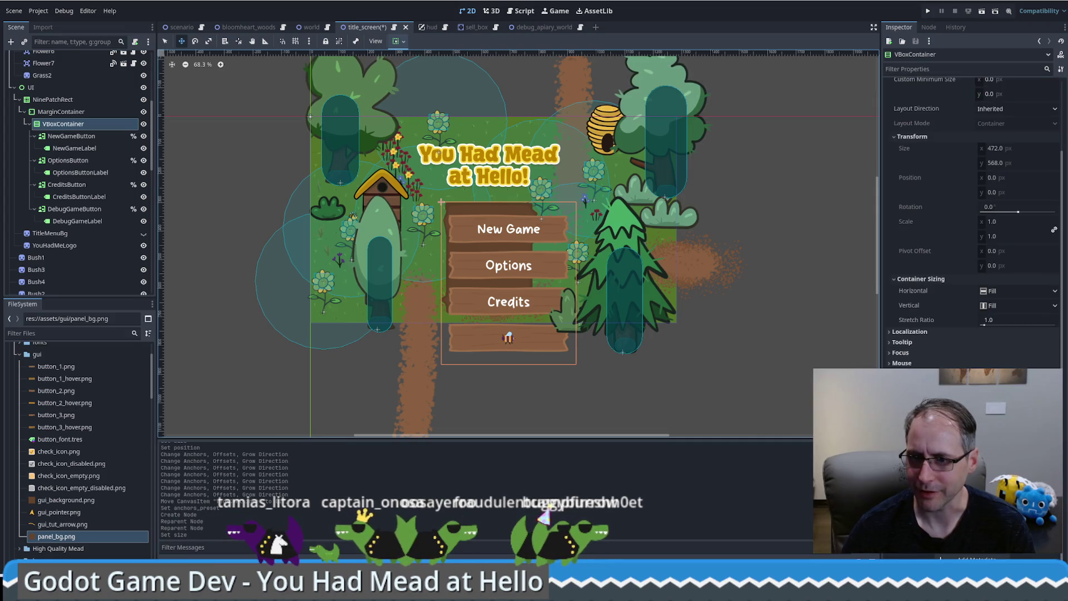
scroll(928, 306, "up", 3)
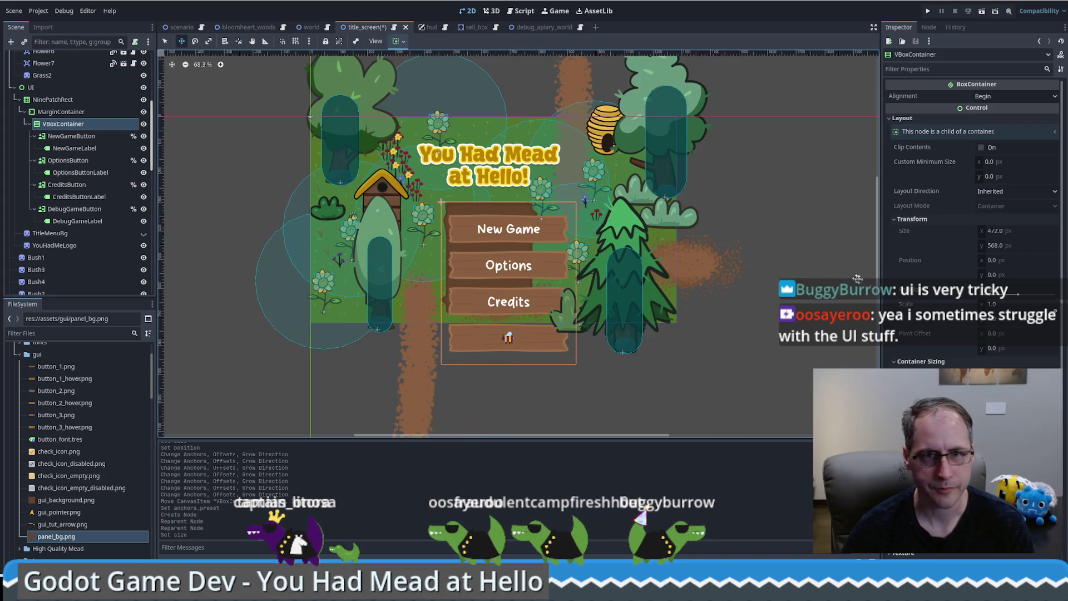
left_click(1012, 306)
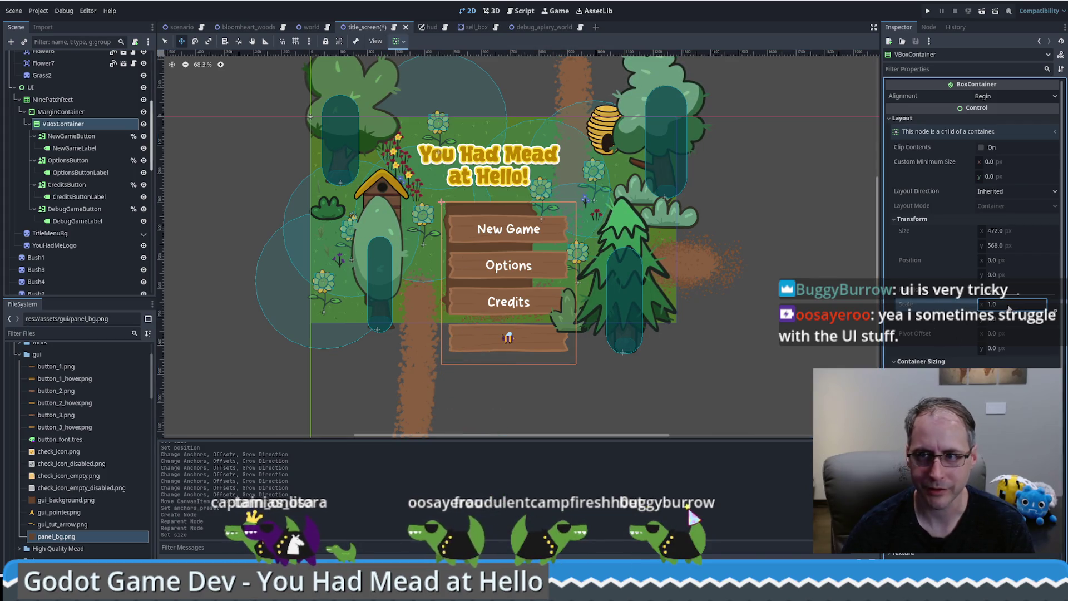
left_click(61, 114)
left_click_drag(1002, 285, 981, 284)
scroll(498, 221, "up", 5)
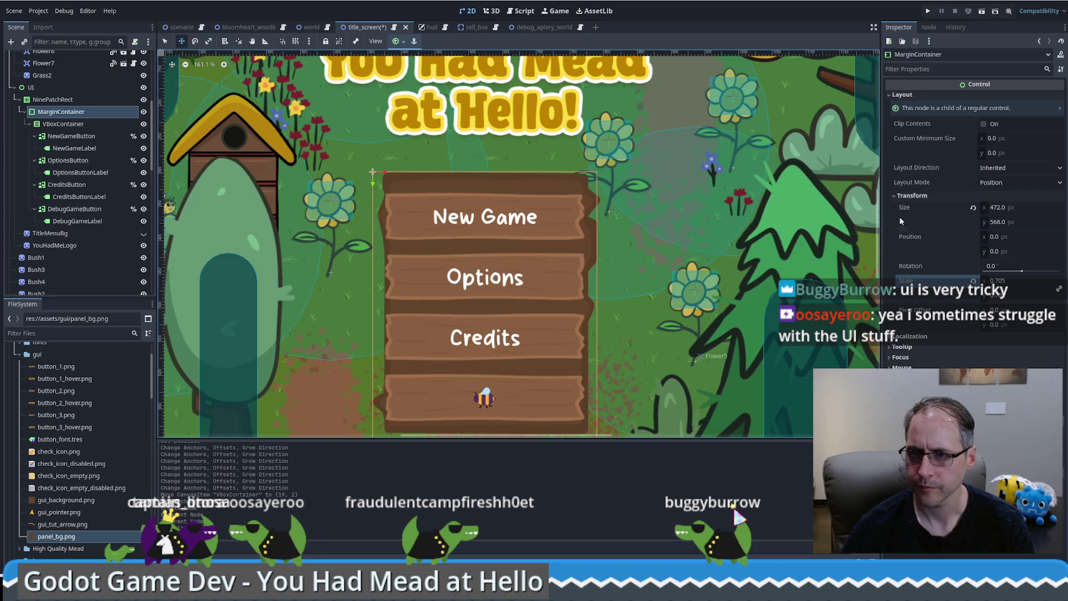
Review the VBoxContainer's properties, then open the MarginContainer's context menu.
key("Down")
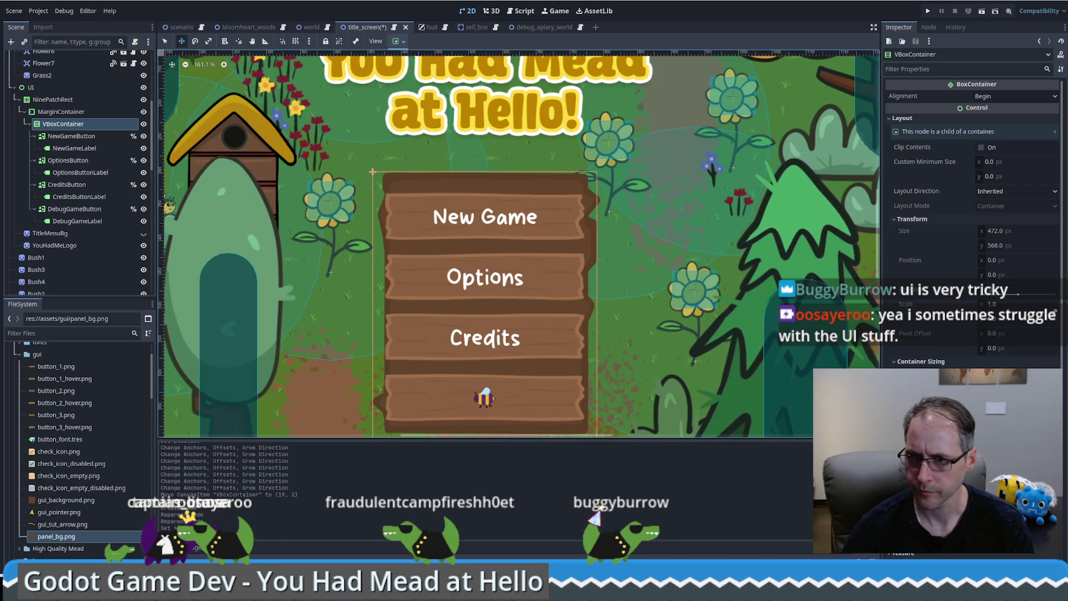
scroll(974, 222, "down", 3)
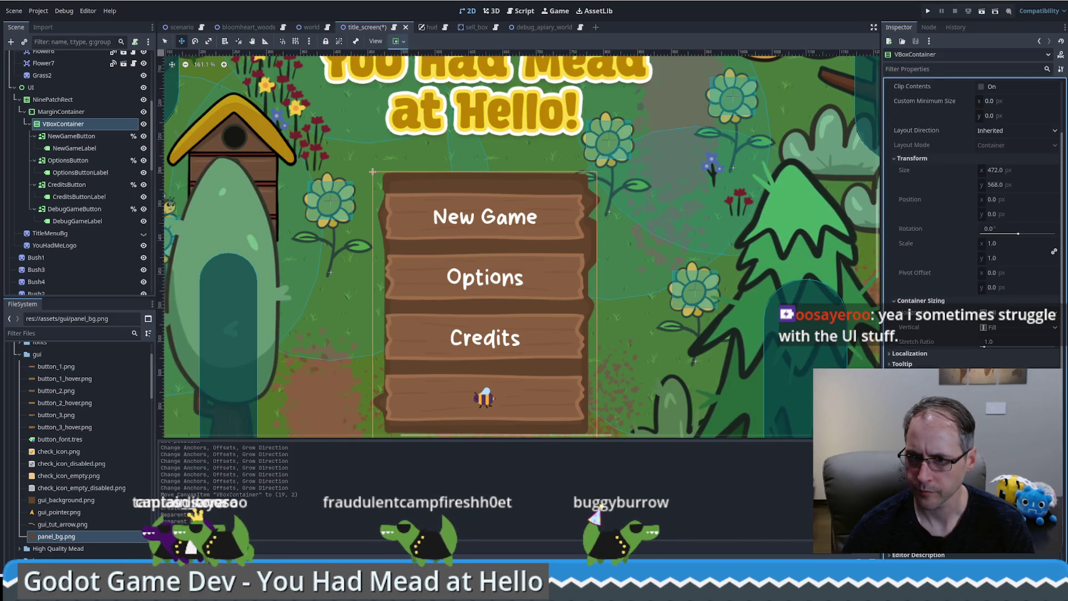
scroll(973, 222, "up", 3)
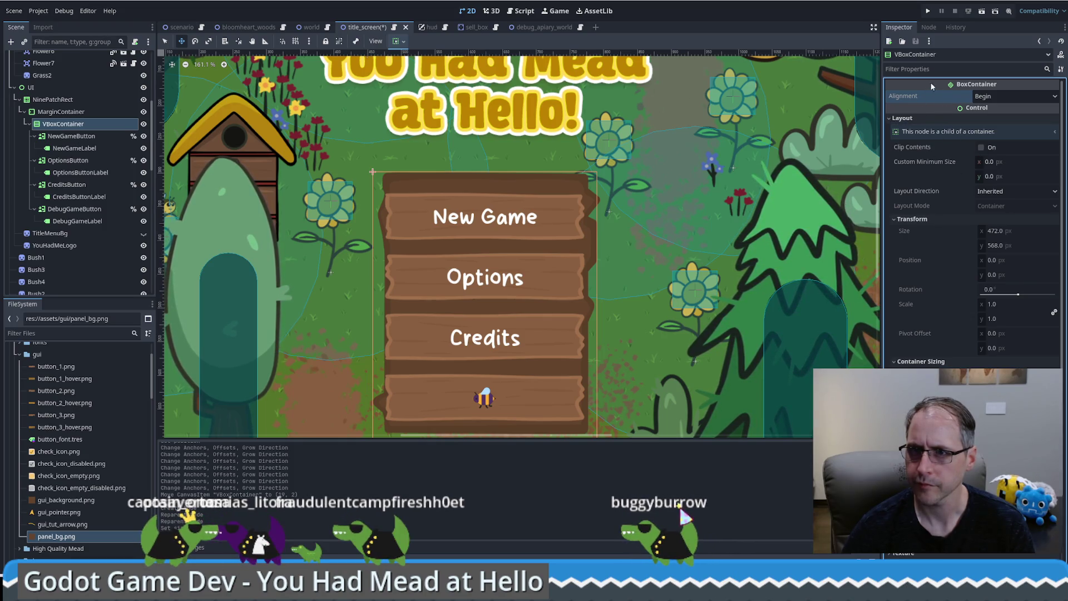
left_click(946, 68)
type("mar")
key("BackSpace")
key("BackSpace")
key("BackSpace")
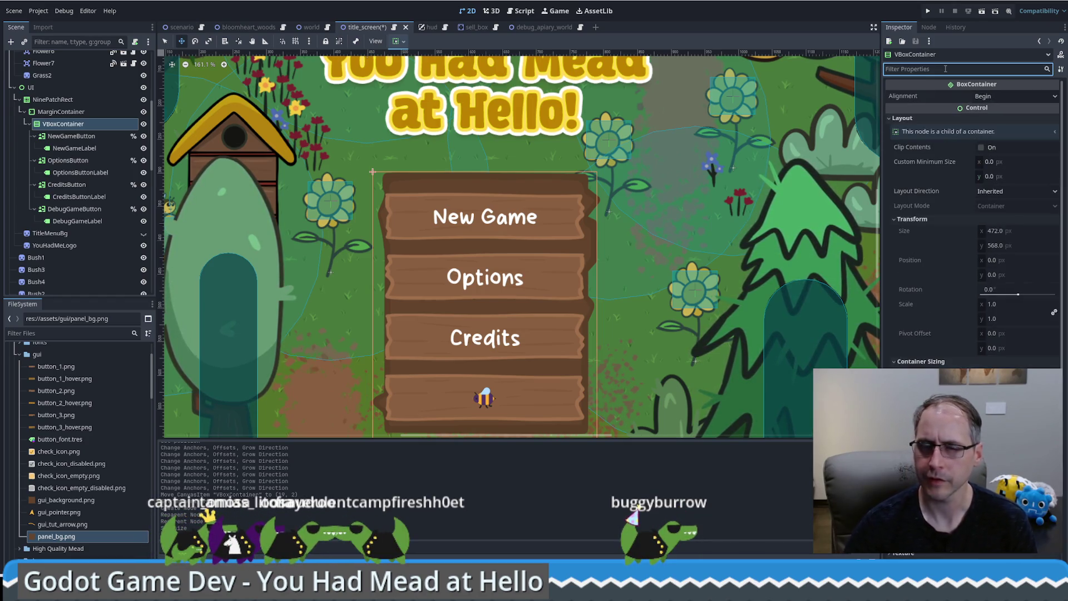
left_click(59, 114)
right_click(59, 115)
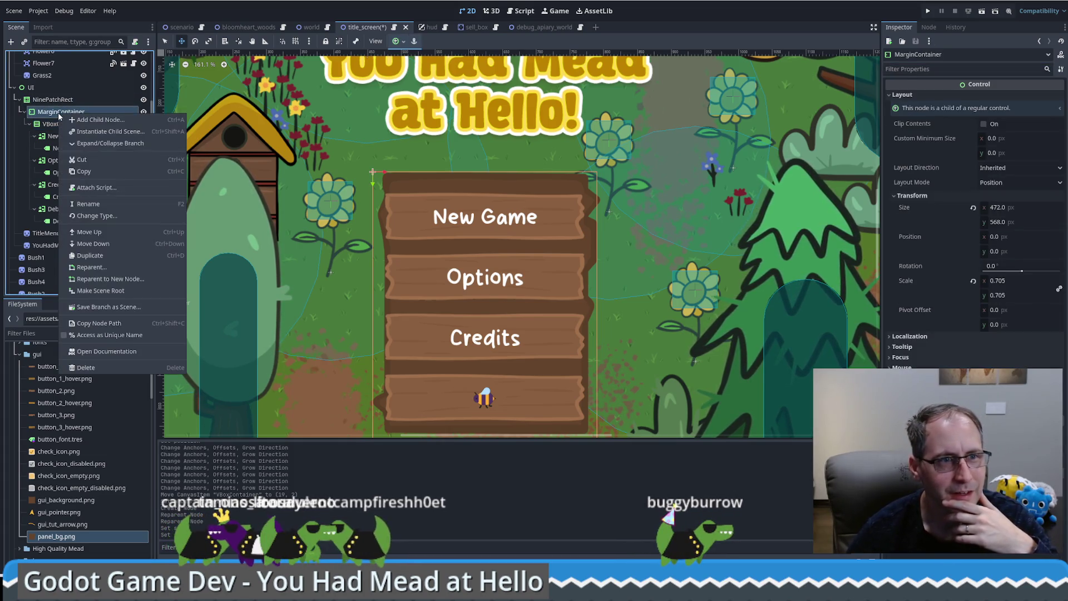
Open the MarginContainer class documentation, then return to the 2D view.
left_click(121, 356)
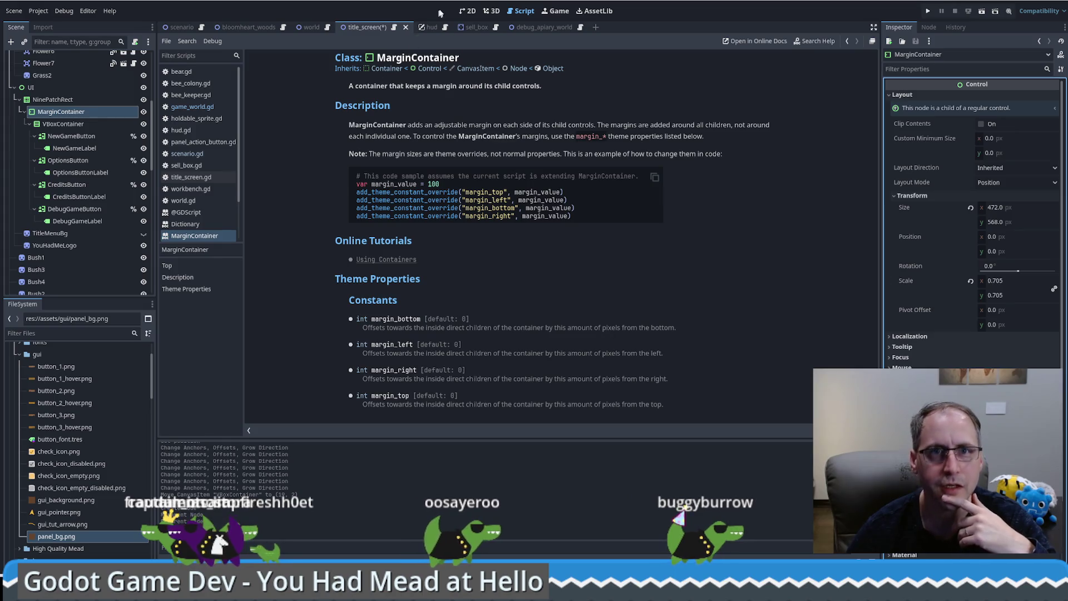
key("ctrl+F1")
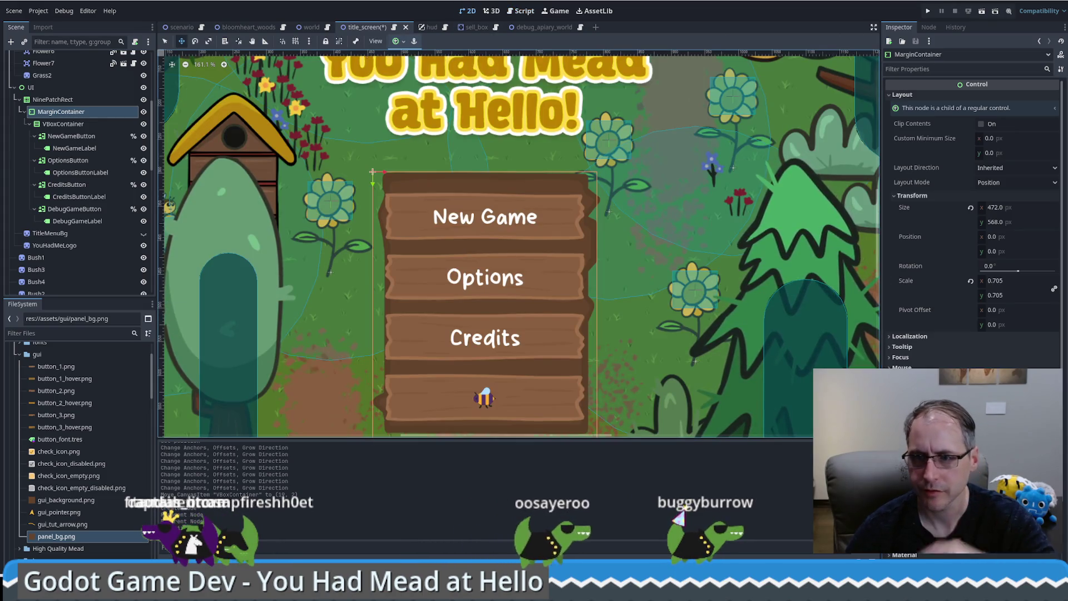
Undo back to the 472 px menu width, then widen and shift the brown panel.
key("ctrl+z")
key("ctrl+z")
key("ctrl+z")
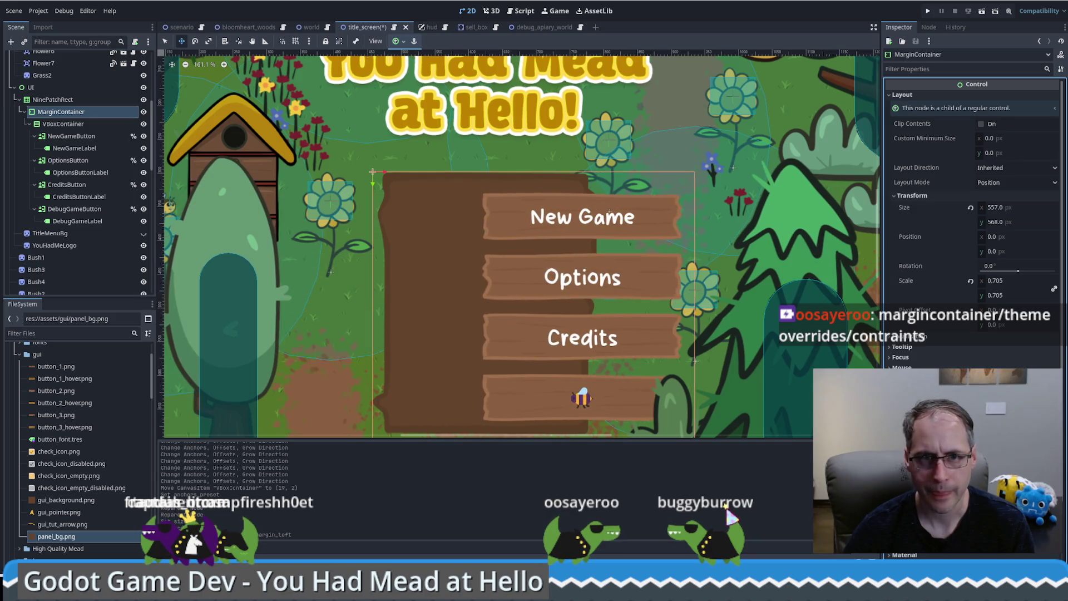
key("ctrl+z")
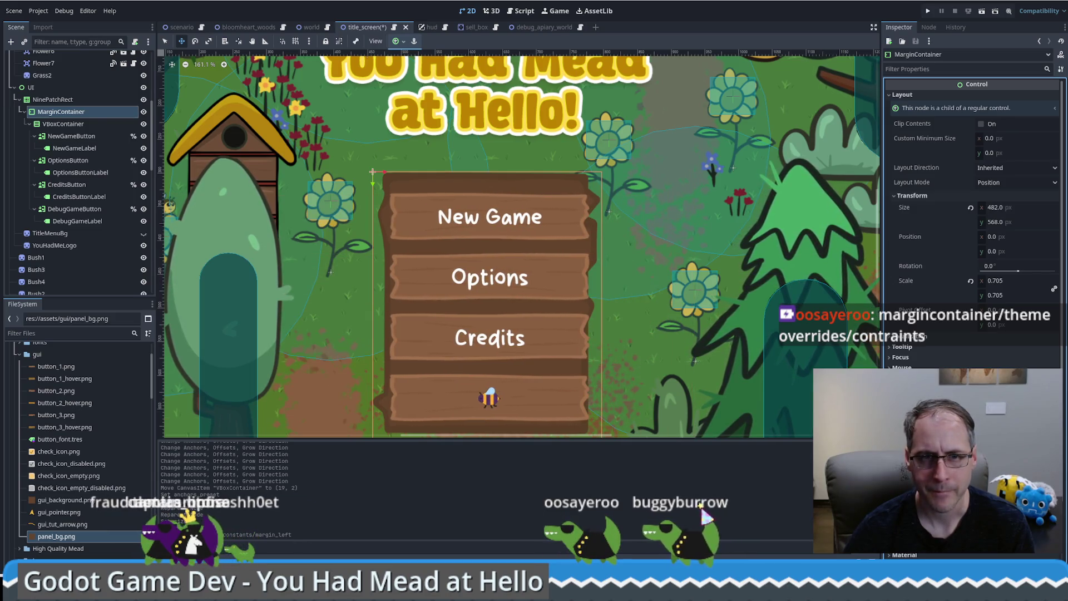
key("ctrl+z")
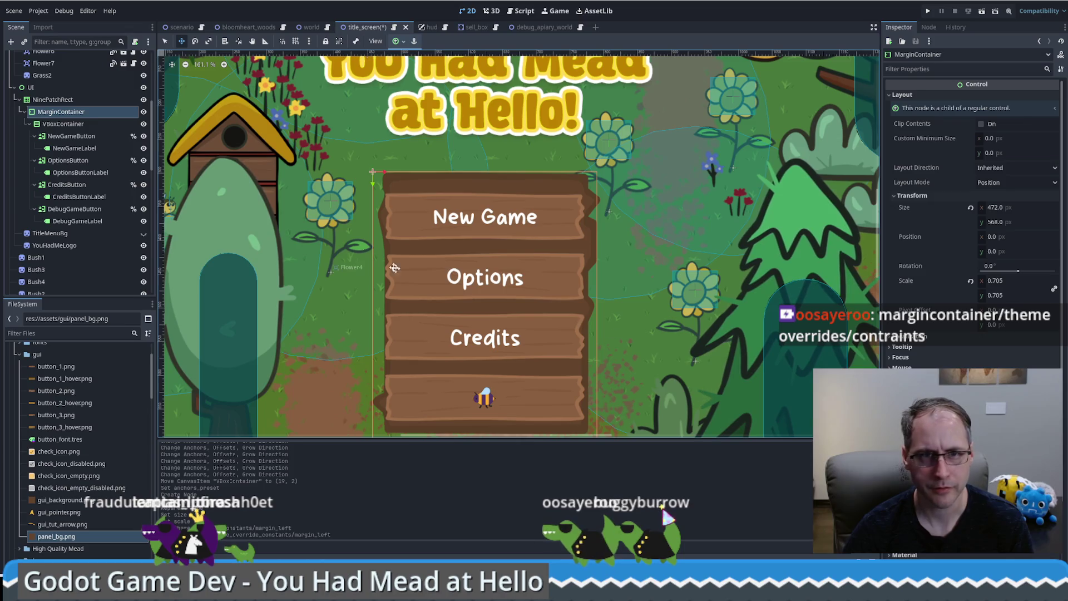
left_click(52, 99)
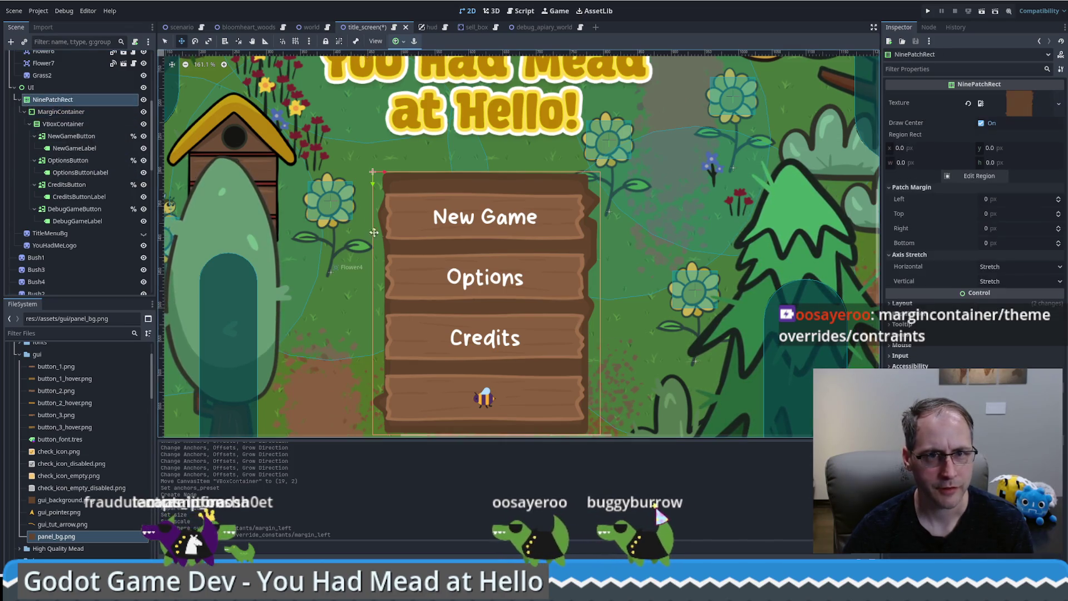
mouse_move(371, 305)
left_mouse_down()
mouse_move(323, 296)
mouse_move(351, 301)
left_mouse_up()
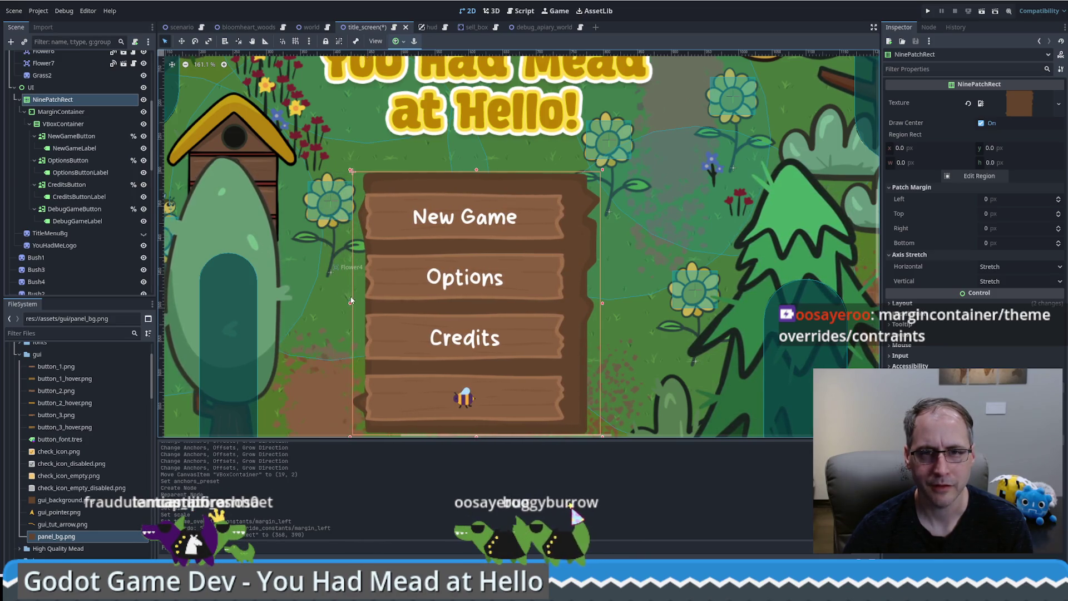
left_click_drag(578, 293, 586, 292)
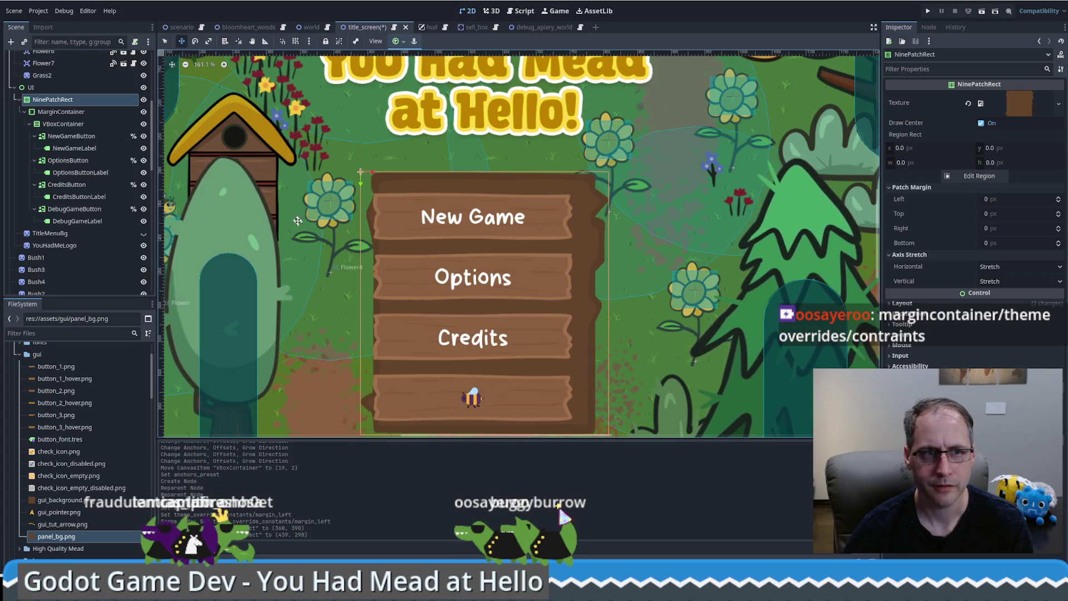
Widen the MarginContainer to fit, nudge the panel up, and save the scene.
left_click(64, 111)
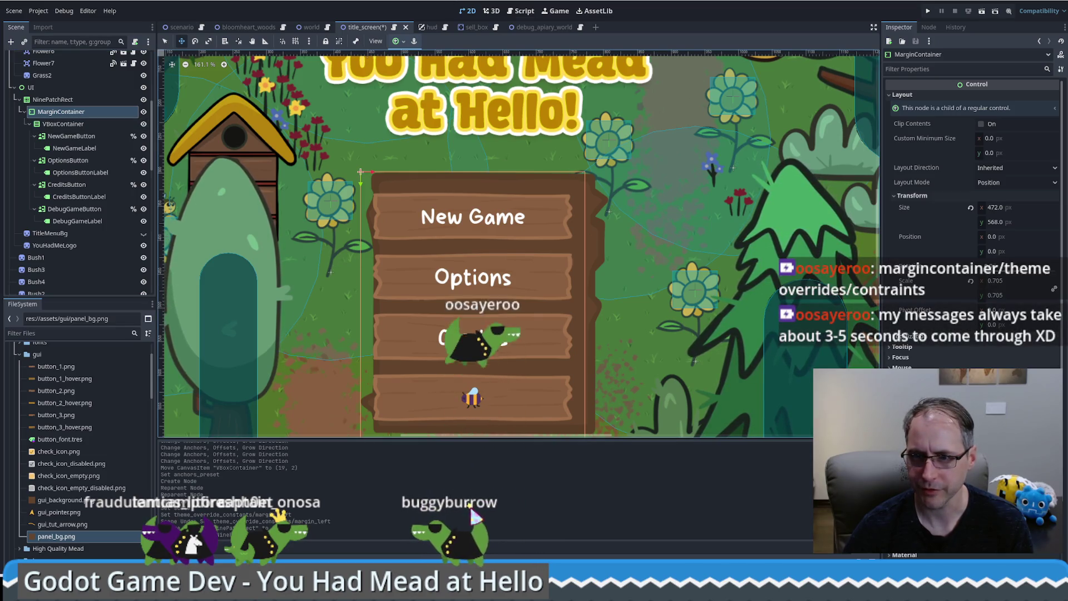
left_click_drag(993, 207, 1010, 207)
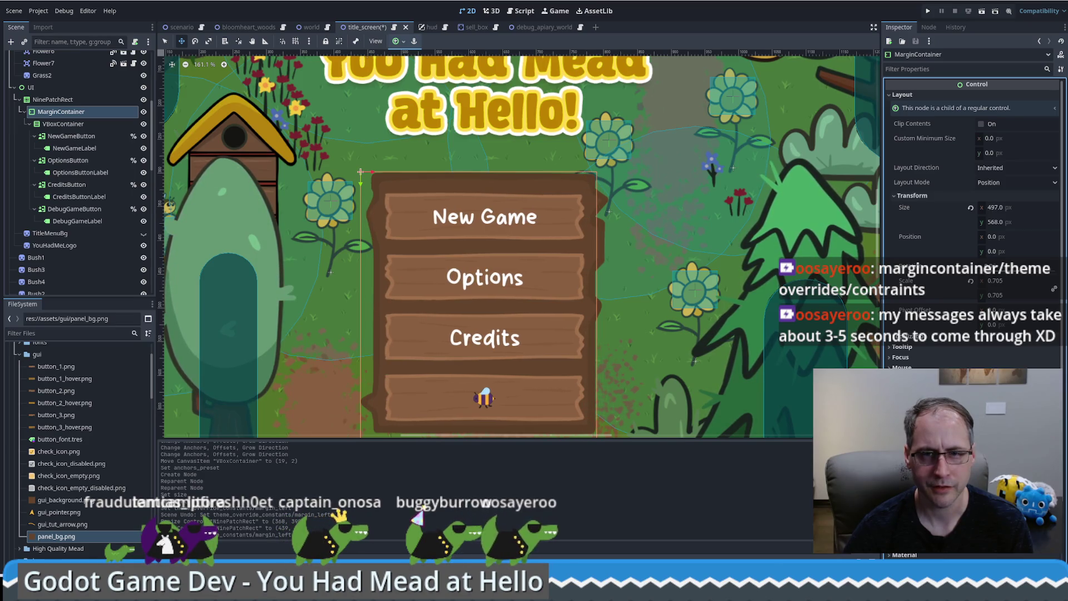
scroll(698, 343, "down", 3)
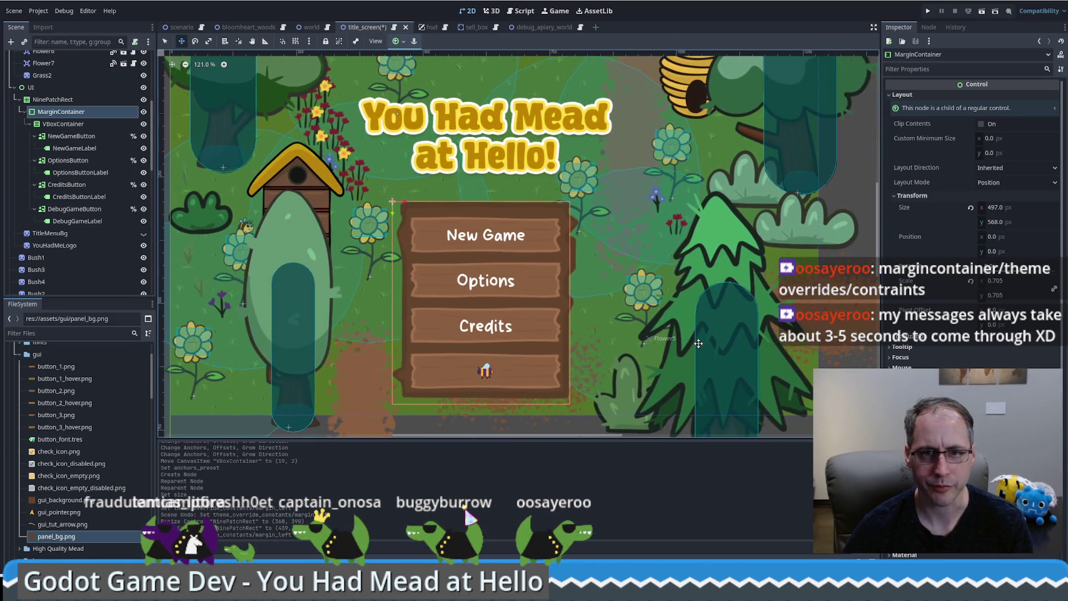
left_click(53, 99)
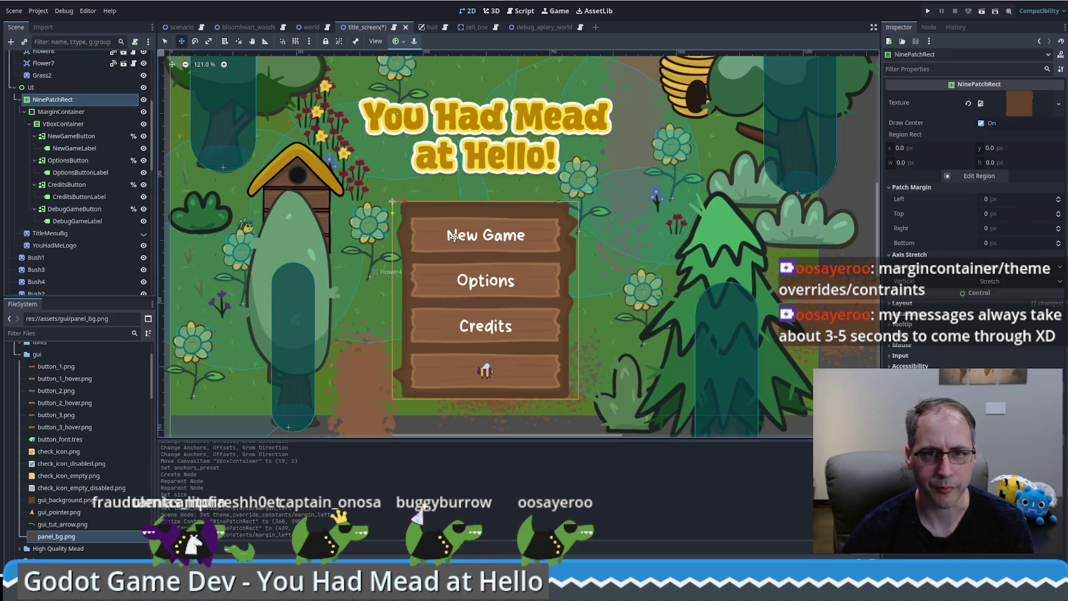
key("shift+Up")
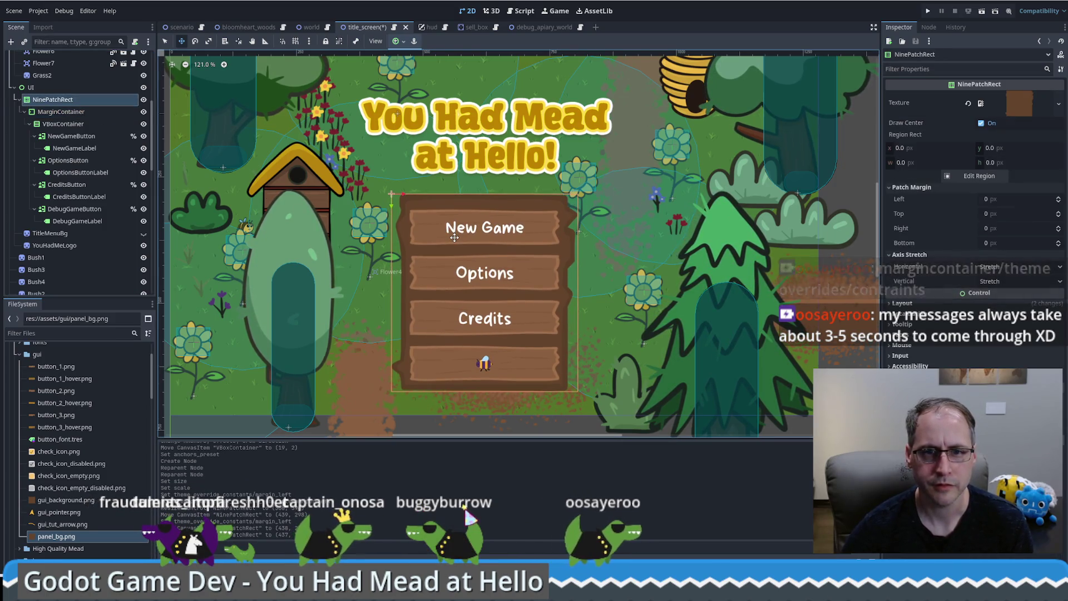
key("ctrl+s")
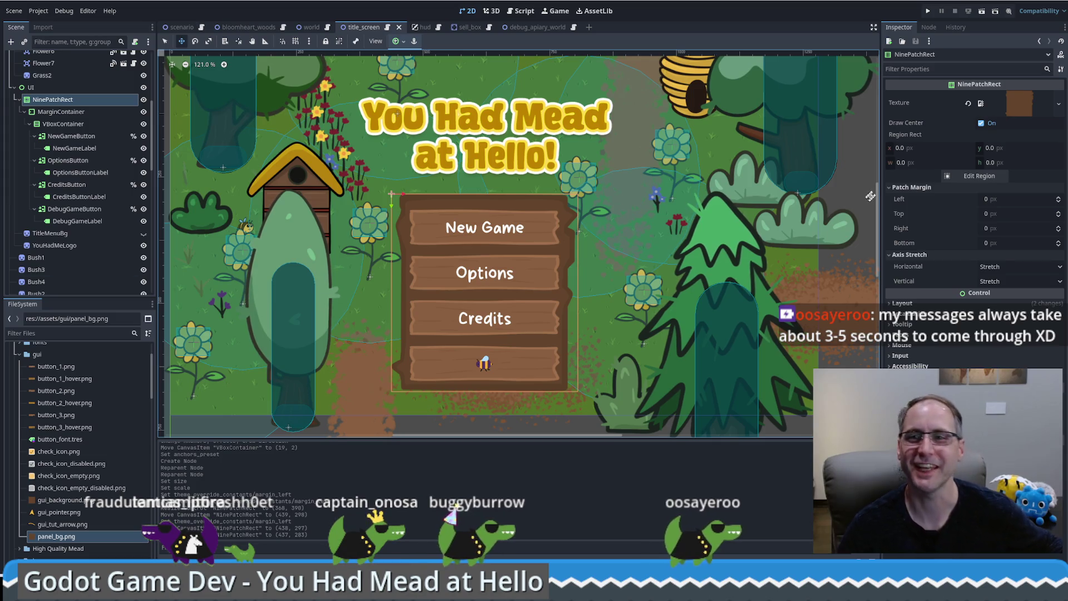
left_click(927, 11)
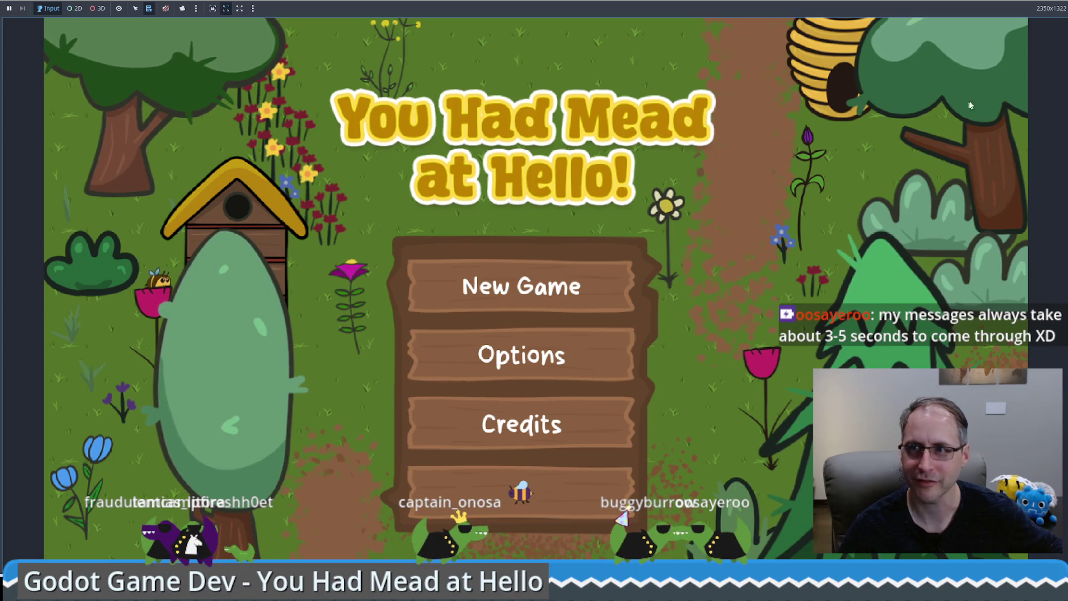
key("F8")
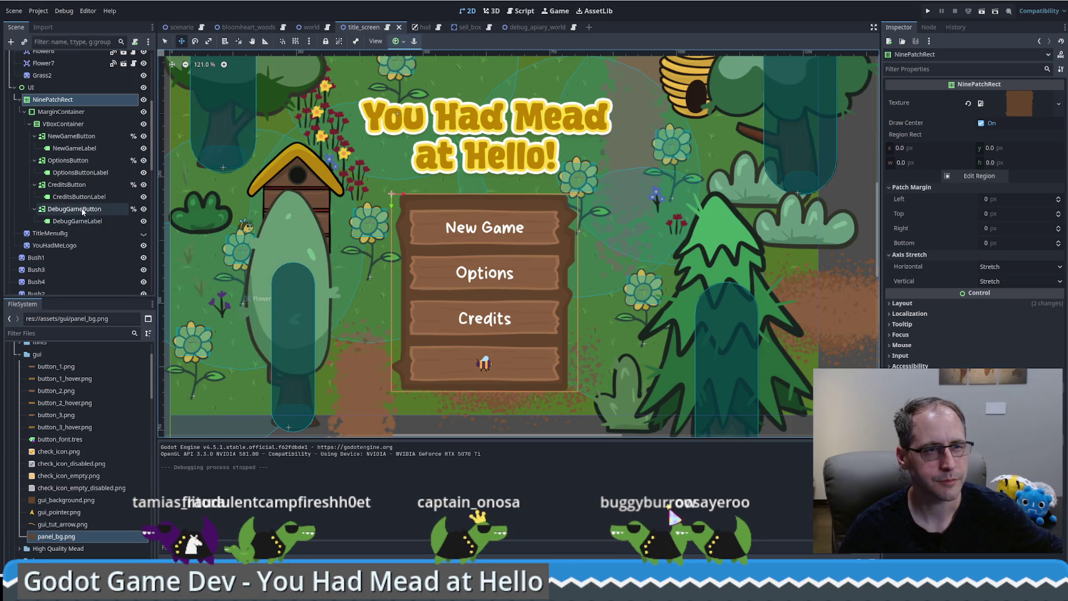
scroll(94, 208, "up", 5)
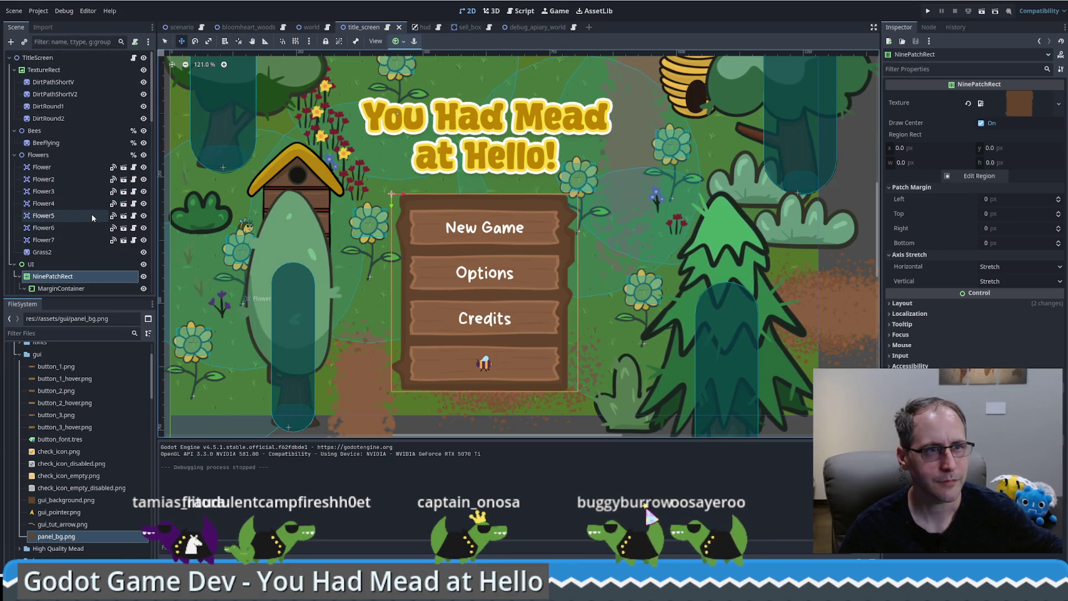
scroll(93, 215, "down", 10)
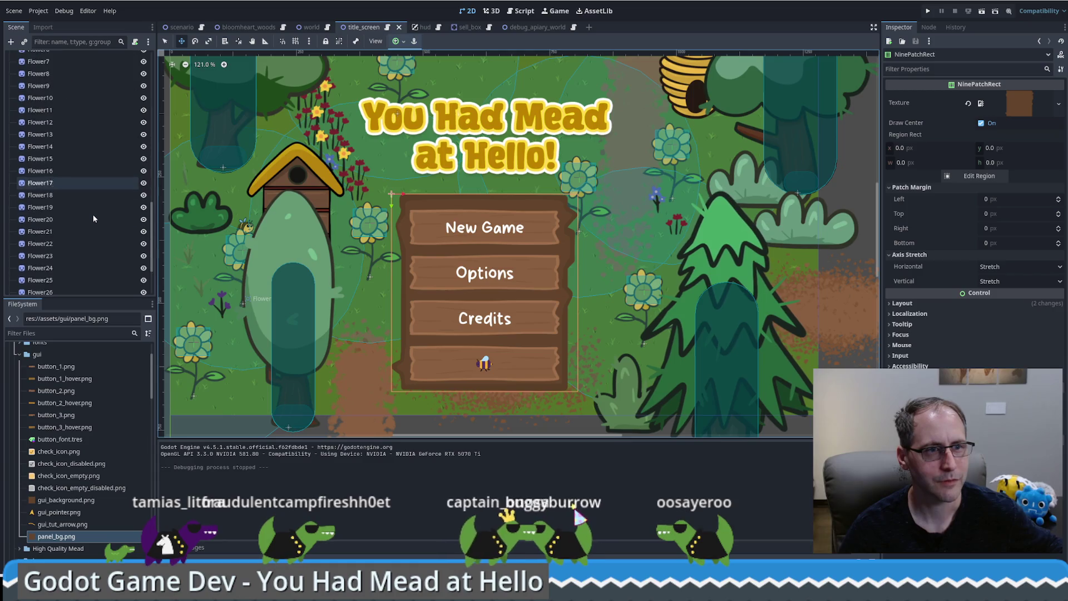
scroll(94, 225, "down", 8)
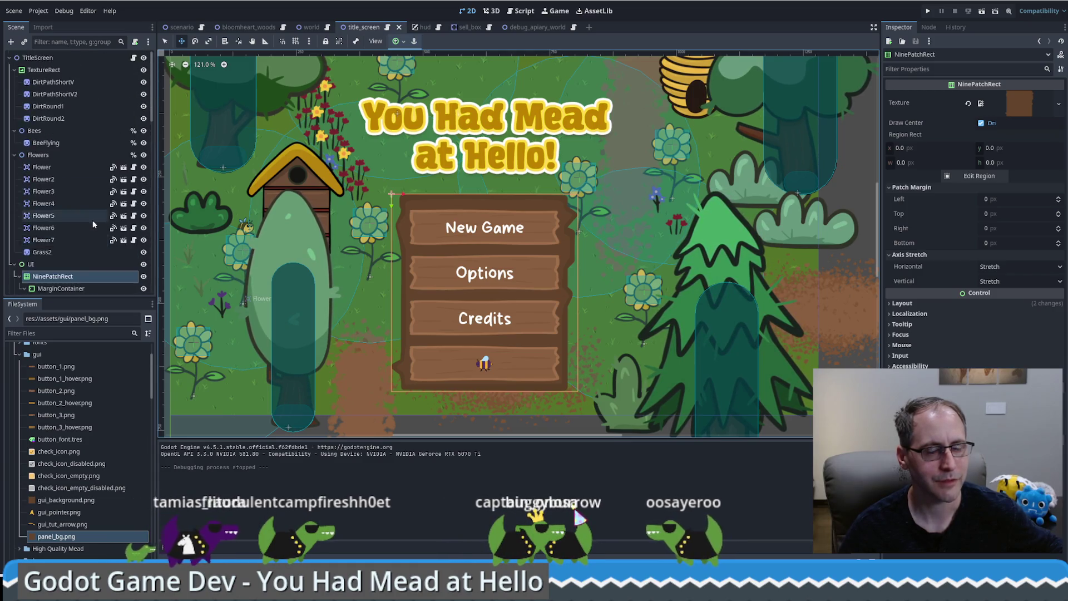
scroll(91, 226, "up", 2)
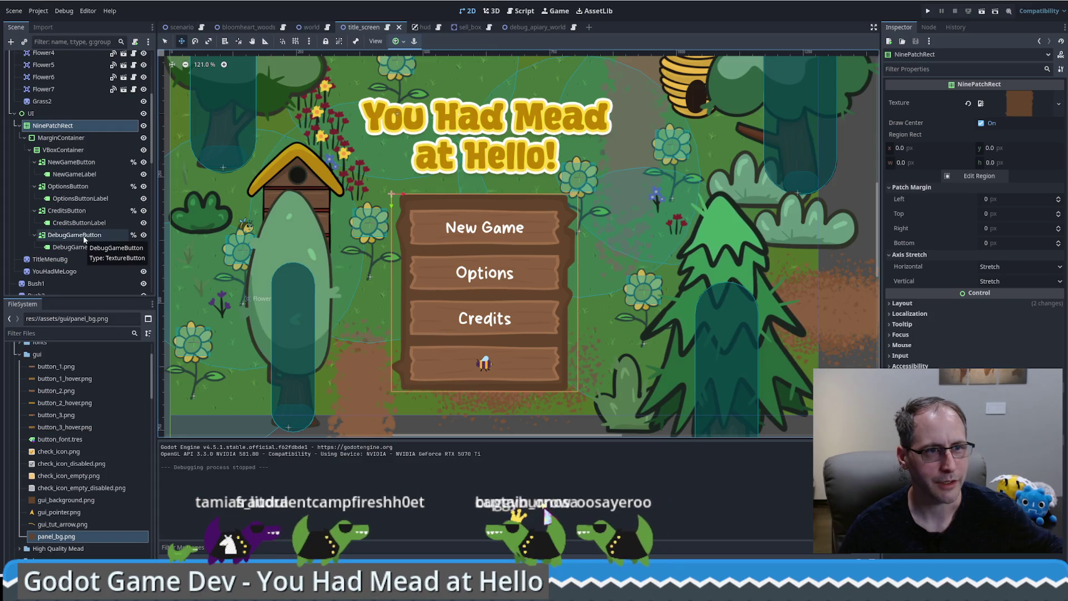
scroll(81, 232, "up", 6)
left_click(133, 58)
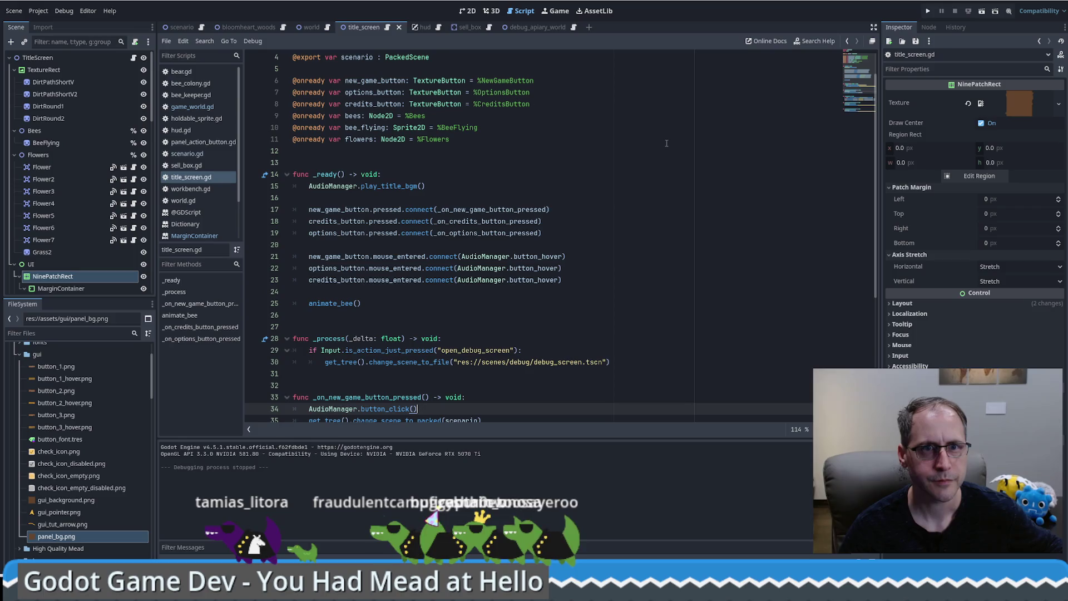
Add preloaded BLOOMHEART_WOODS and DEBUG_APIARY_WORLD constants on lines 5 and 6.
left_click(459, 68)
left_click(464, 59)
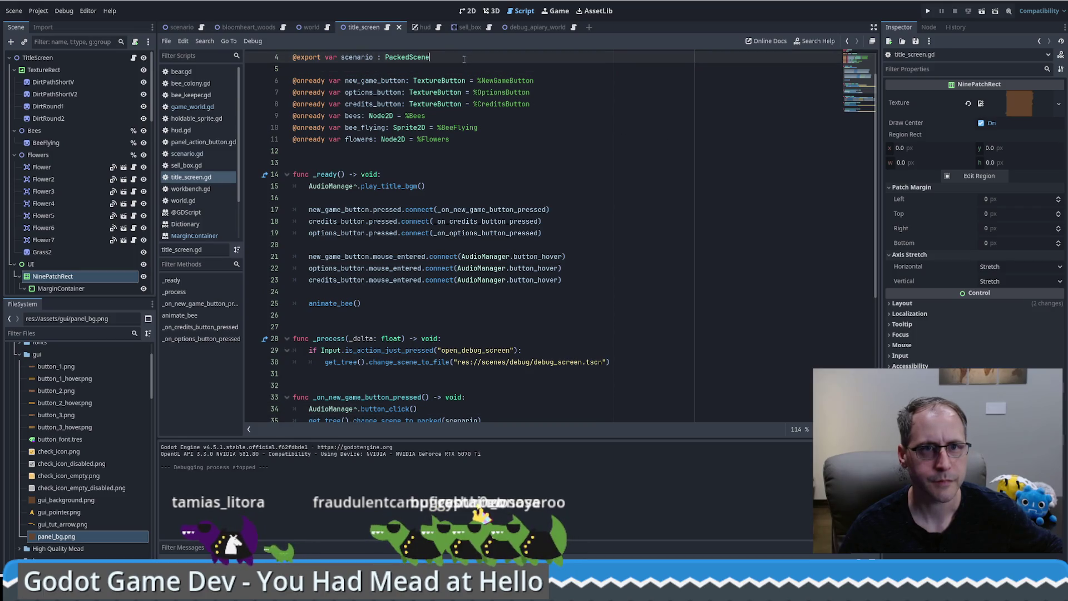
mouse_move(425, 104)
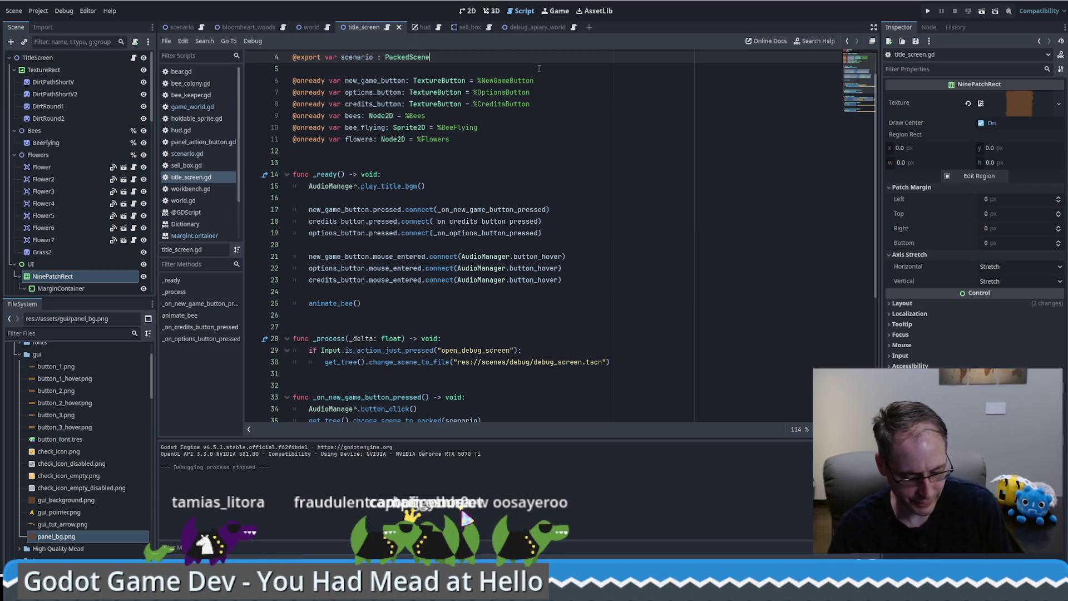
mouse_move(153, 368)
left_mouse_down()
mouse_move(163, 462)
mouse_move(151, 477)
left_mouse_up()
left_click(139, 388)
left_click_drag(90, 390, 439, 68)
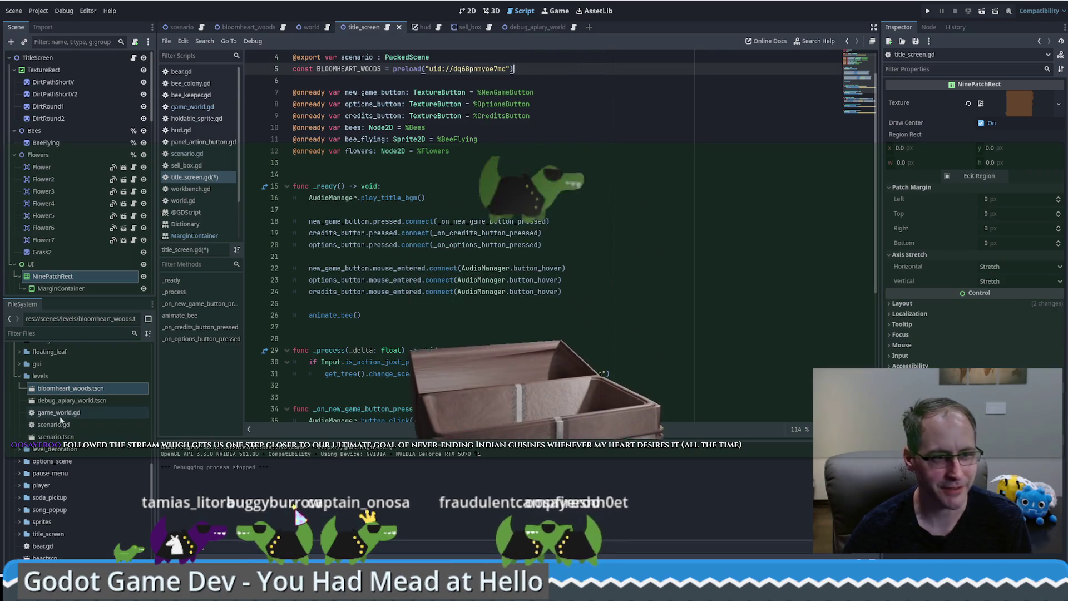
left_click(70, 402)
mouse_move(72, 401)
left_mouse_down()
mouse_move(557, 71)
mouse_move(590, 76)
mouse_move(506, 68)
left_mouse_up()
key("ctrl+z")
key("Return")
mouse_move(71, 401)
left_mouse_down()
mouse_move(289, 267)
mouse_move(467, 89)
mouse_move(501, 81)
left_mouse_up()
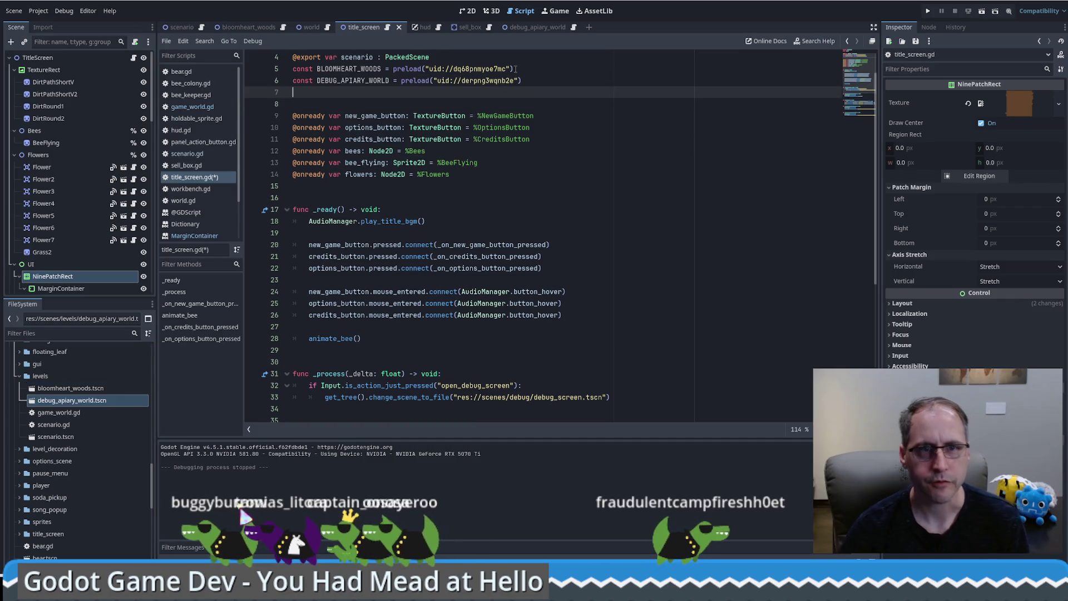
Review where scenario is used on lines 4 and 38 of title_screen.gd.
double_click(359, 58)
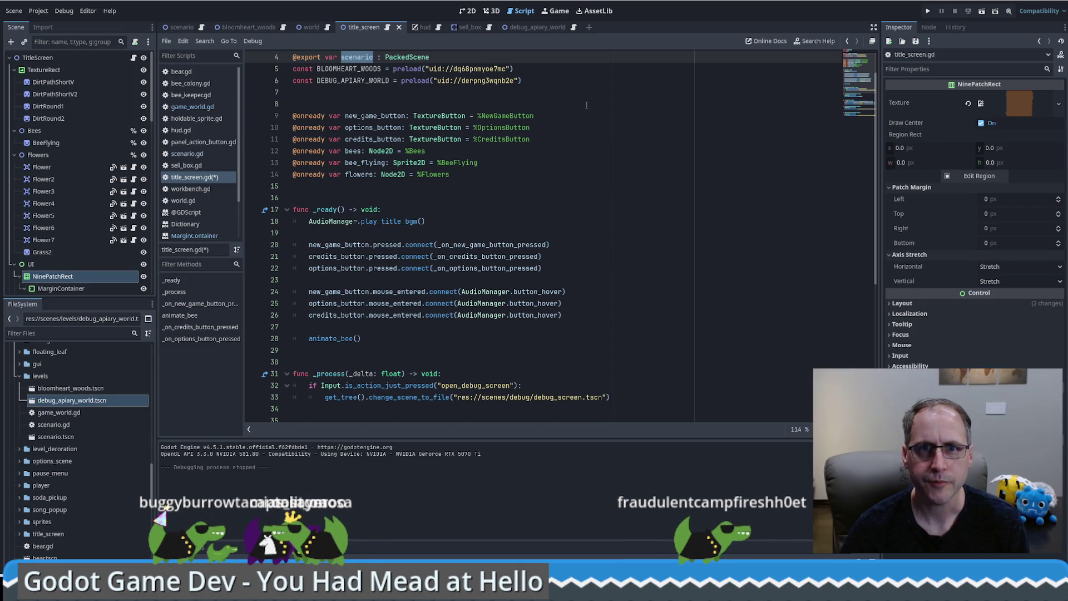
left_click(586, 105)
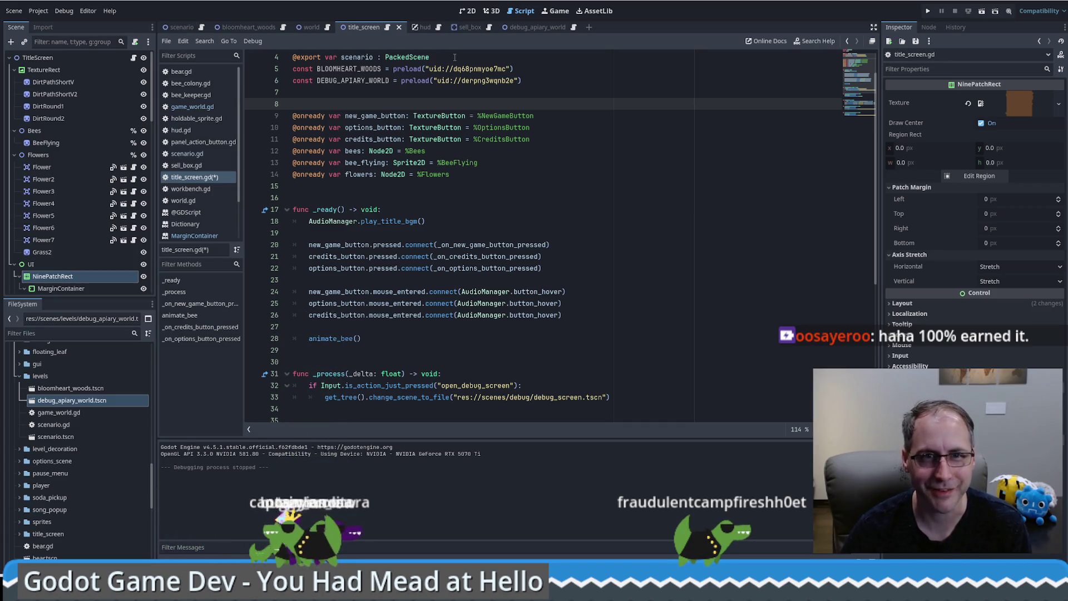
left_click(366, 57)
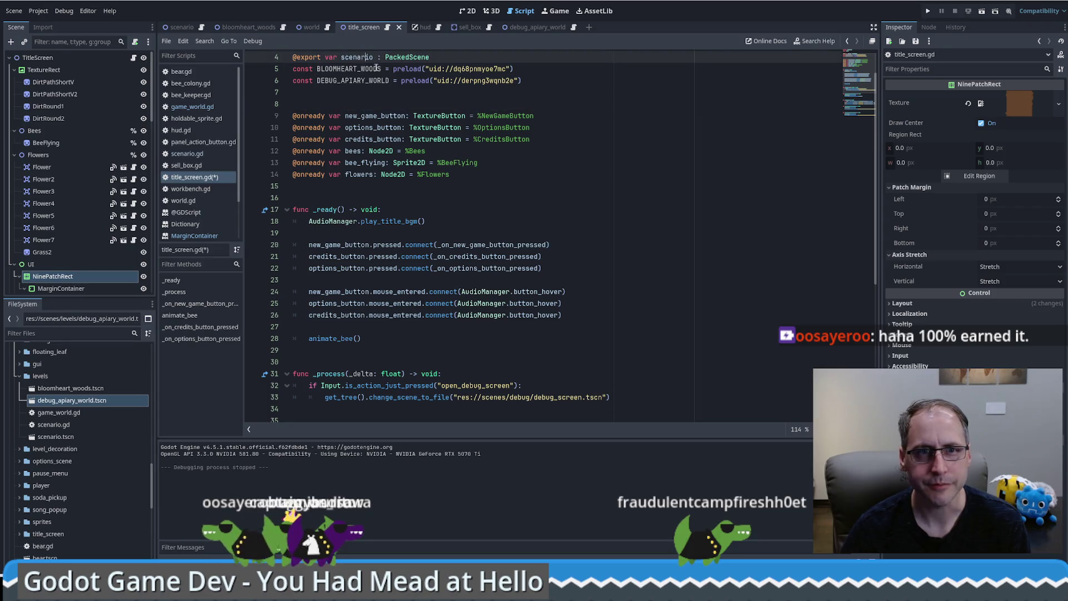
left_click_drag(860, 72, 855, 90)
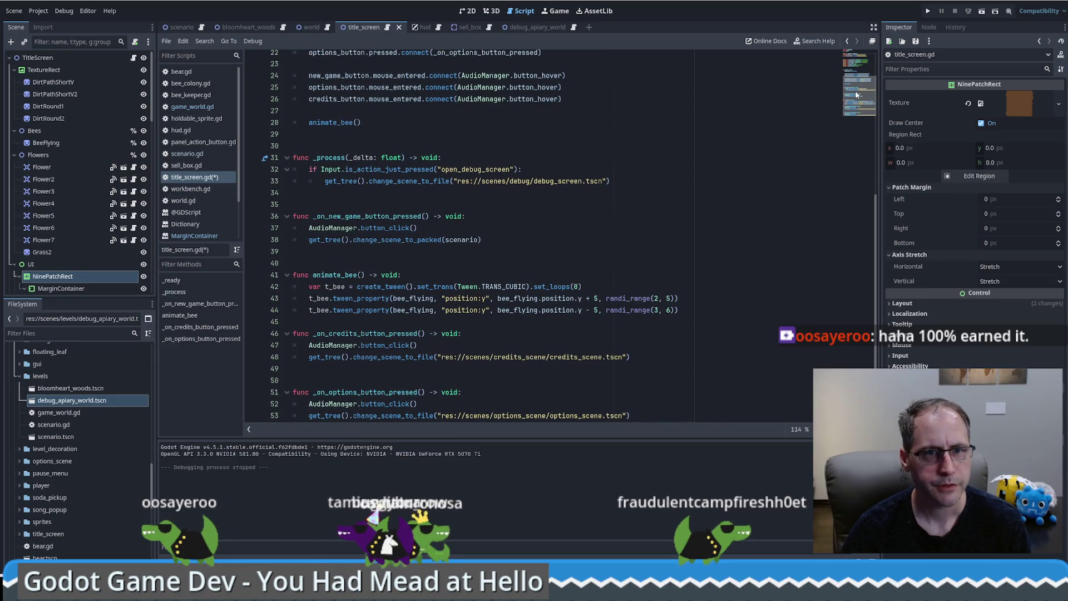
scroll(855, 90, "up", 2)
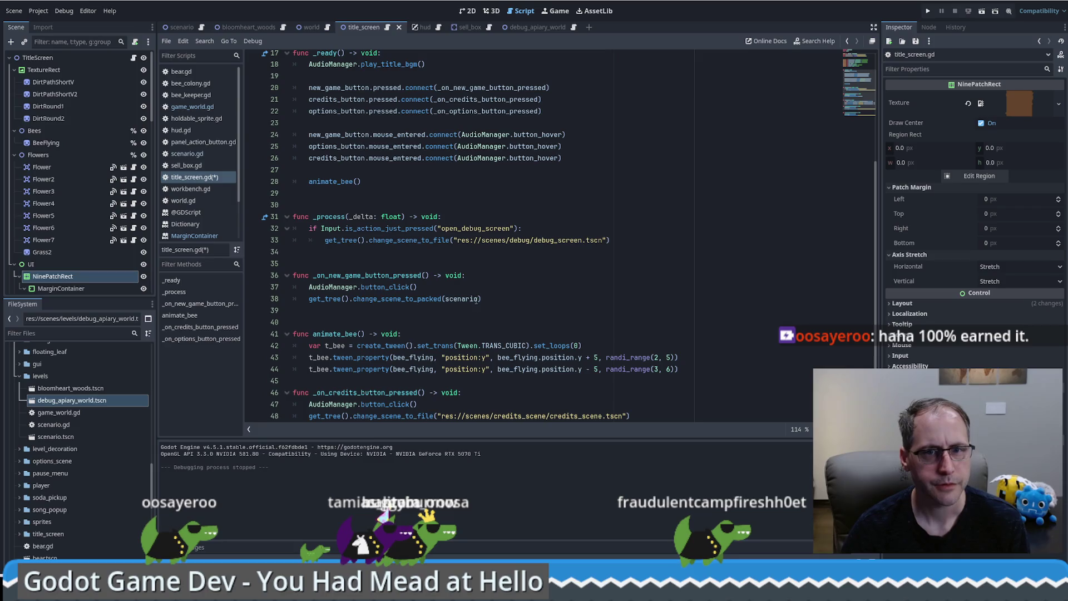
double_click(464, 300)
scroll(513, 275, "up", 5)
scroll(497, 258, "down", 8)
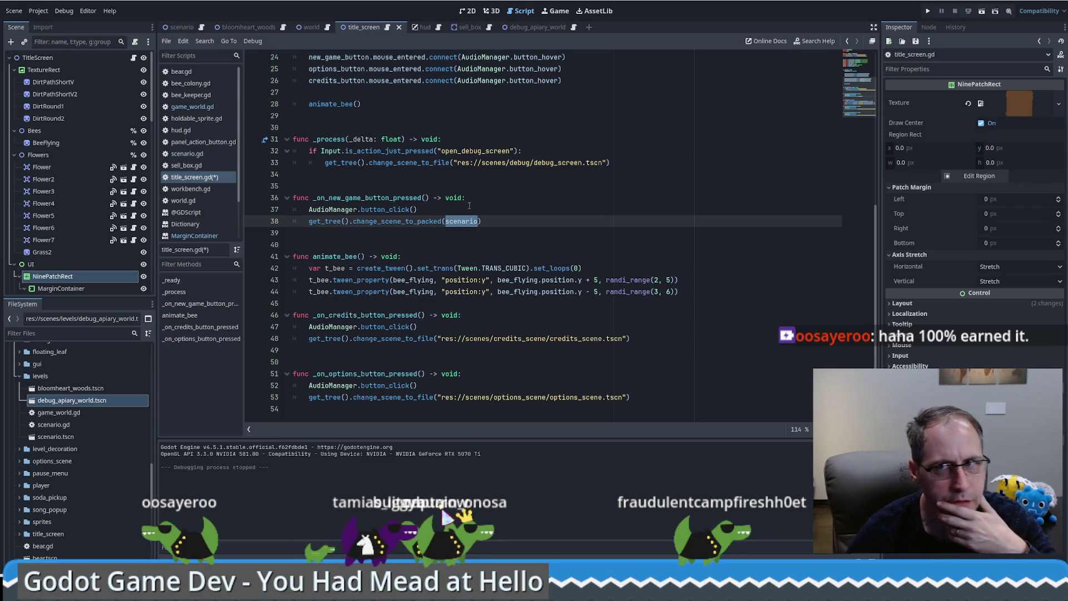
left_click(469, 206)
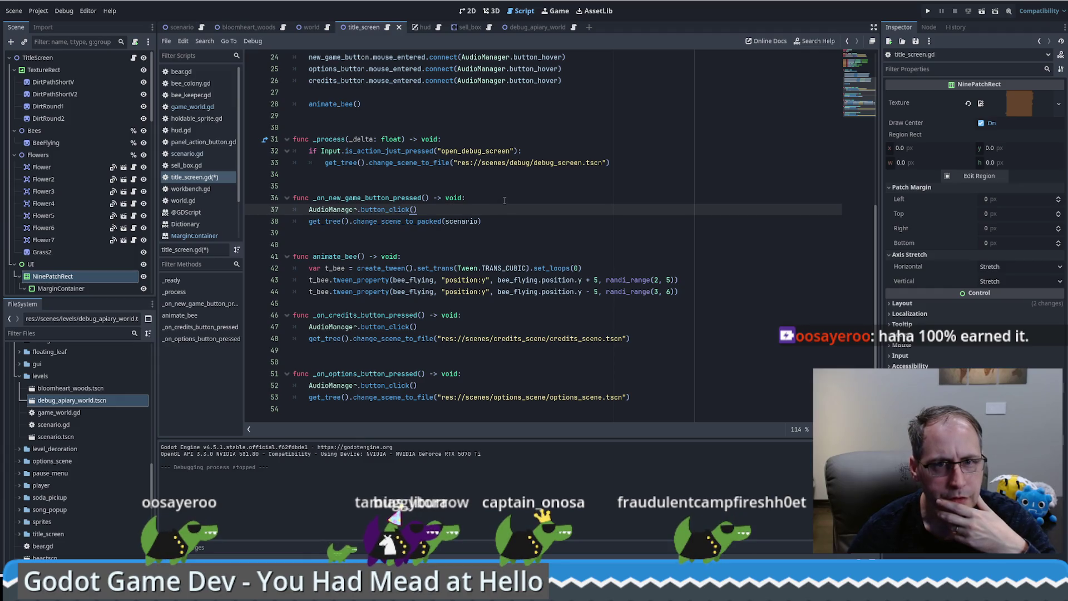
scroll(570, 216, "up", 8)
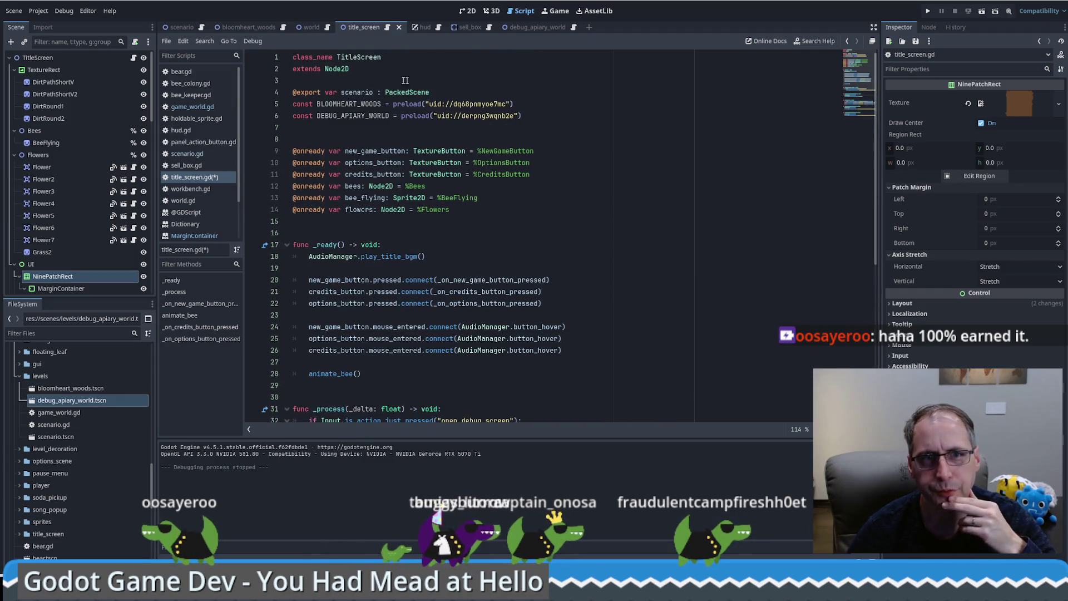
left_click(361, 92)
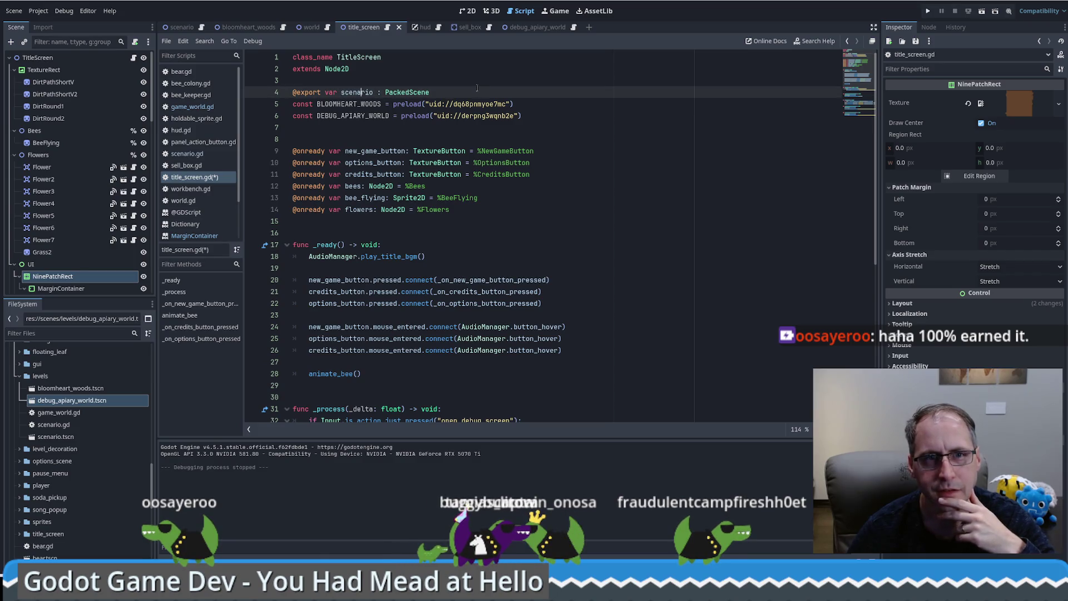
left_click_drag(448, 92, 451, 82)
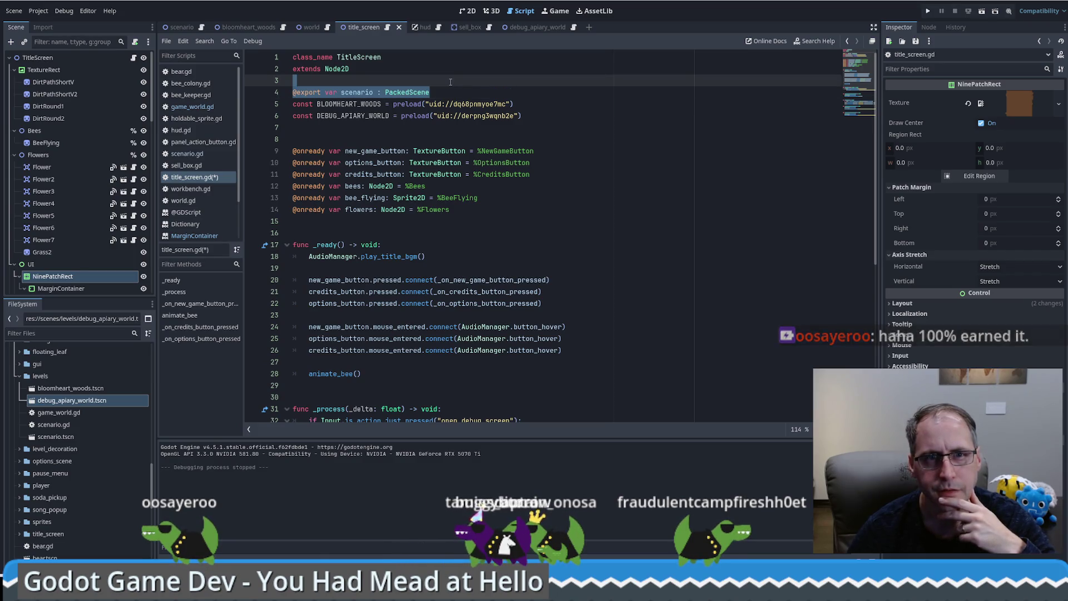
Delete 'packed' from the scene-change call in title_screen.gd.
scroll(541, 254, "down", 3)
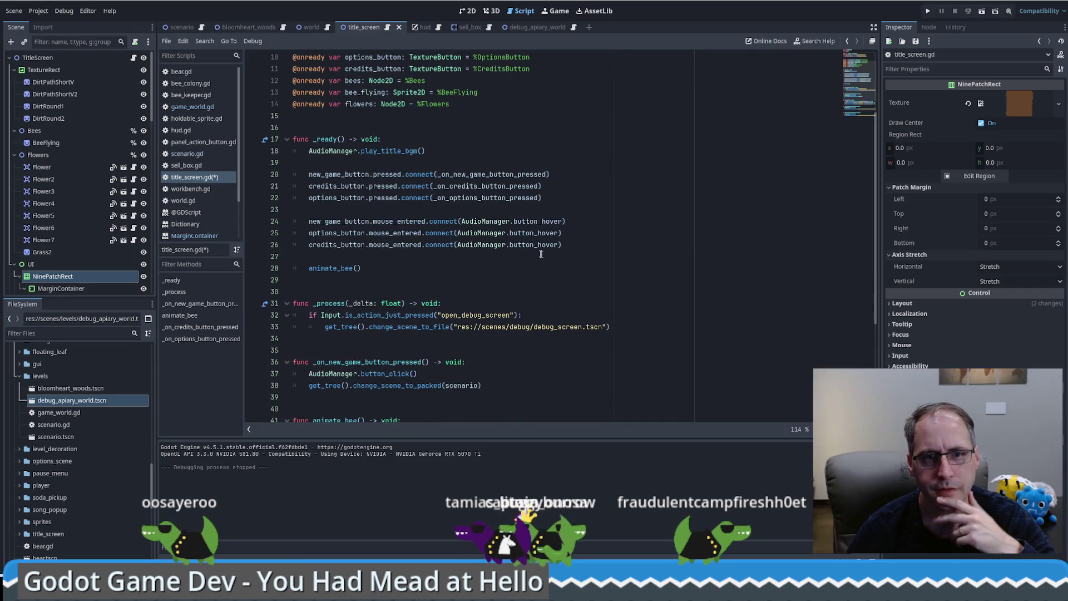
left_click(426, 385)
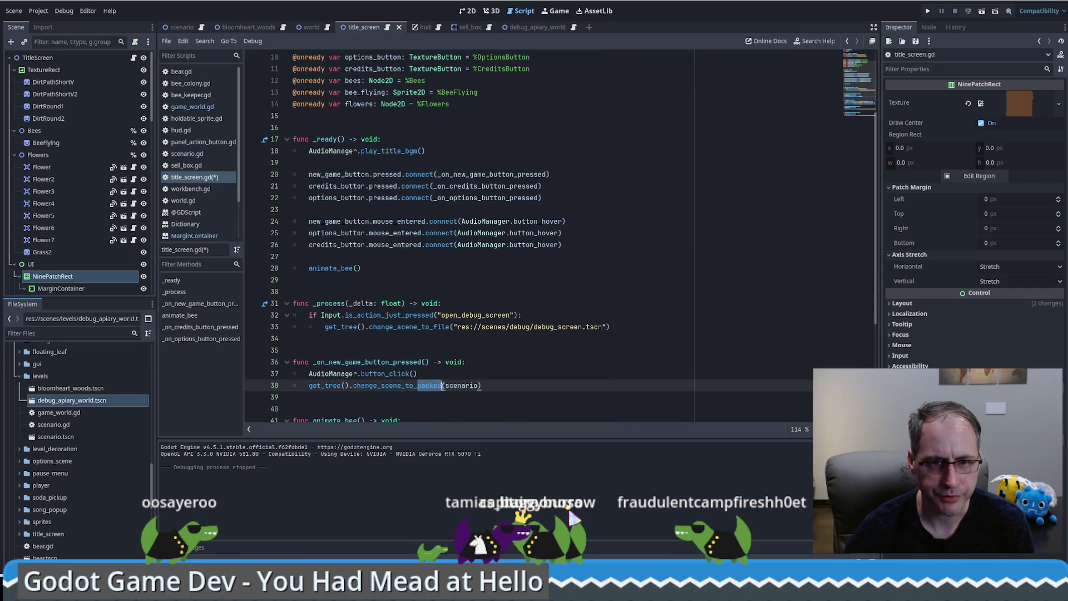
key("BackSpace")
key("Escape")
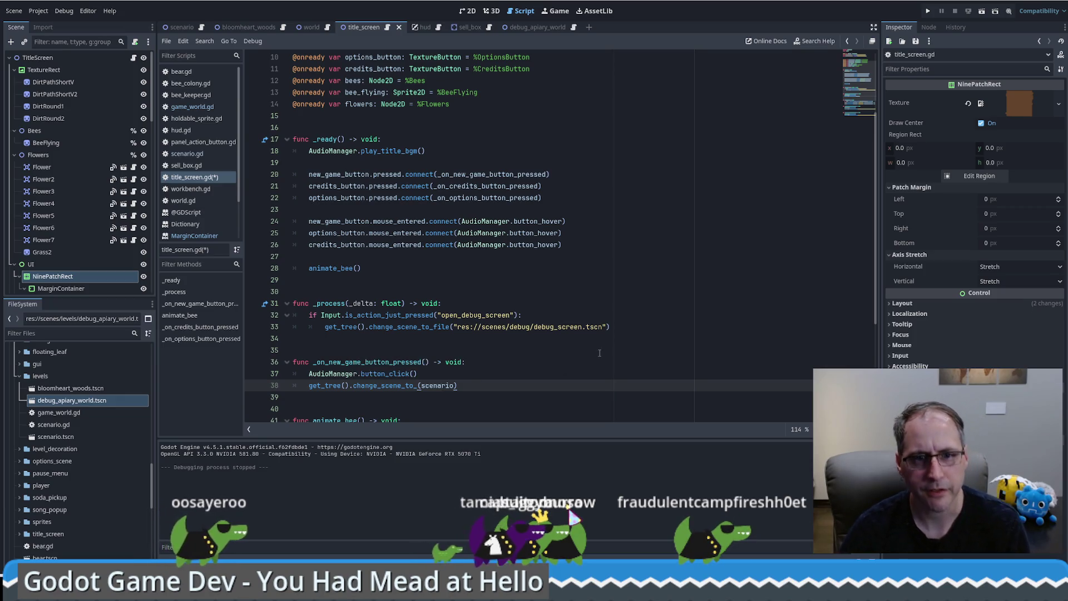
left_click(599, 352)
scroll(557, 323, "up", 3)
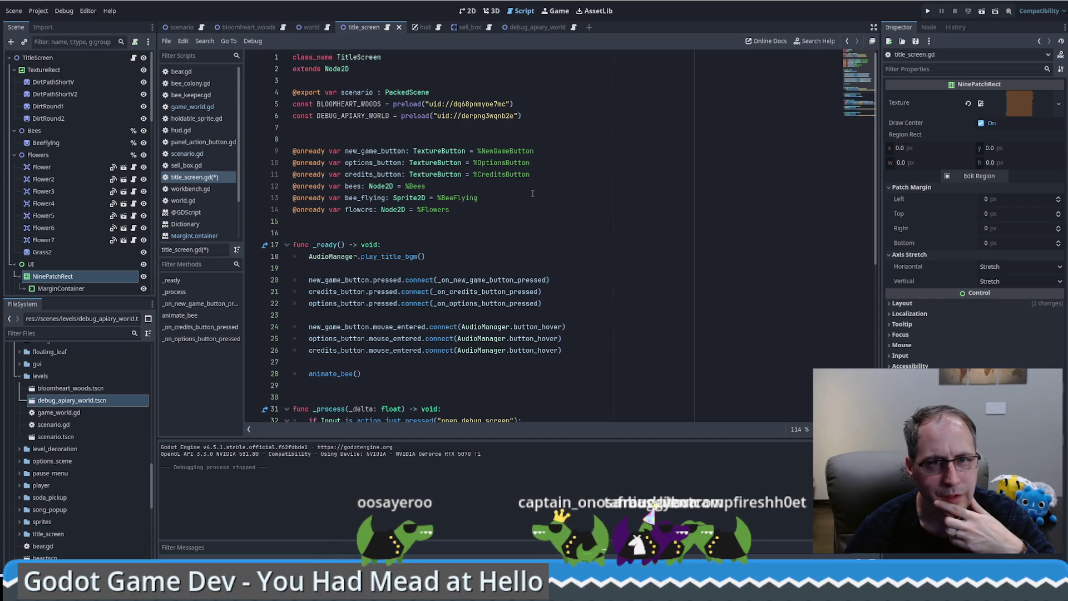
left_click(451, 94)
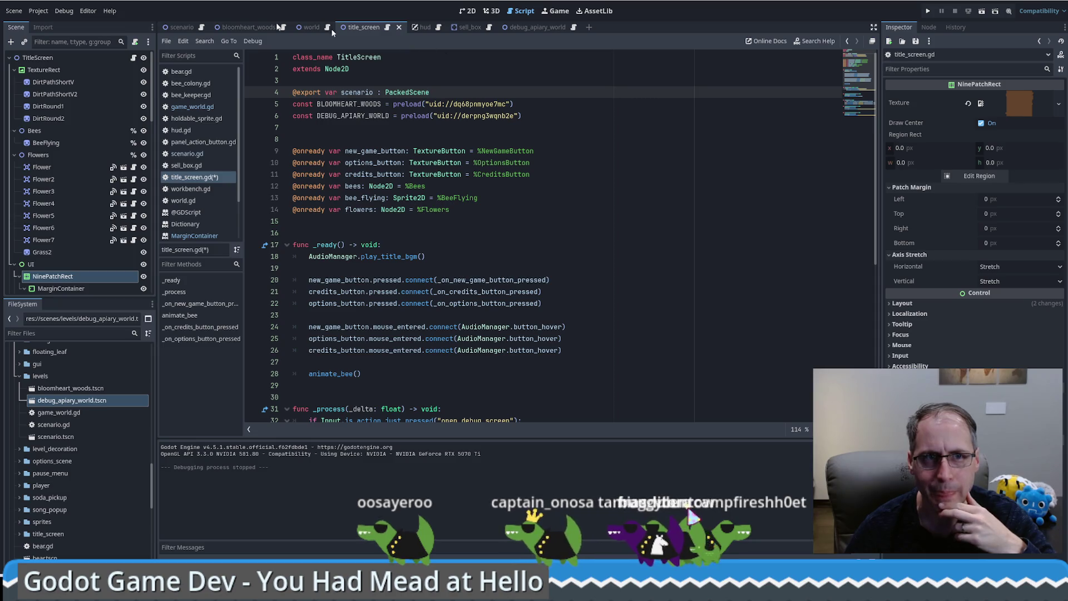
left_click(187, 27)
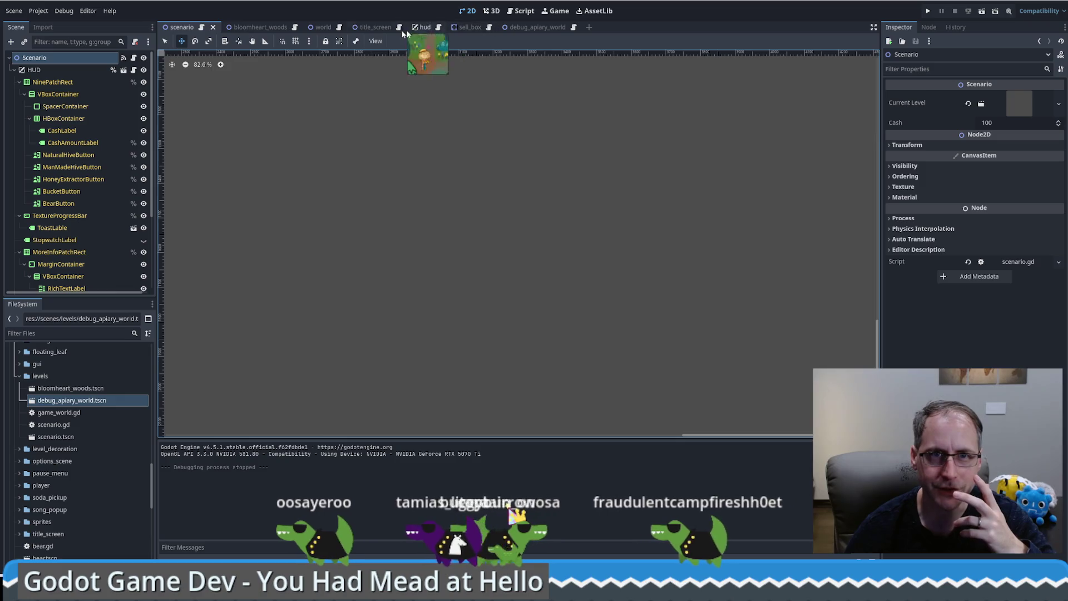
Nudge the UI node and NinePatchRect panel by a pixel and back to place.
left_click(370, 26)
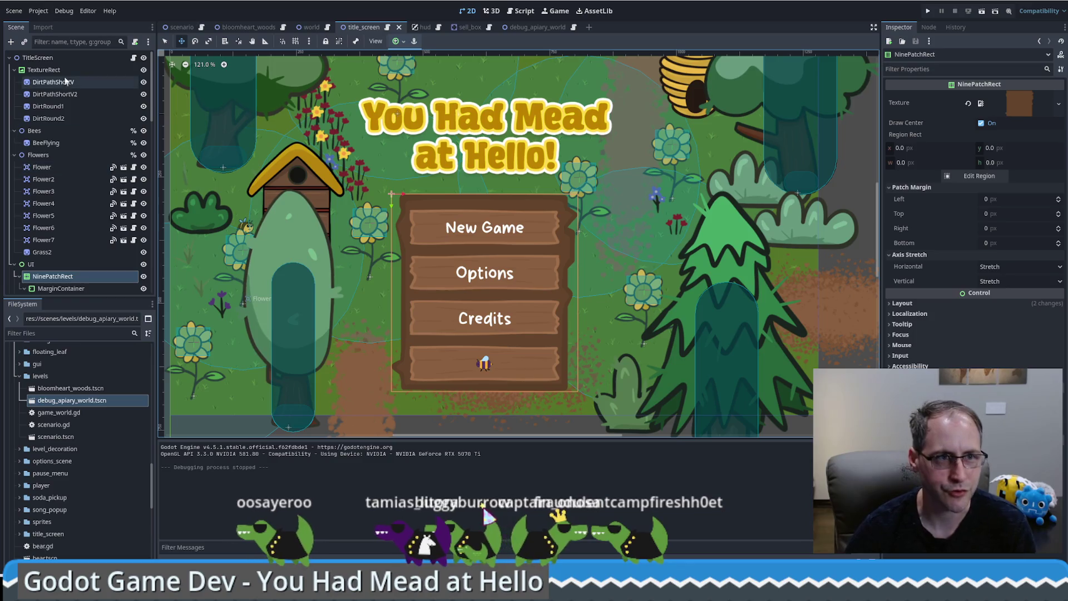
left_click(92, 264)
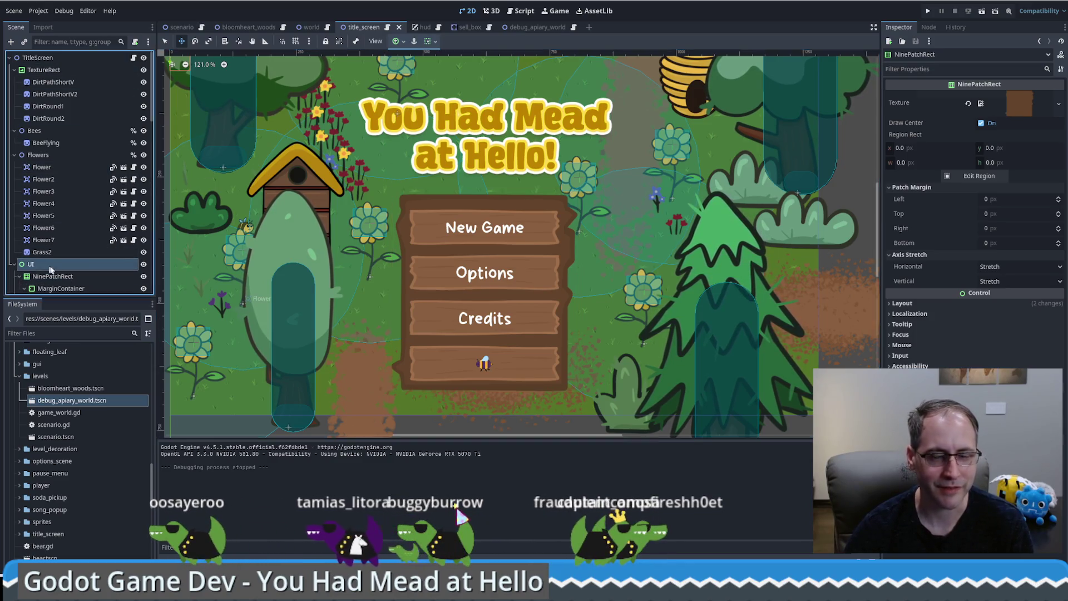
key("Up")
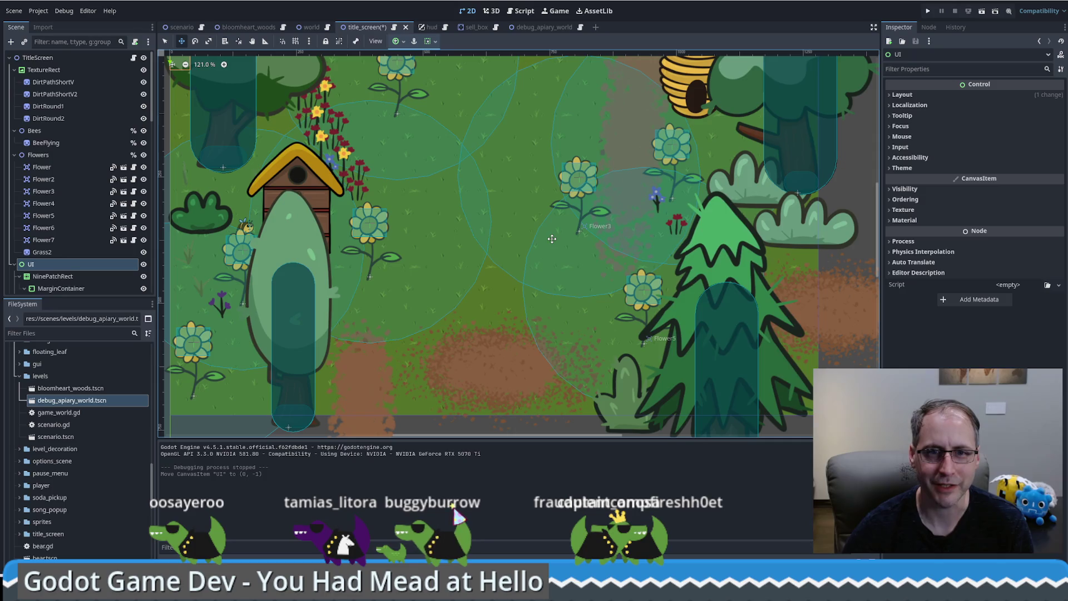
key("Down")
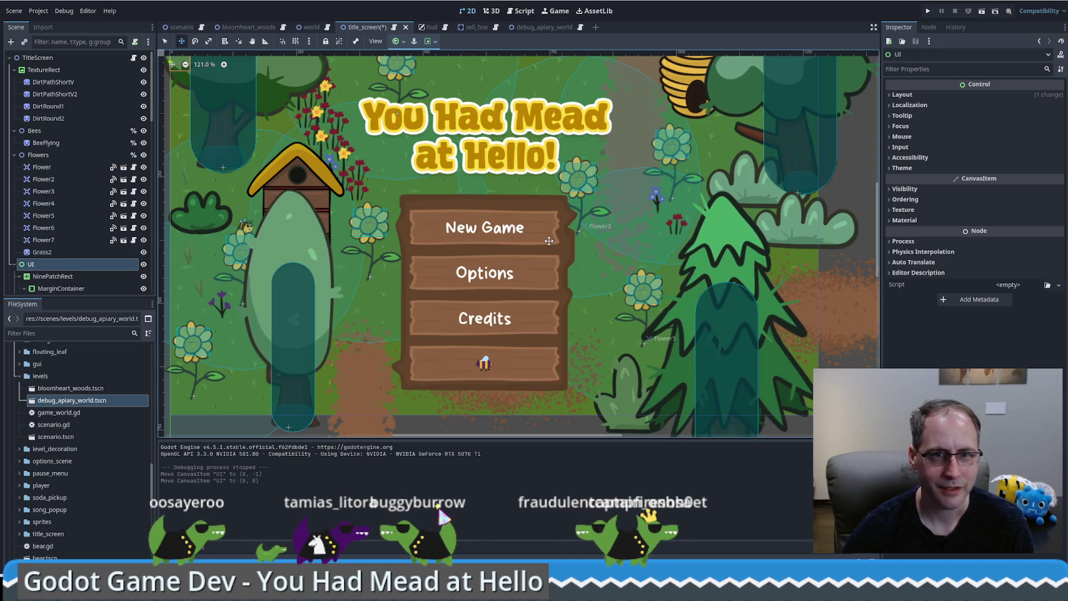
left_click(53, 276)
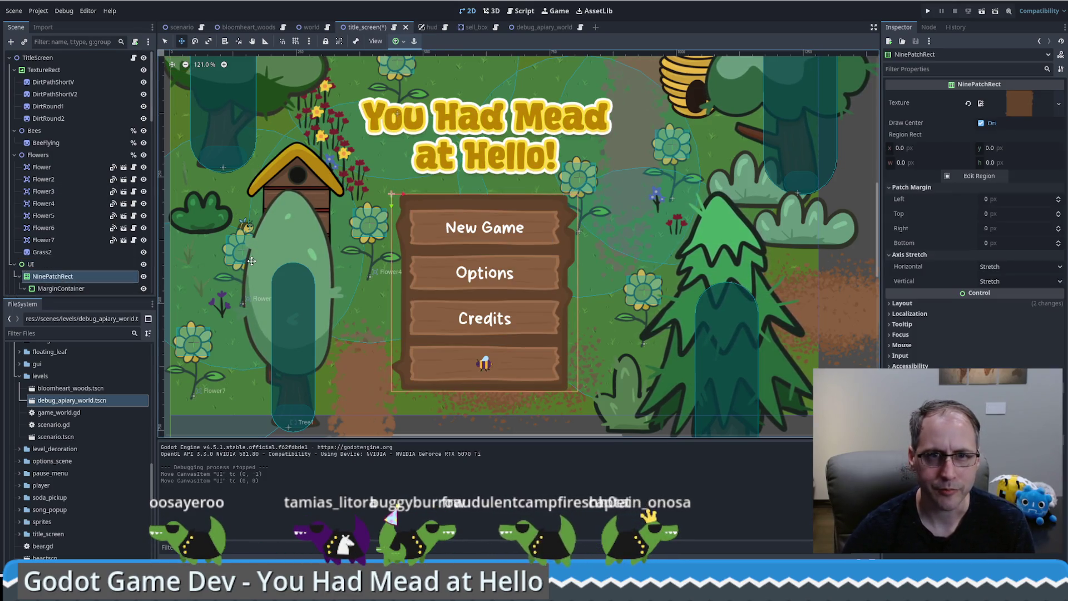
key("Down")
key("Up")
key("Down")
key("Up")
Nudge the menu button container up to y -6 and save the title screen.
left_click(61, 289)
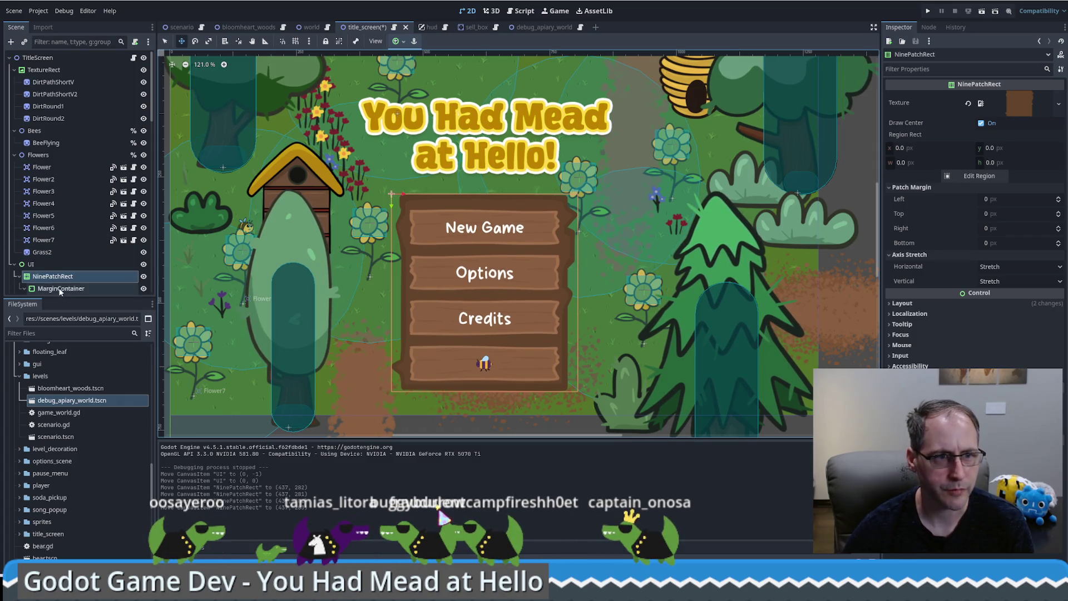
key("Up")
key("Up")
key("Up")
key("Up")
key("Up")
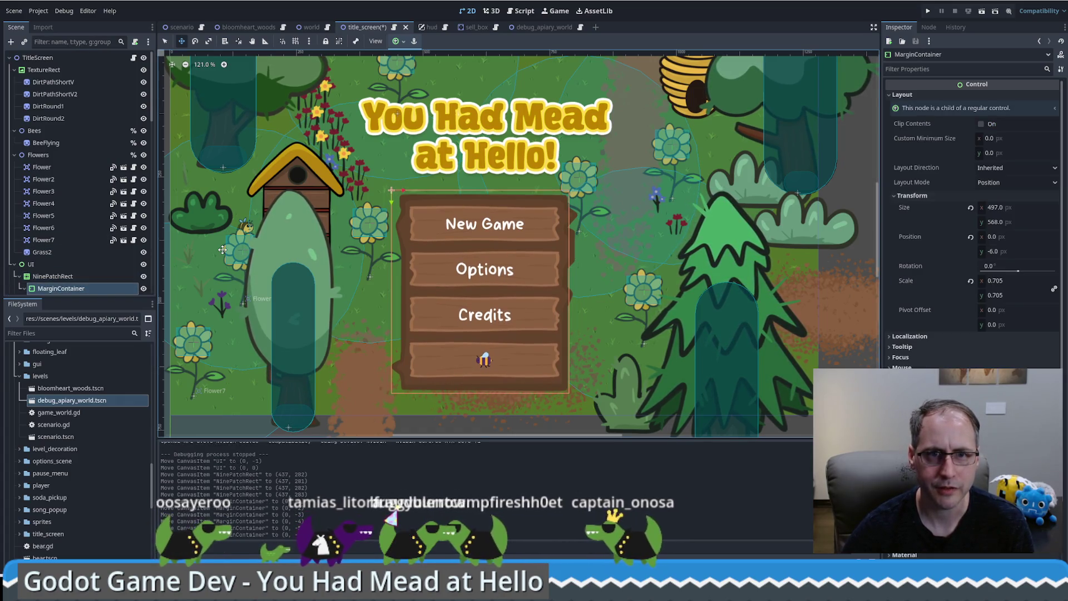
key("ctrl+s")
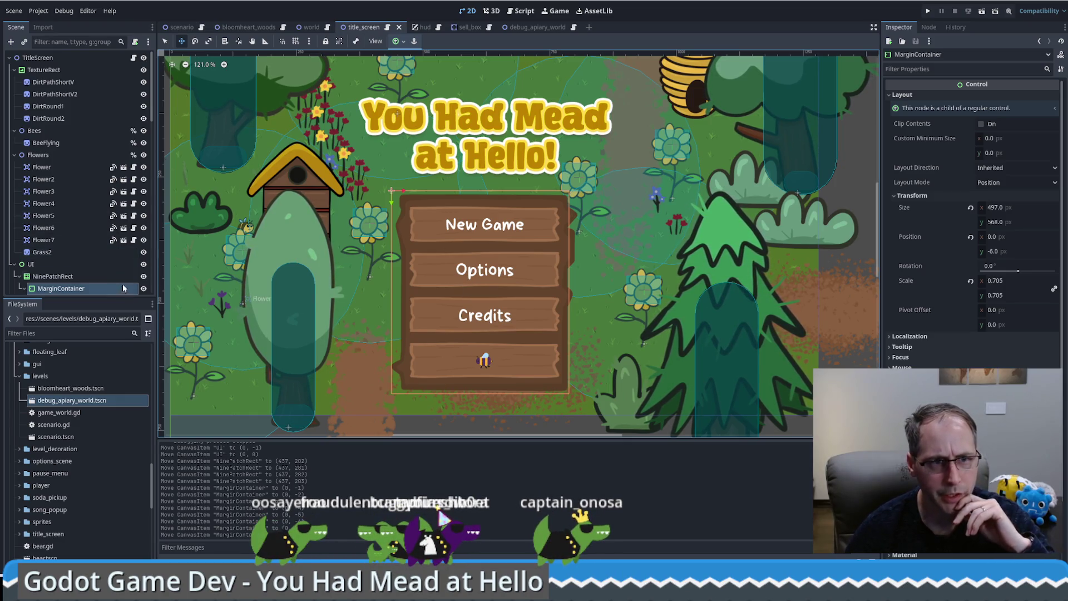
left_click(184, 28)
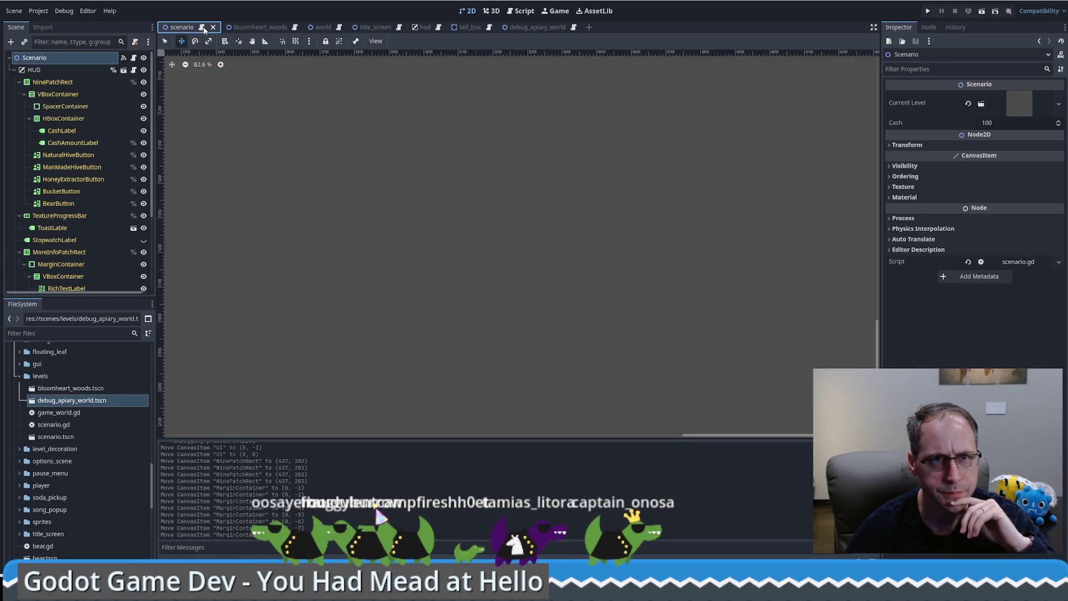
mouse_move(311, 30)
mouse_move(243, 28)
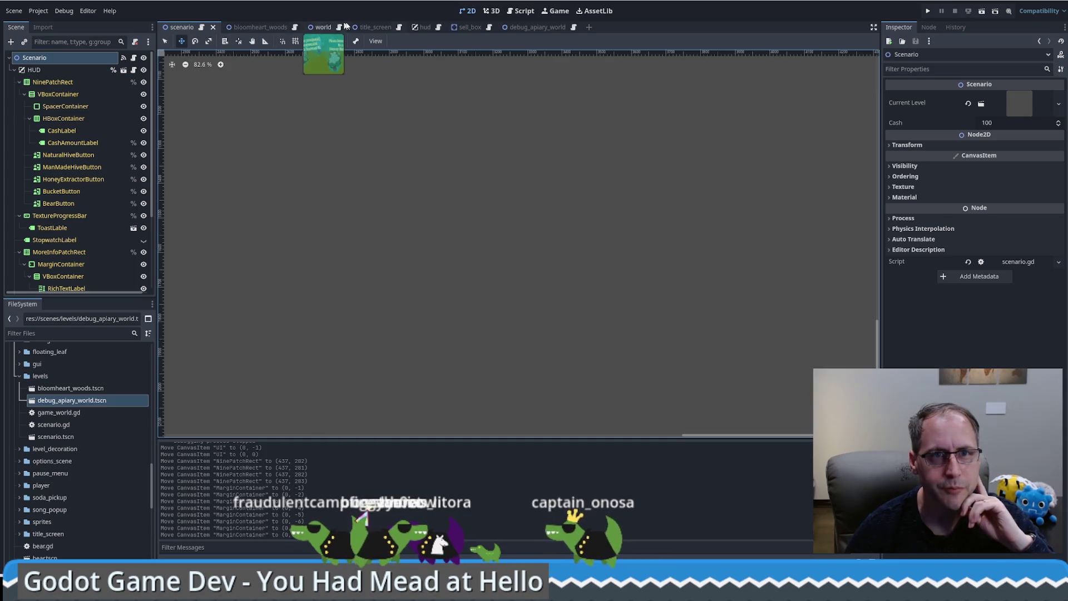
left_click(399, 27)
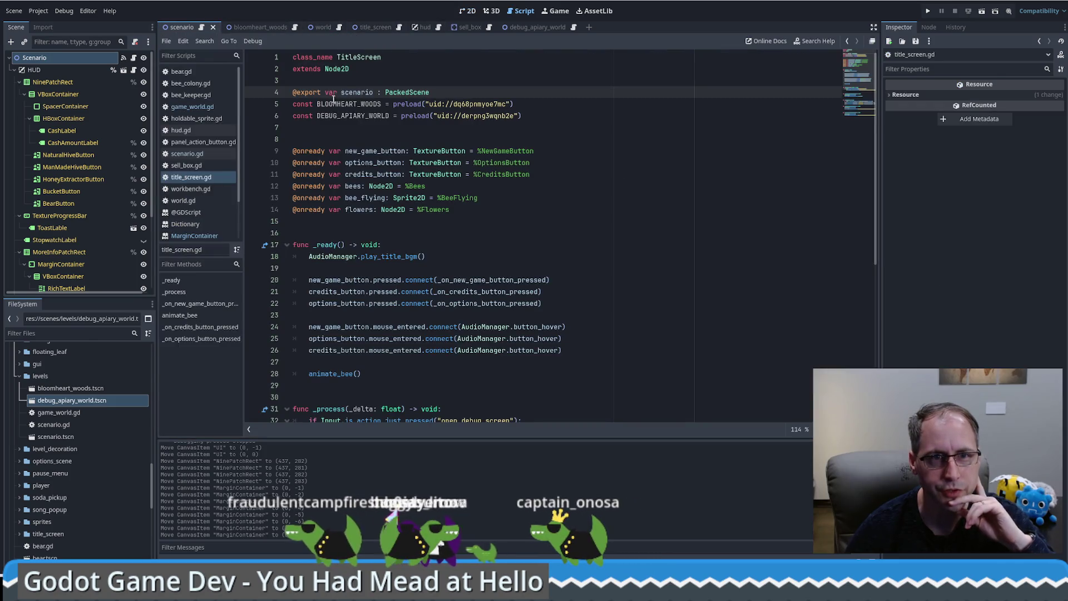
Scroll through title_screen.gd to review the script.
scroll(412, 183, "down", 6)
scroll(489, 272, "up", 6)
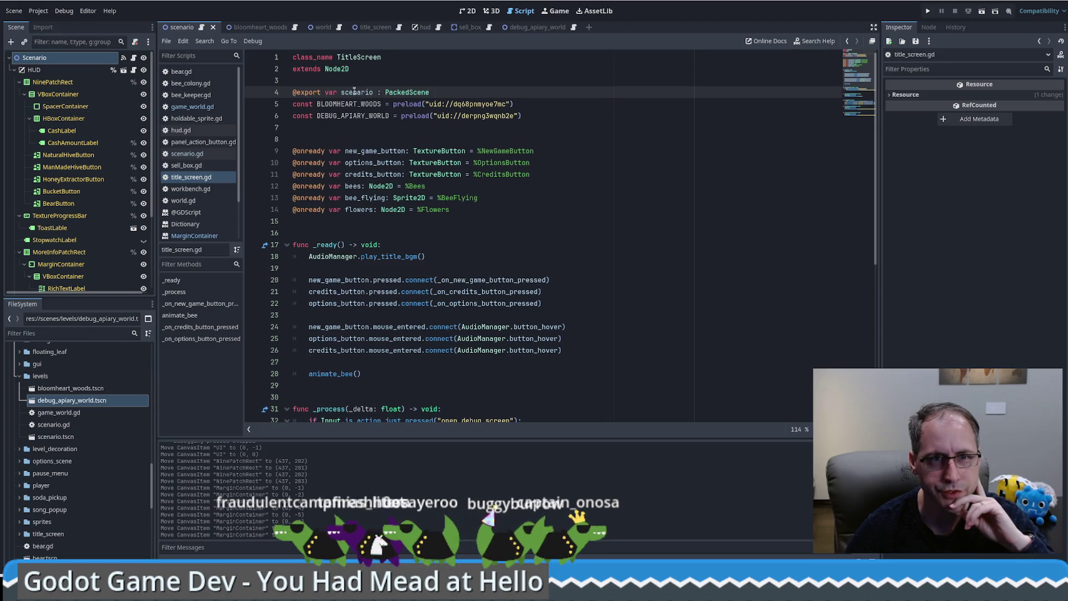
scroll(513, 228, "down", 8)
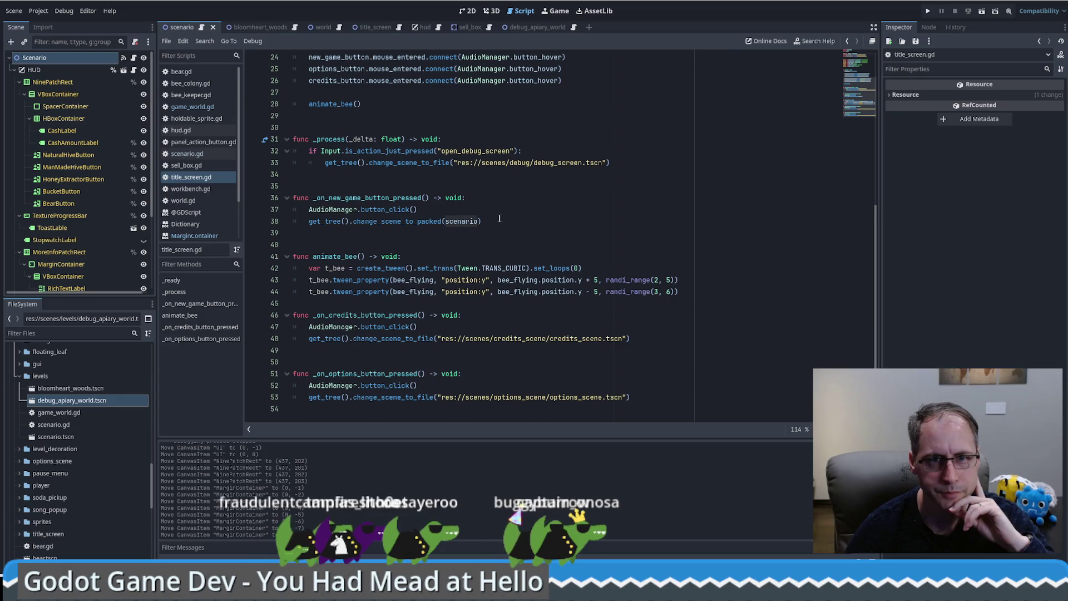
scroll(499, 218, "up", 4)
scroll(495, 214, "up", 4)
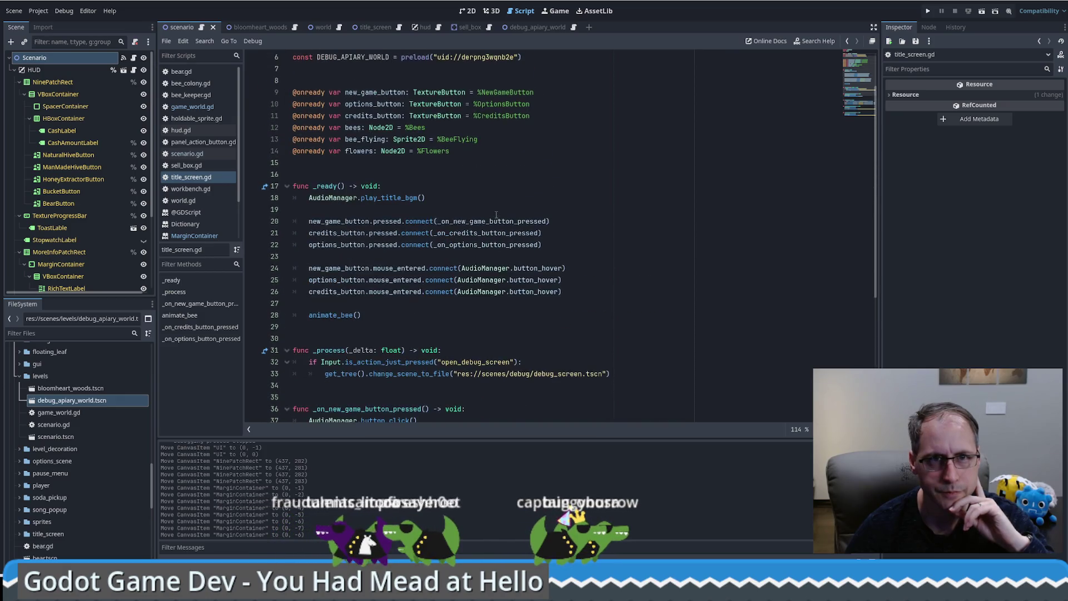
Check bootstrap_current_level in scenario.gd, then select the two preload lines in title_screen.gd.
left_click(201, 28)
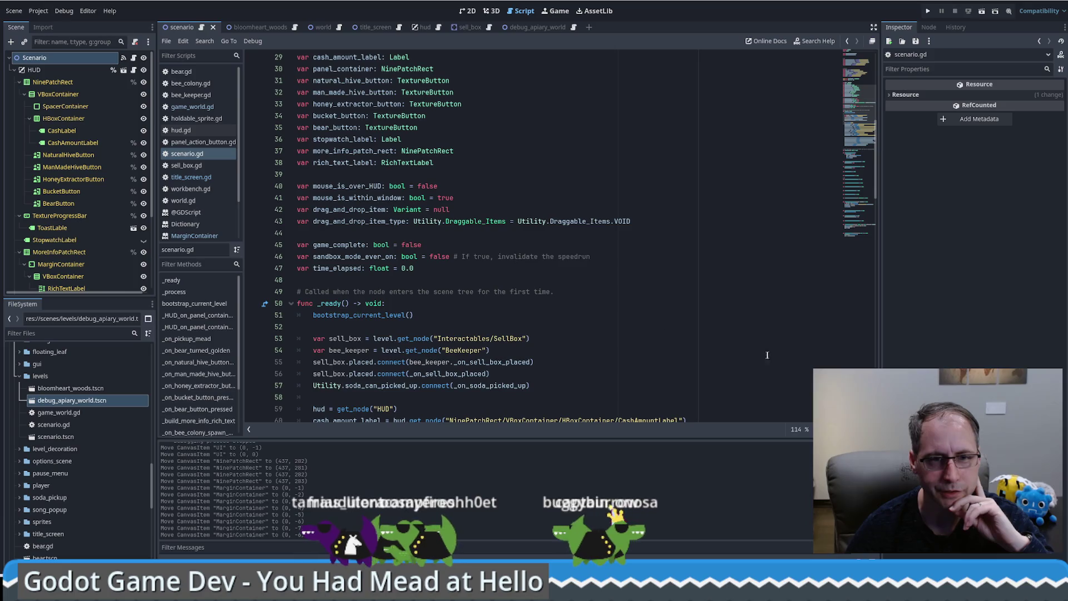
scroll(767, 355, "down", 5)
left_click(360, 140)
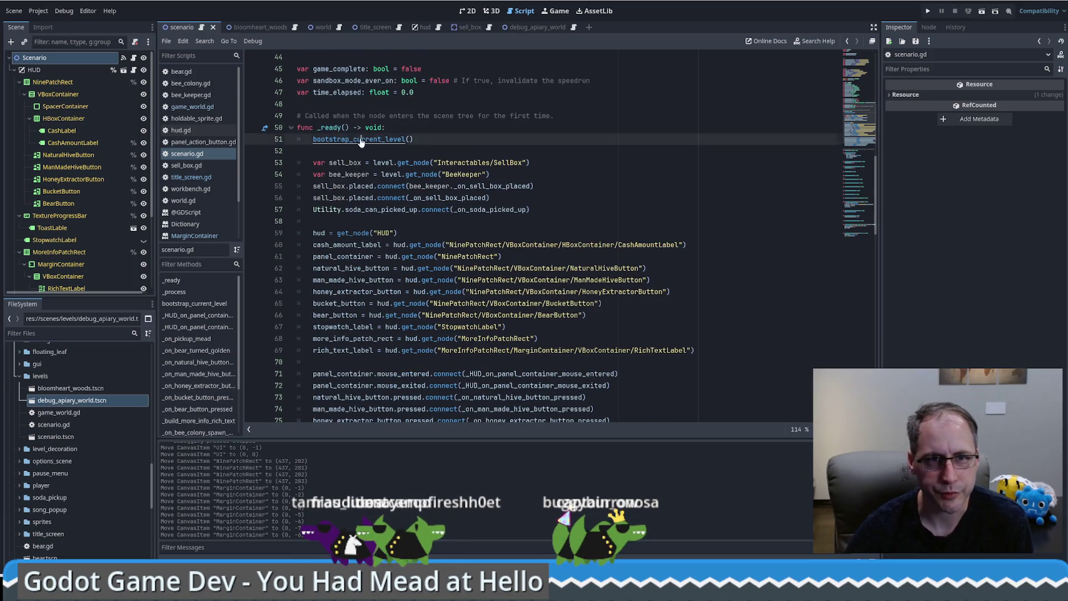
left_click(360, 140, "ctrl")
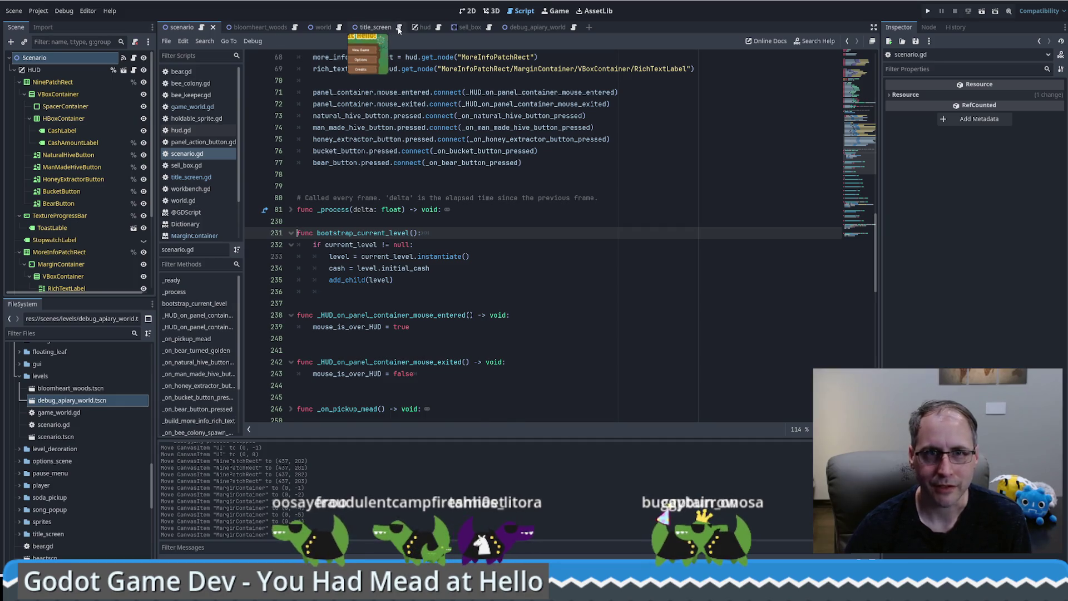
left_click(375, 27)
left_click_drag(516, 97, 546, 114)
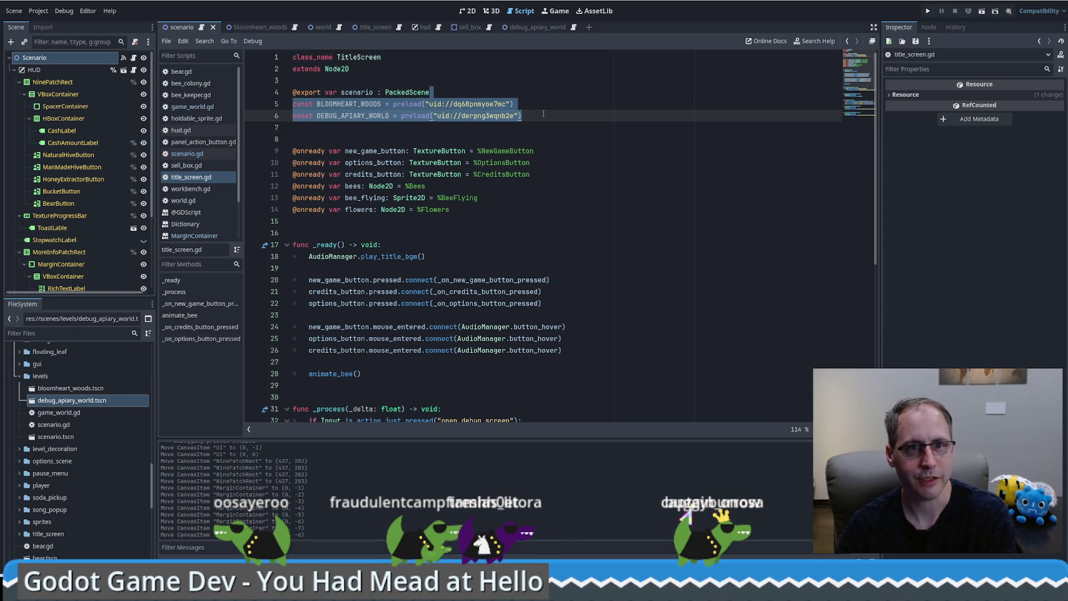
Delete the two preloaded level constants (lines 5–6) from title_screen.gd.
key("Delete")
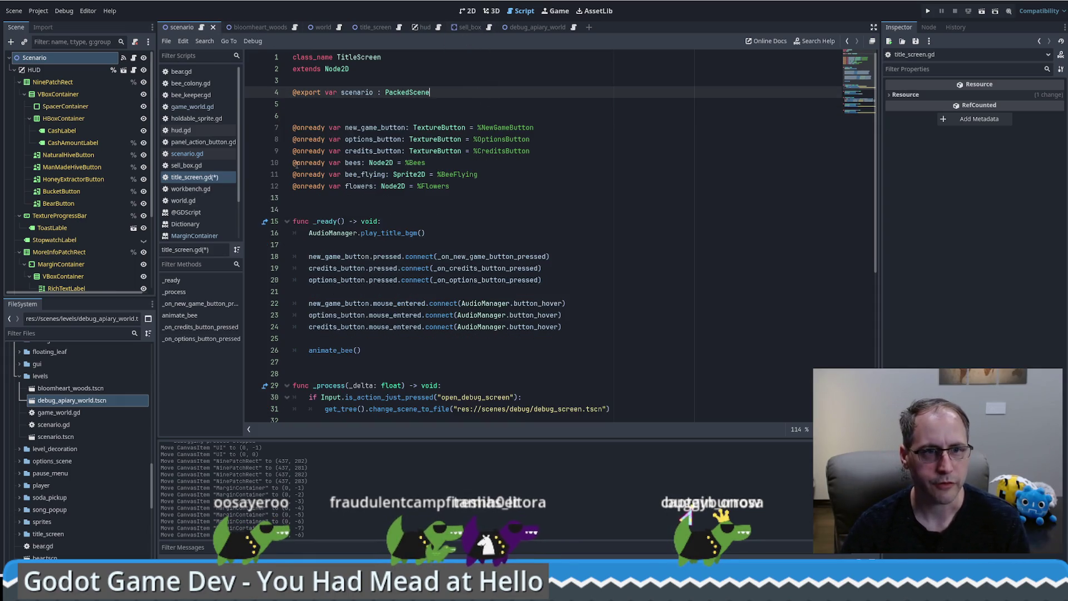
left_click(54, 333)
type("glob")
key("BackSpace")
key("BackSpace")
key("BackSpace")
type("game")
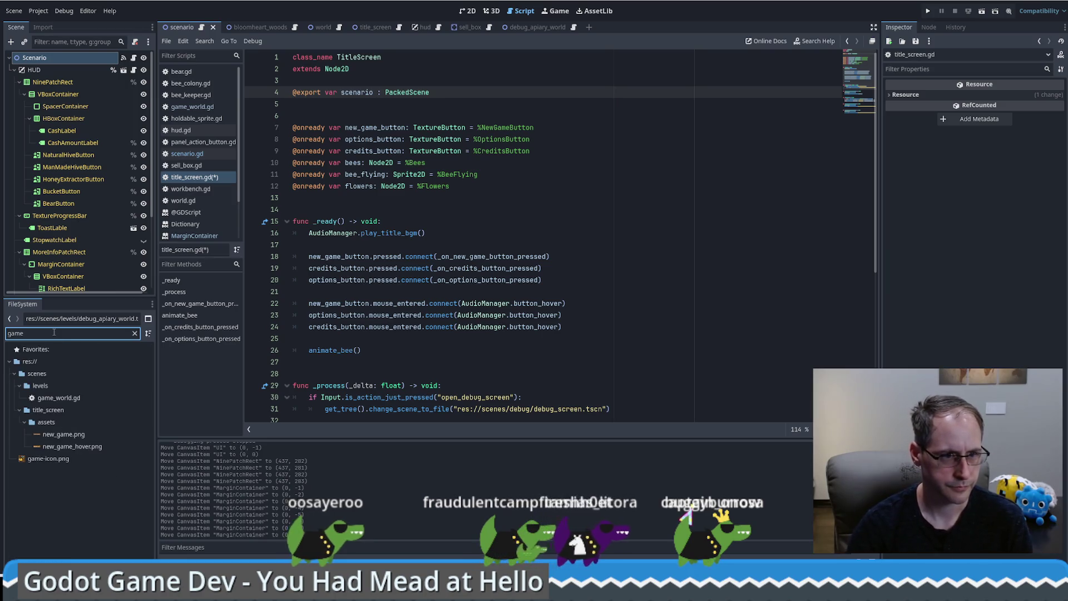
key("BackSpace")
key("BackSpace")
key("BackSpace")
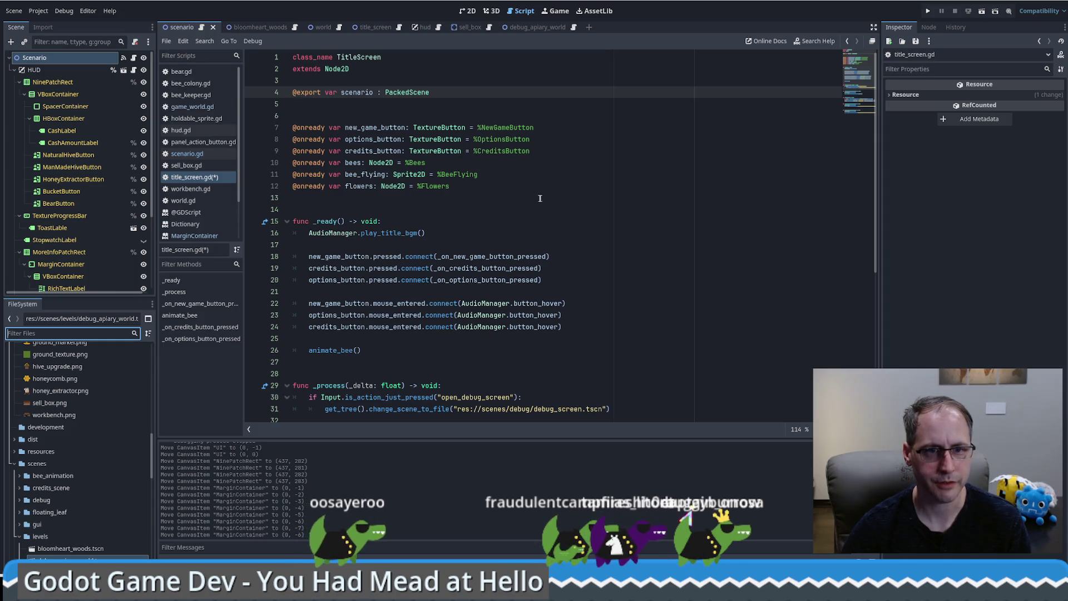
Review the autoloaded Globals in Project Settings, then open utility.gd via the FileSystem filter.
left_click(38, 10)
left_click(53, 23)
left_click(414, 155)
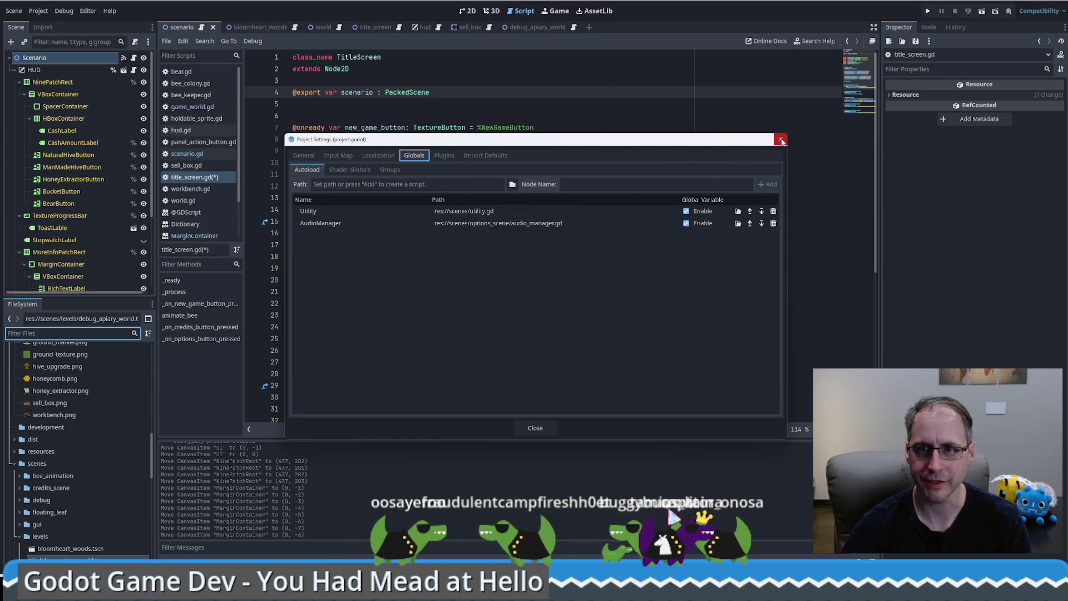
left_click(781, 140)
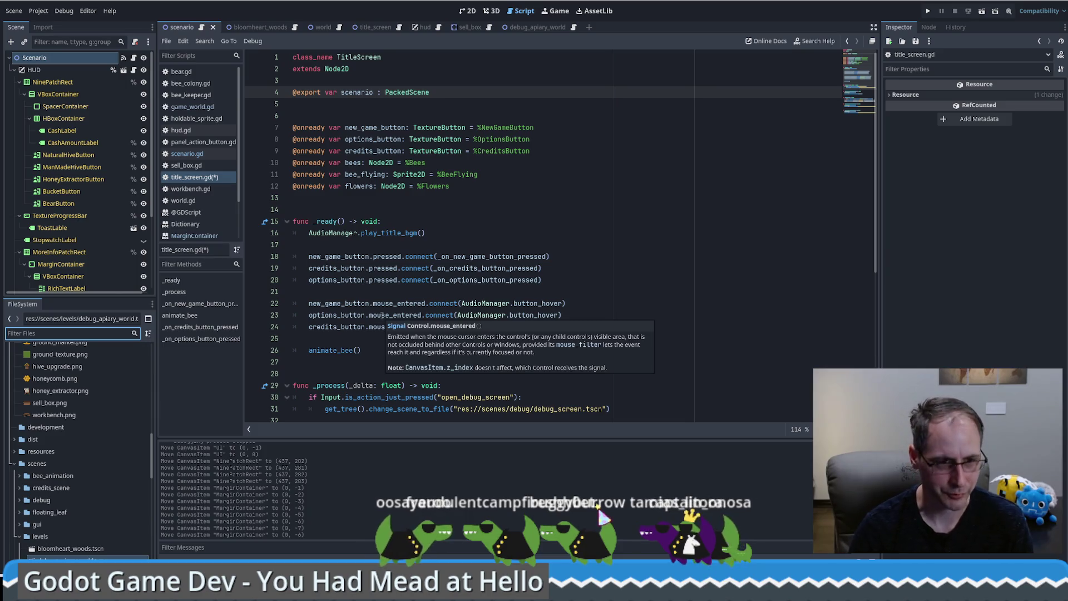
type("utility")
double_click(59, 389)
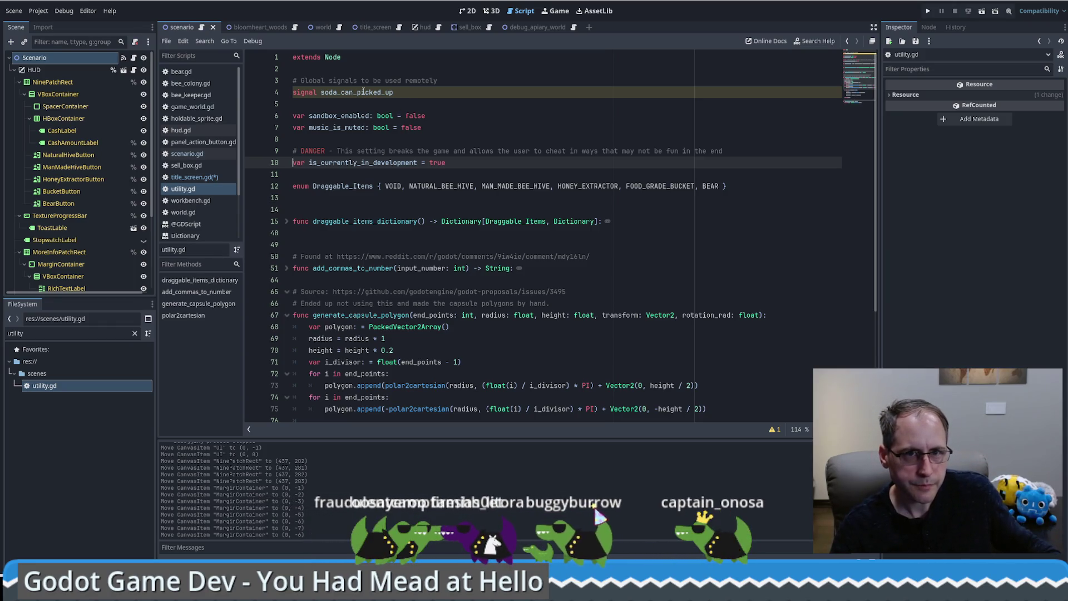
Search all project files for the soda_can_picked_up signal to list its three uses.
double_click(363, 92)
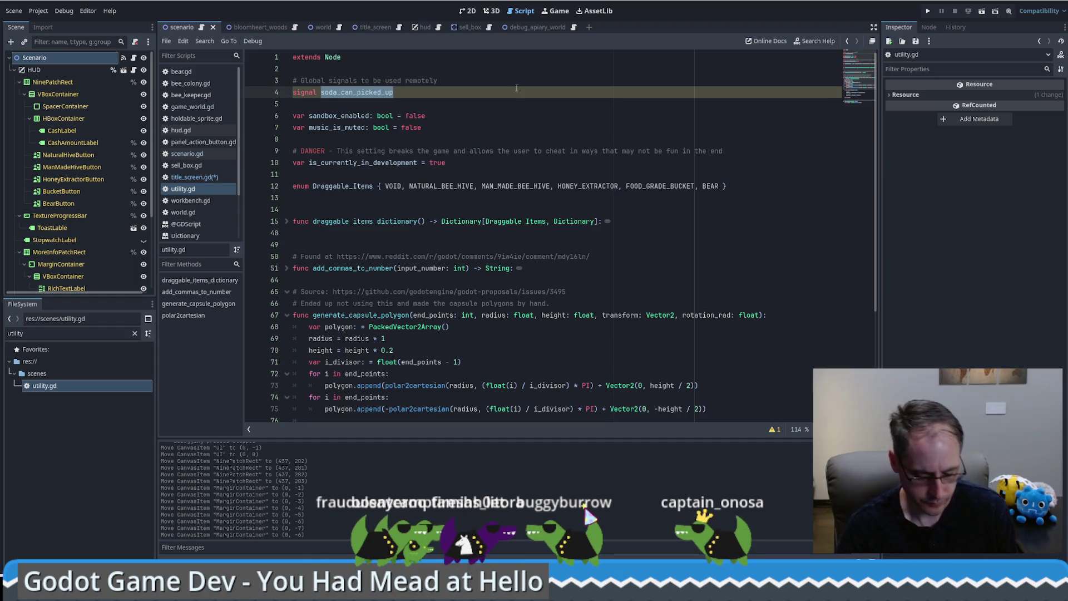
key("ctrl+shift+f")
key("Return")
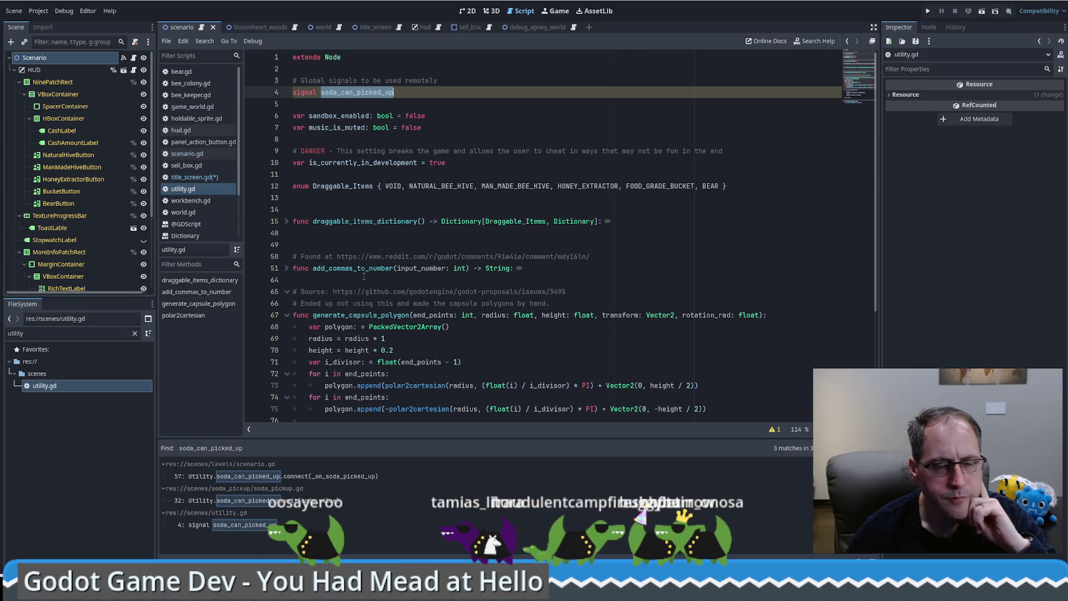
Insert a blank line 8 after the music_is_muted variable in utility.gd.
left_click(528, 132)
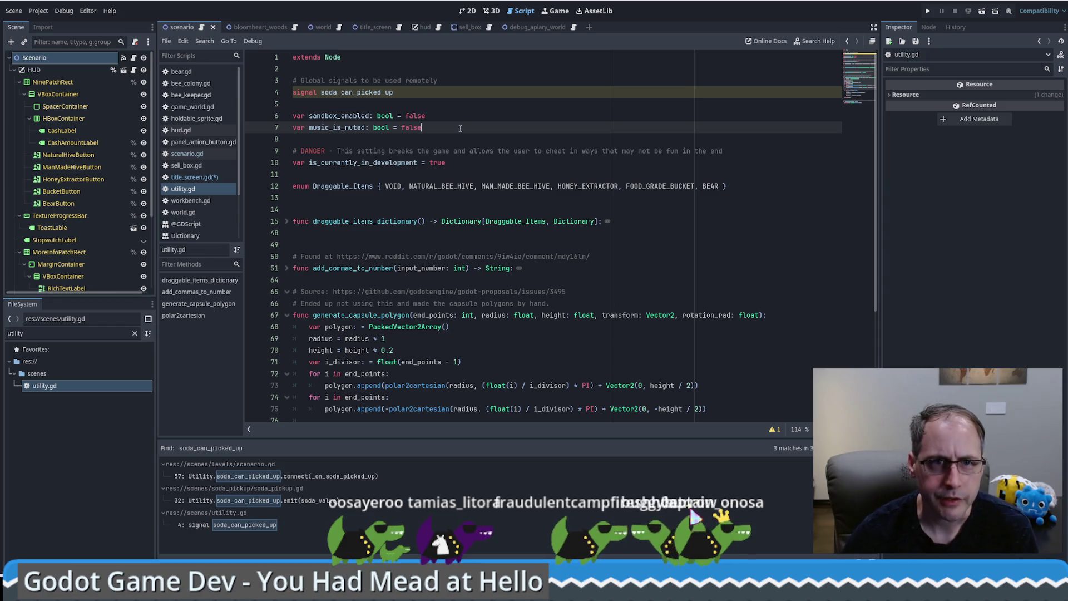
key("Return")
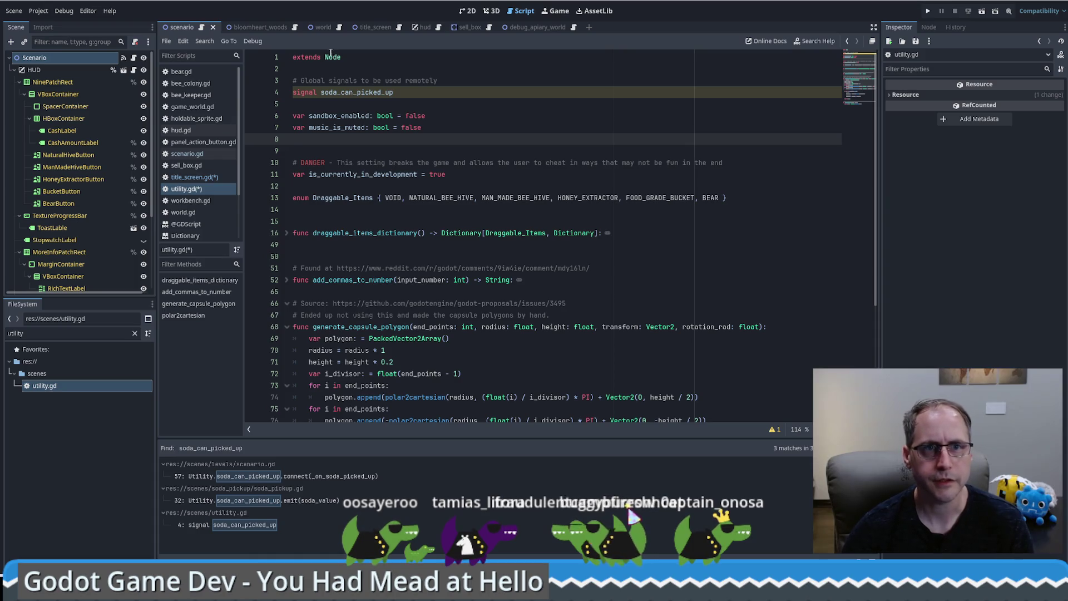
mouse_move(337, 29)
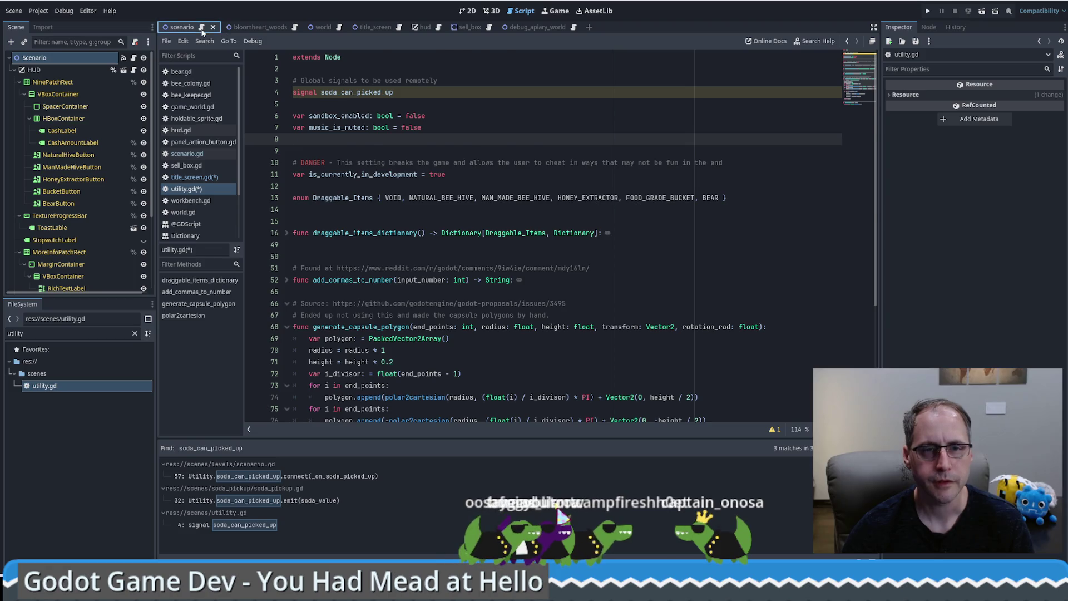
Switch to bee_keeper.gd and highlight its enum Holding line, which includes SODA_CAN.
left_click(186, 153)
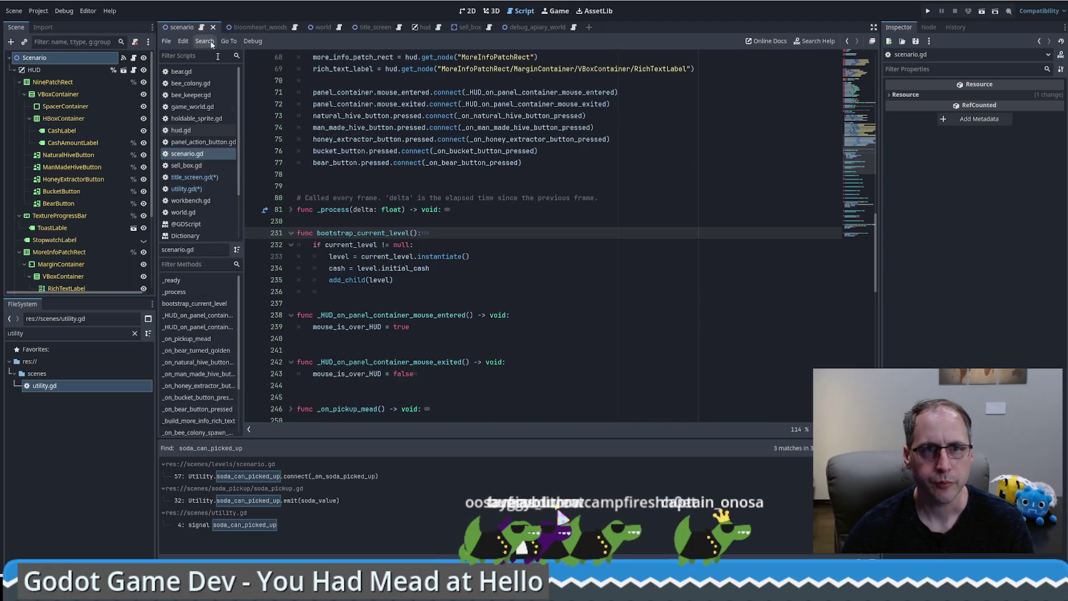
left_click(191, 94)
scroll(561, 161, "up", 20)
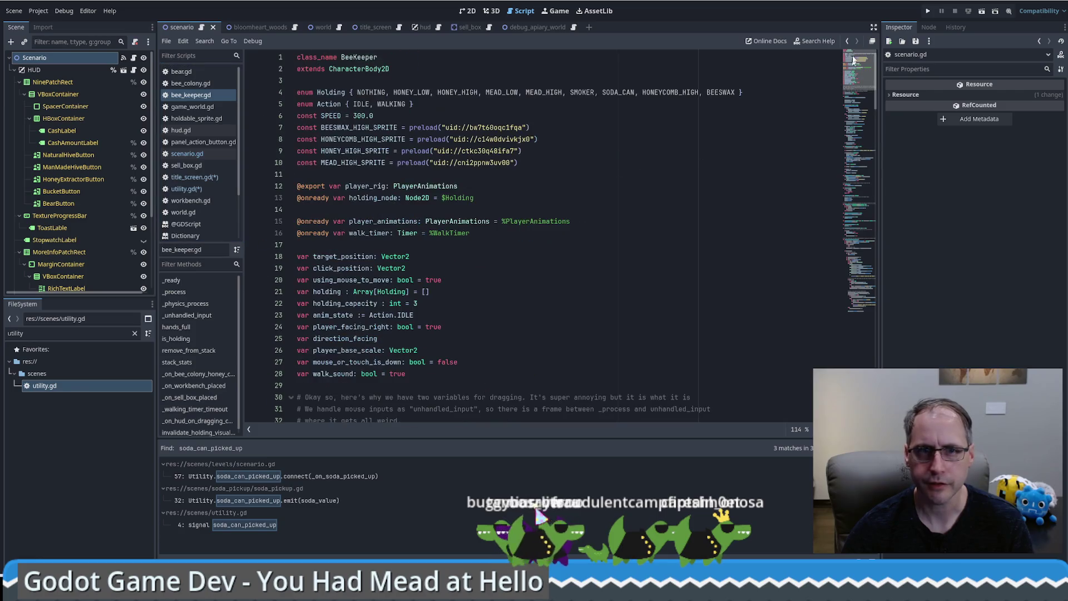
scroll(548, 188, "down", 5)
scroll(549, 188, "up", 5)
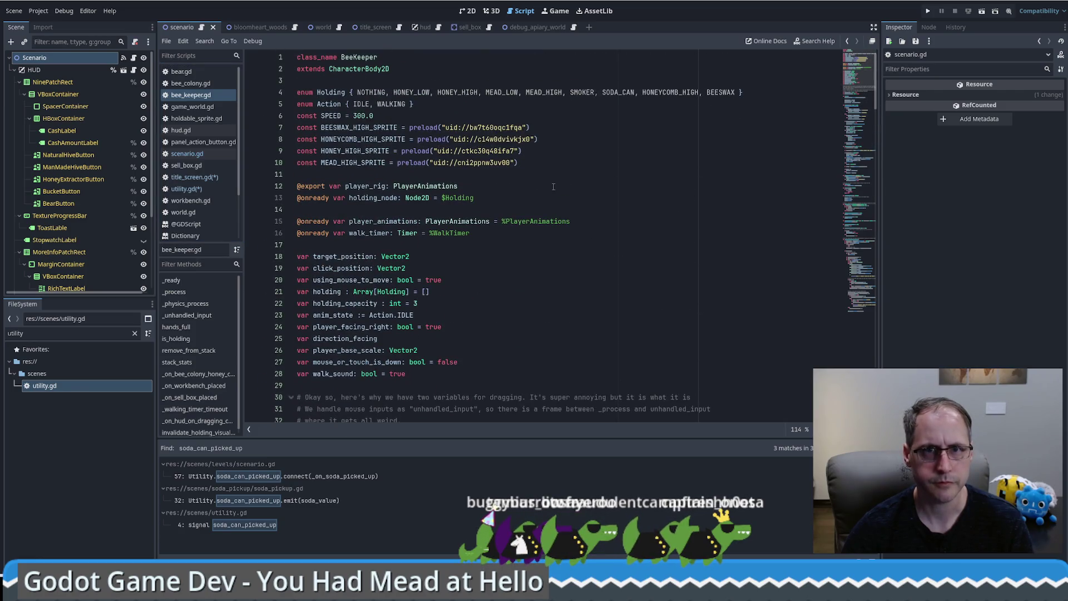
triple_click(293, 92)
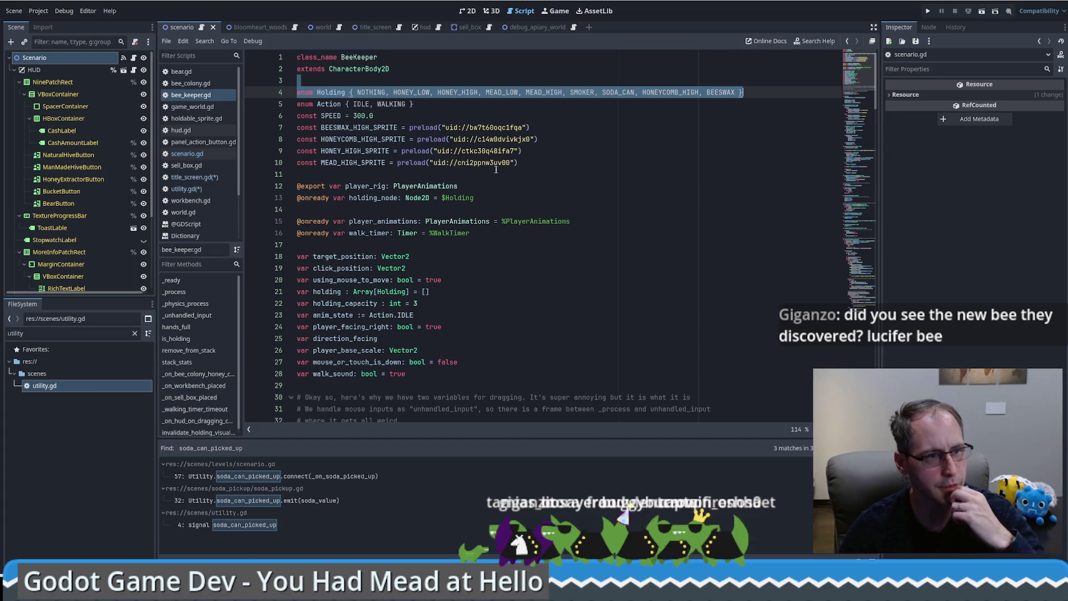
mouse_move(495, 167)
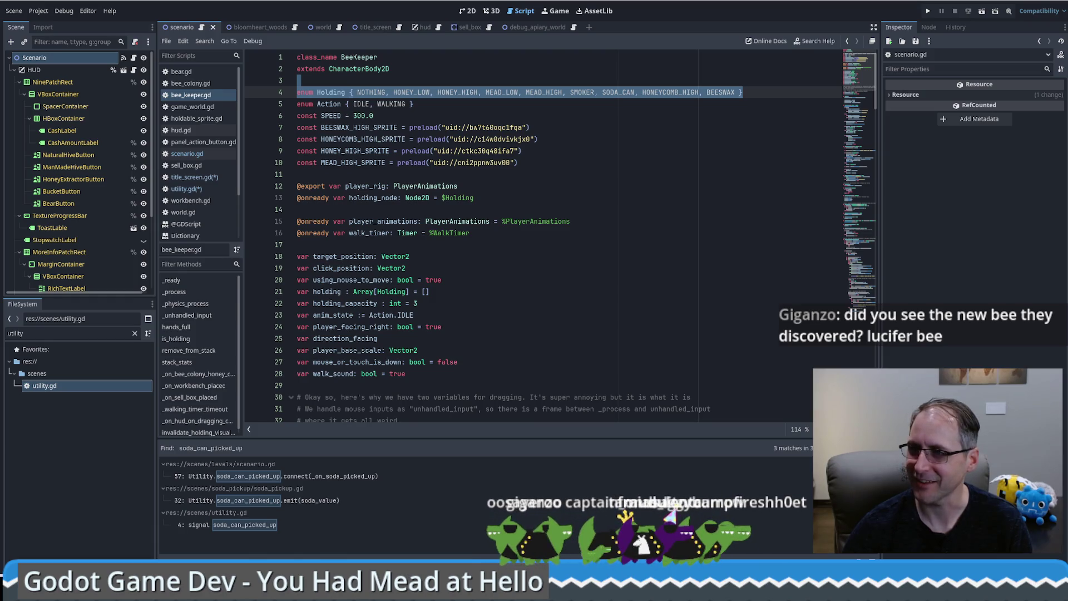
left_click(688, 272)
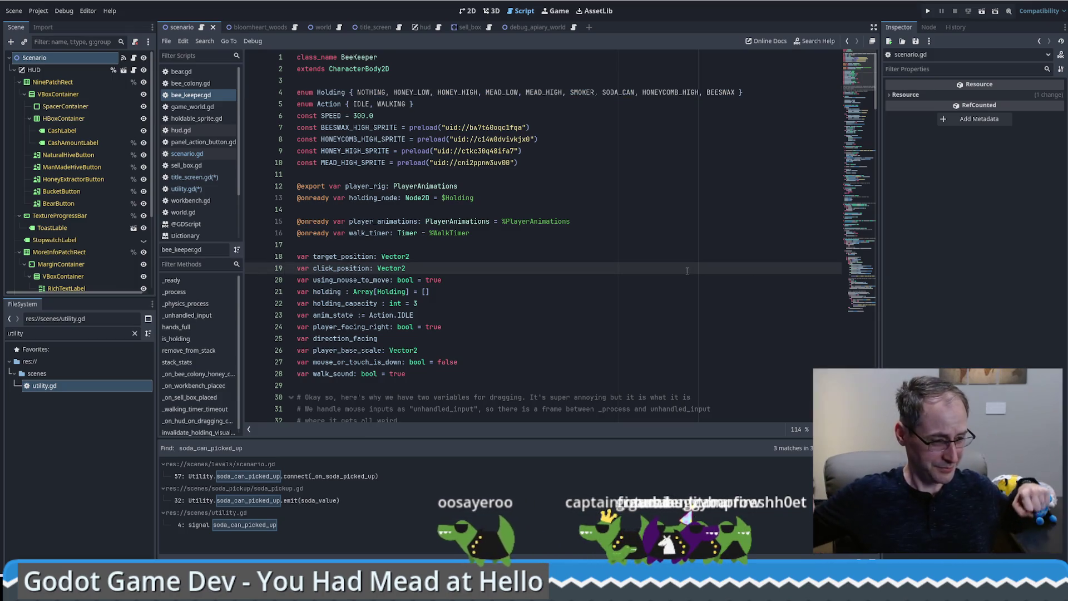
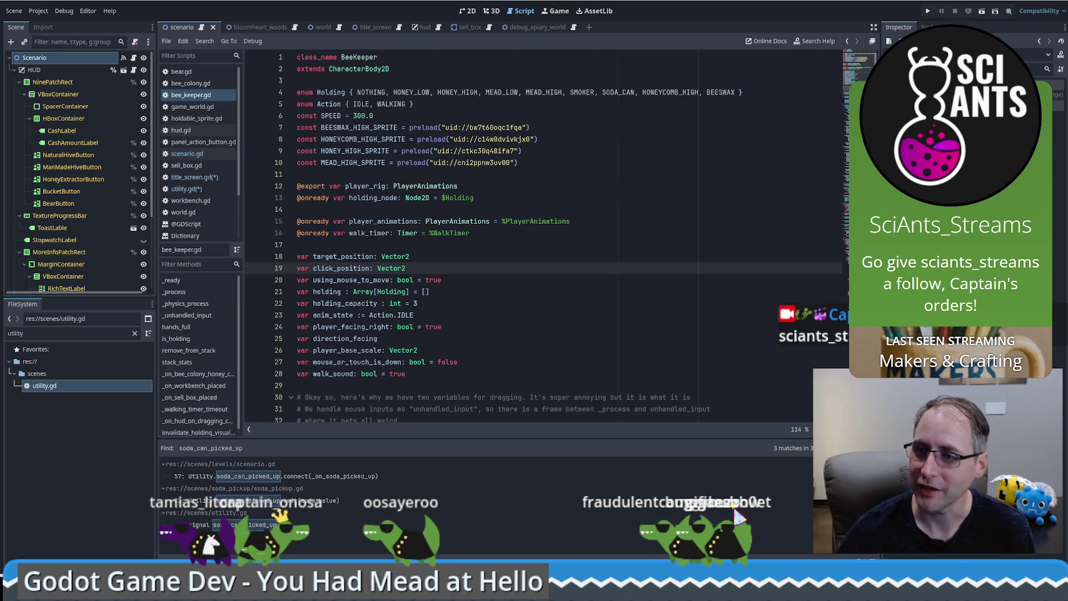
Check the Scenario root node's Current Level and Cash 100 properties, then bring up utility.gd.
left_click(496, 339)
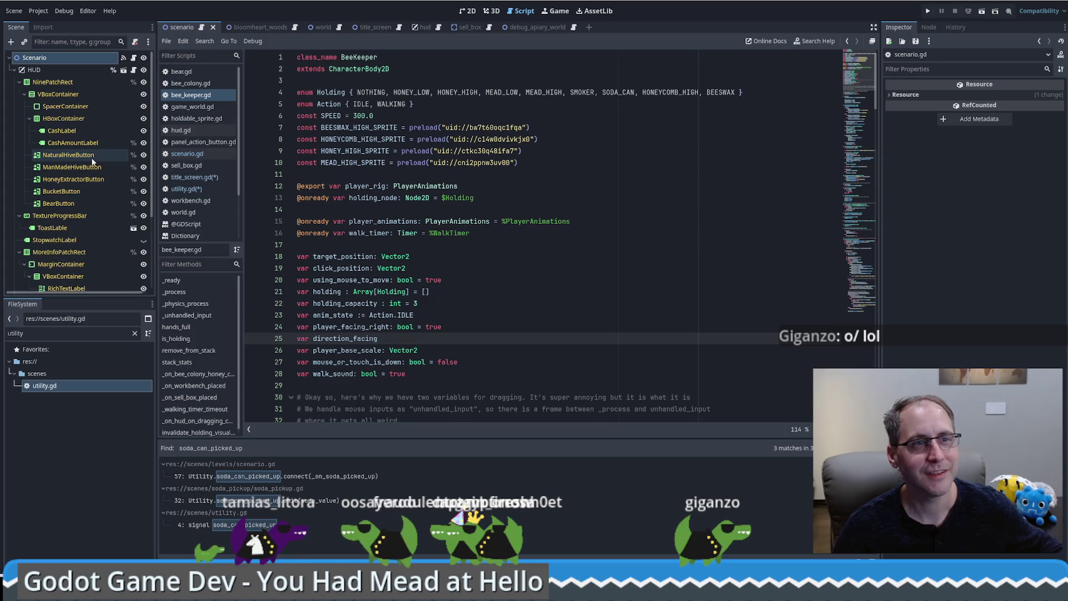
left_click(34, 58)
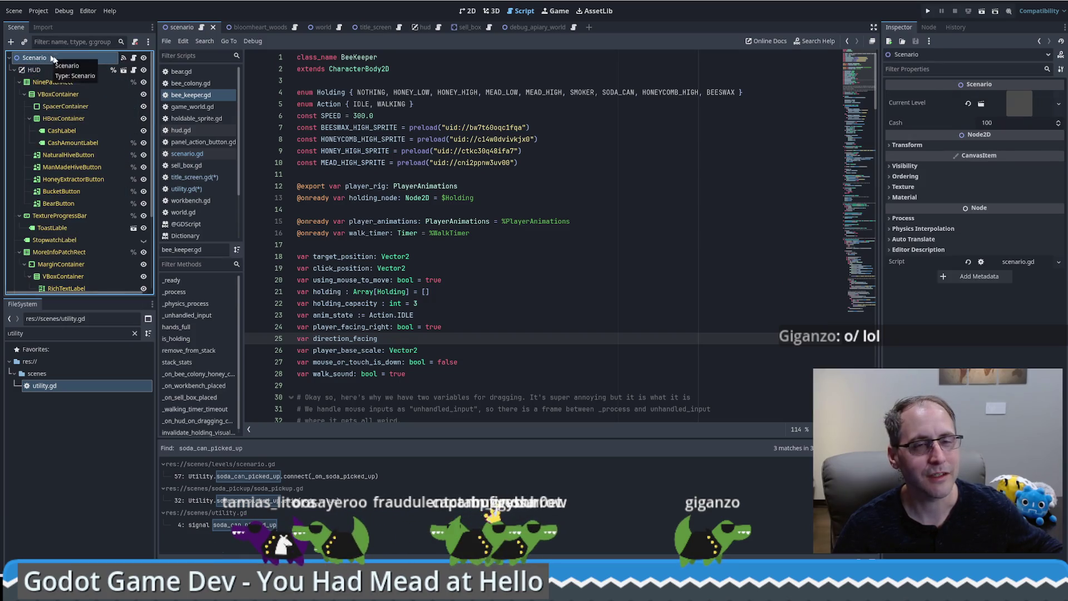
left_click_drag(526, 150, 577, 159)
left_click(415, 104)
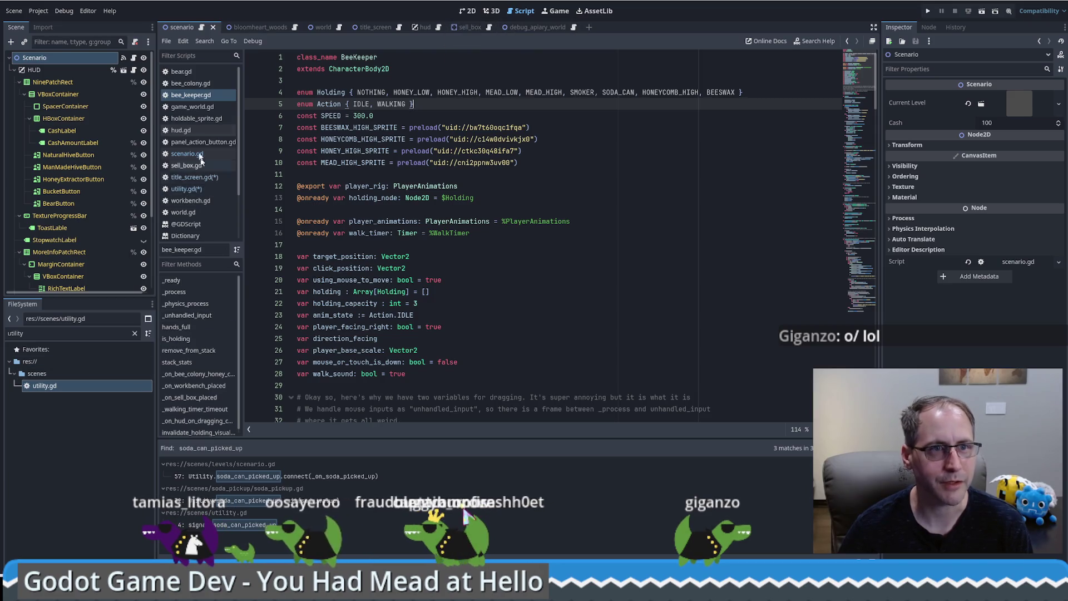
left_click(189, 188)
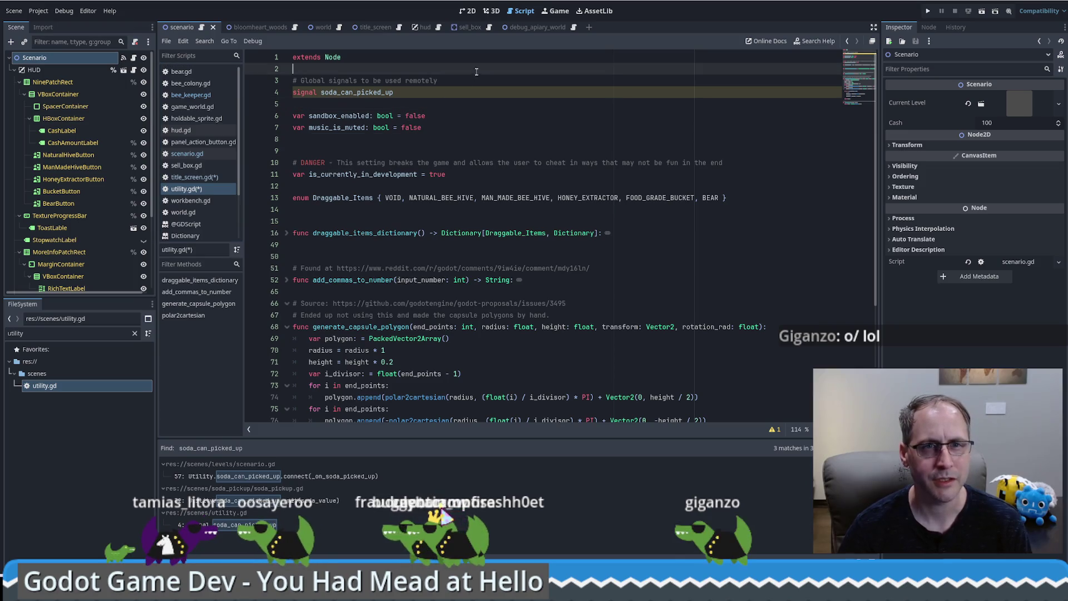
Paste the copied enum under the signal in utility.gd and rename it Game_Scenarios.
left_click(479, 106)
key("ctrl+z")
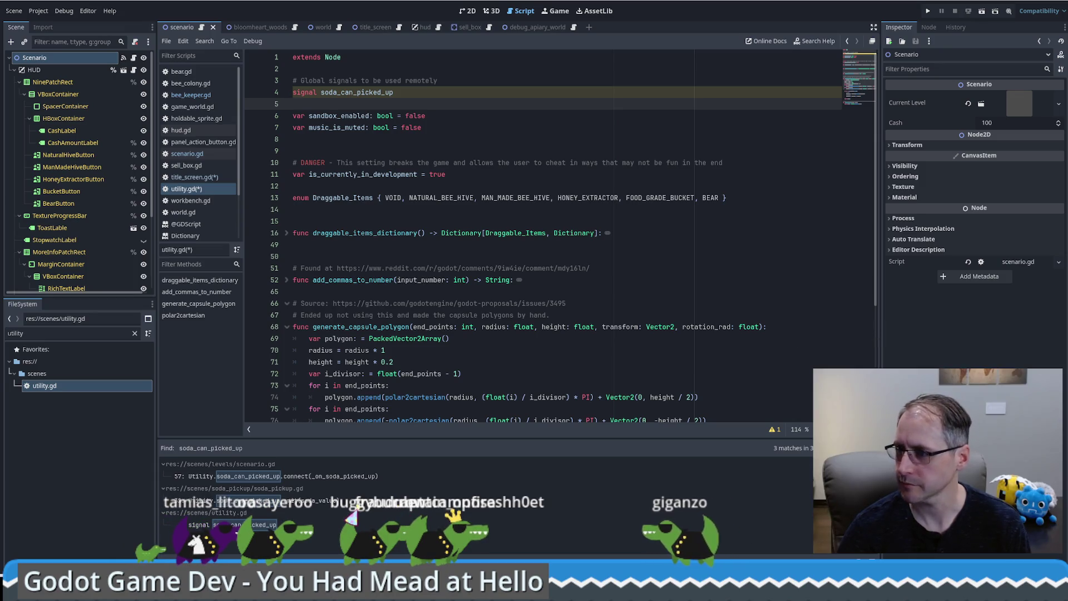
type("enum Holding { NOTHING, HONEY_LOW, HONEY_HIGH, MEAD_LOW, MEAD_HIGH, SMOKER, SODA_CAN, HONEYCOMB_HIGH, BEESWAX }")
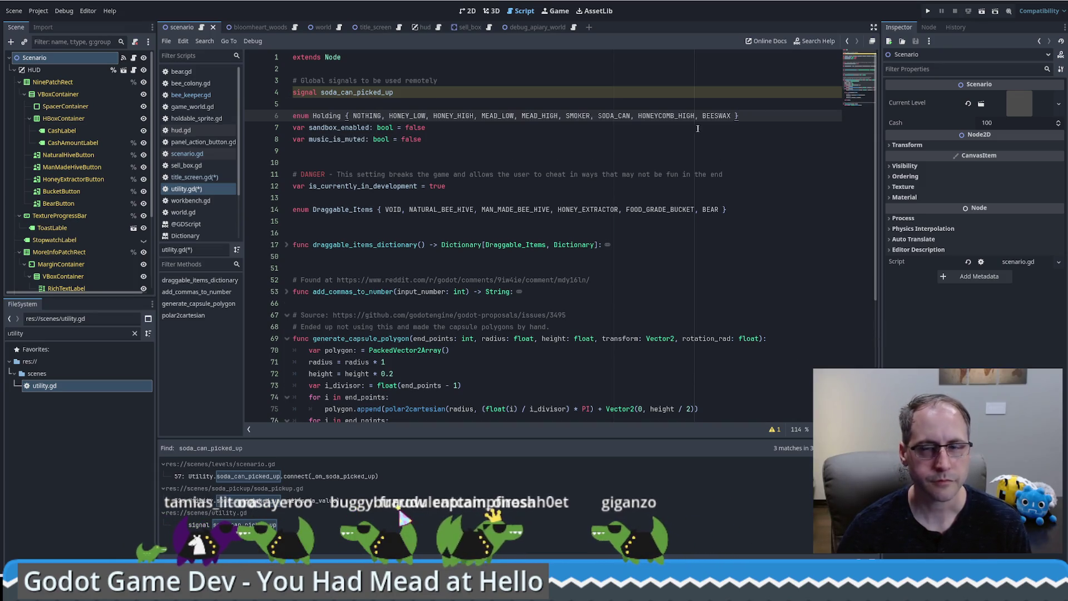
key("Return")
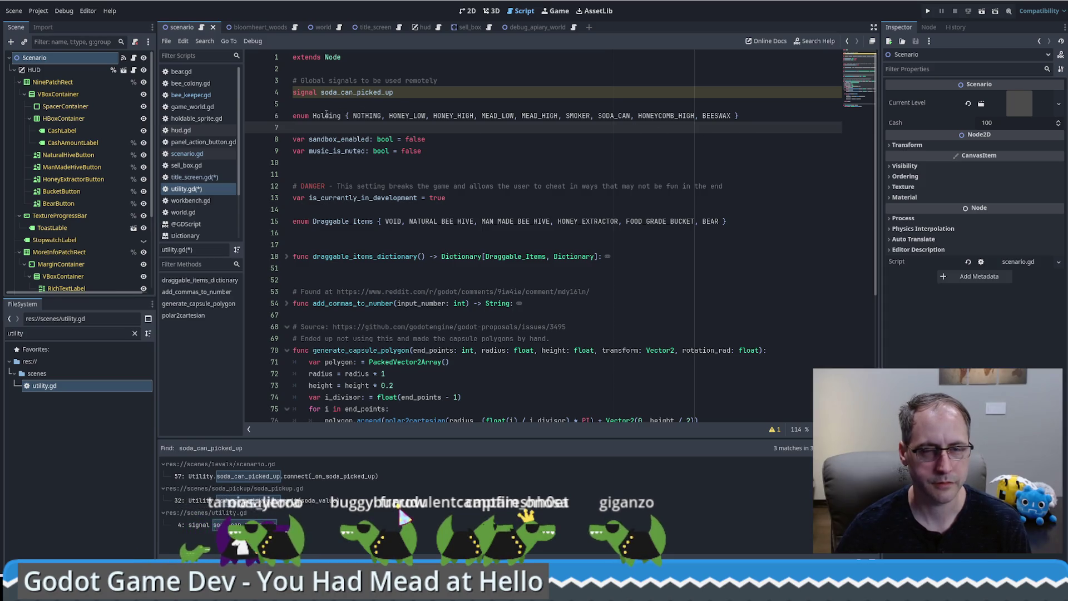
double_click(338, 115)
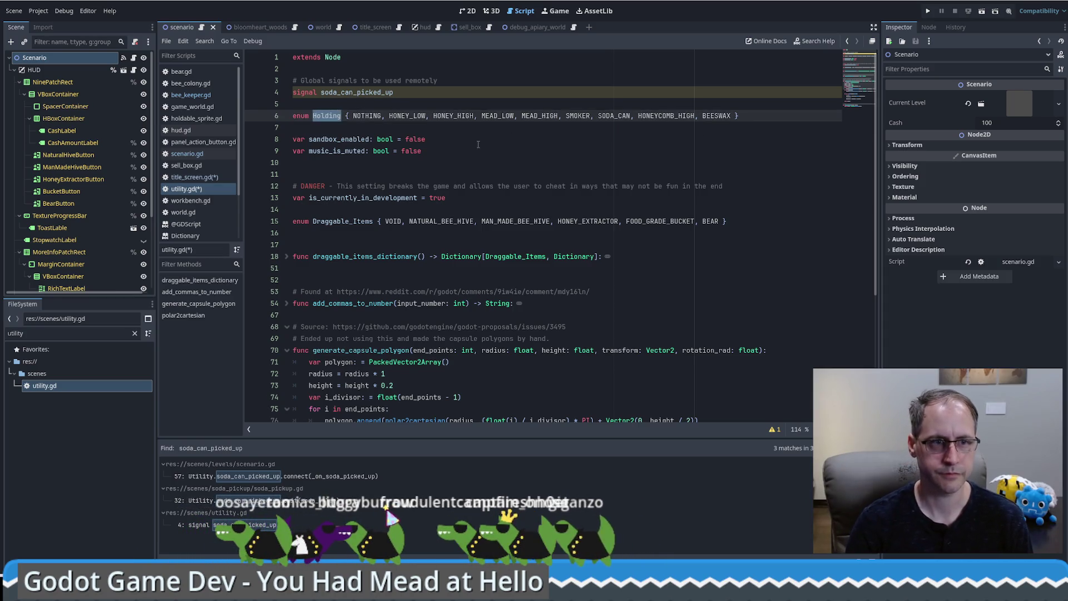
type("S")
key("BackSpace")
type("Game_Sce")
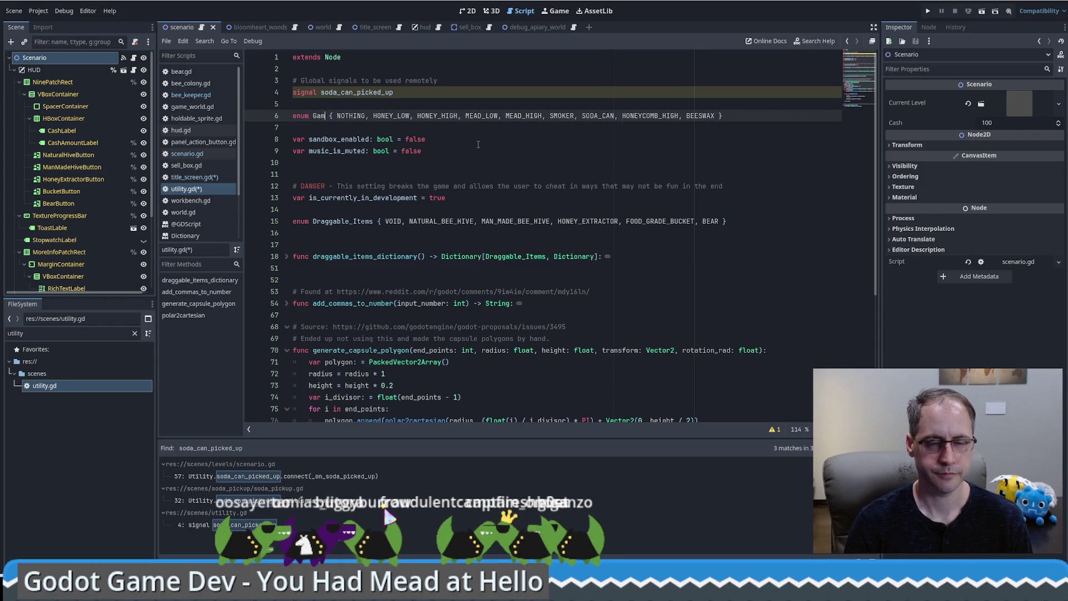
type("narios")
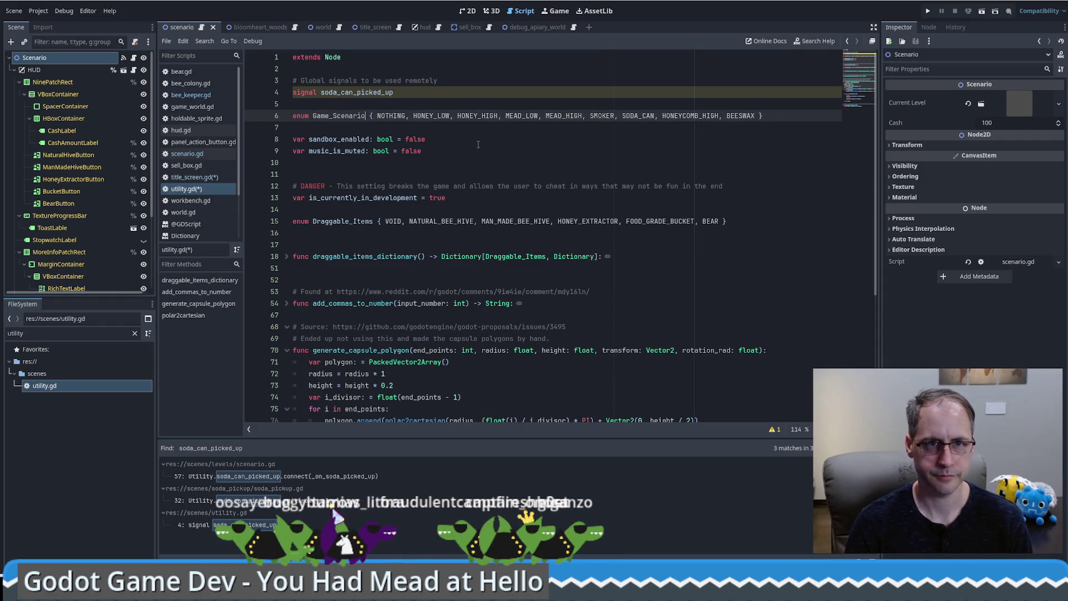
left_click(478, 144)
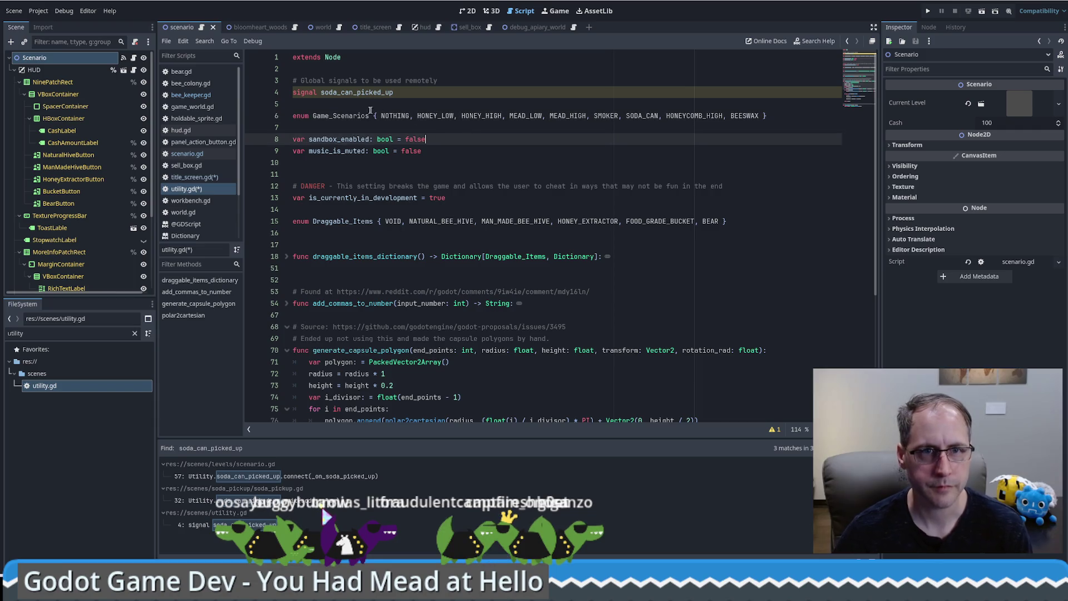
Replace the enum's values with DEBUG_APIARY and BLOOMHEART_WOODS.
double_click(334, 115)
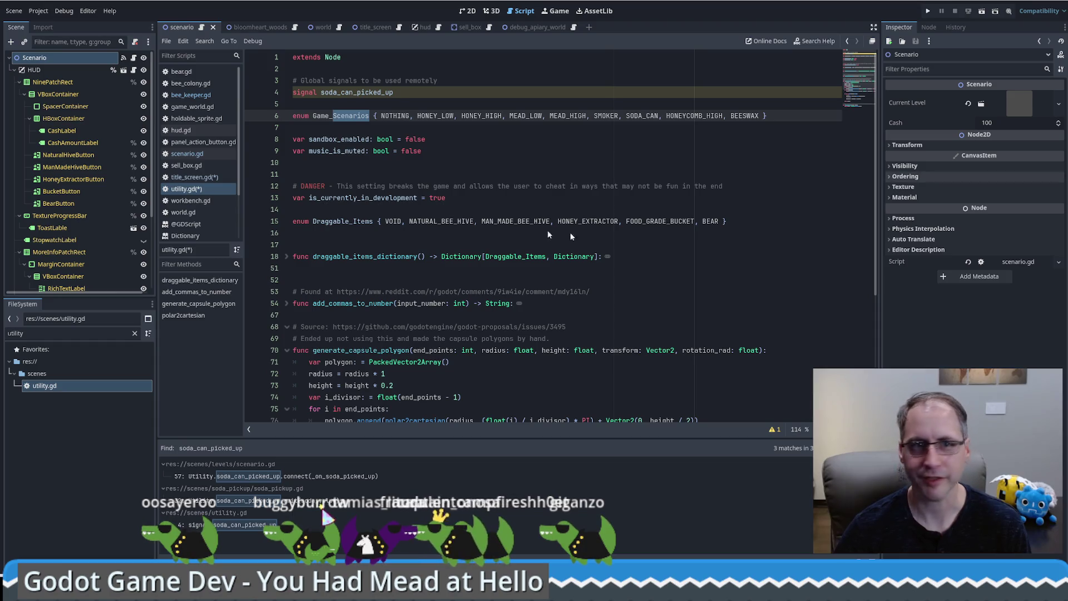
left_click_drag(381, 116, 759, 115)
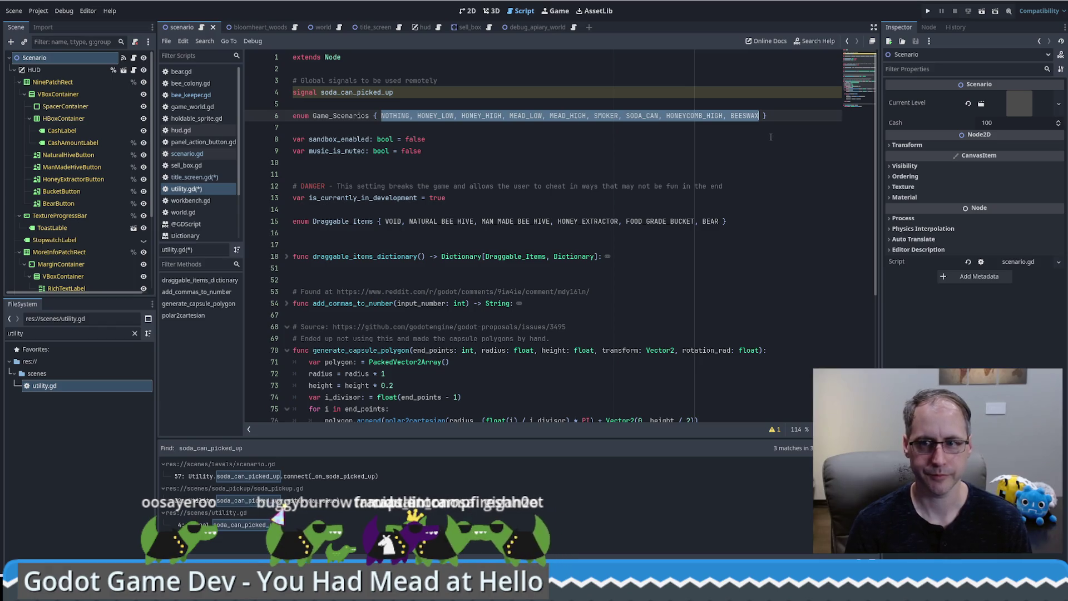
type("DEBUG")
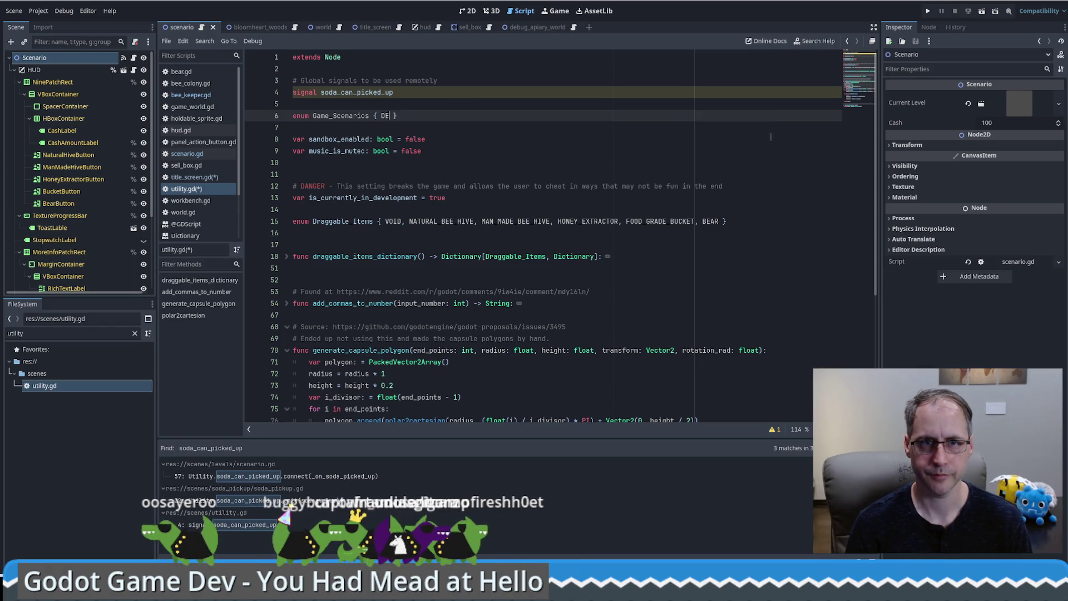
type("_APIARY, BLO")
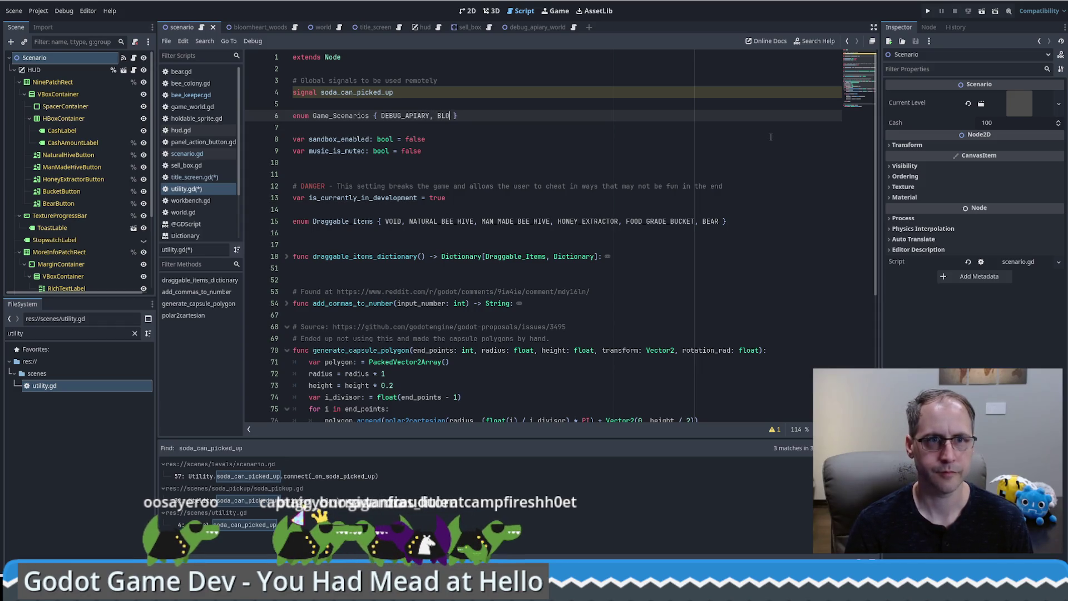
type("OMHEART_WOODS")
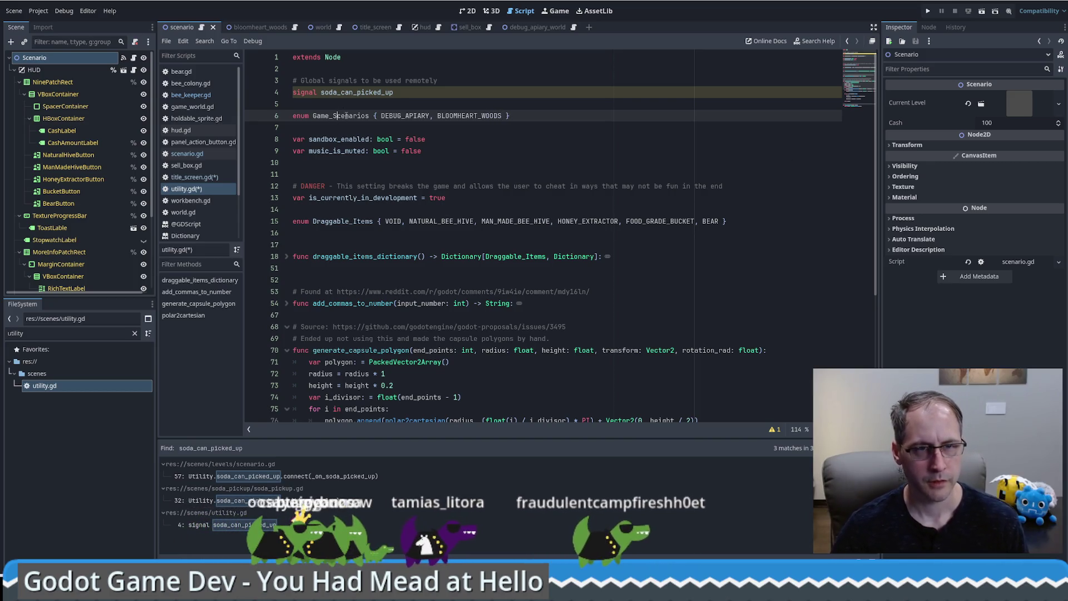
left_click_drag(313, 116, 371, 117)
left_click(543, 119)
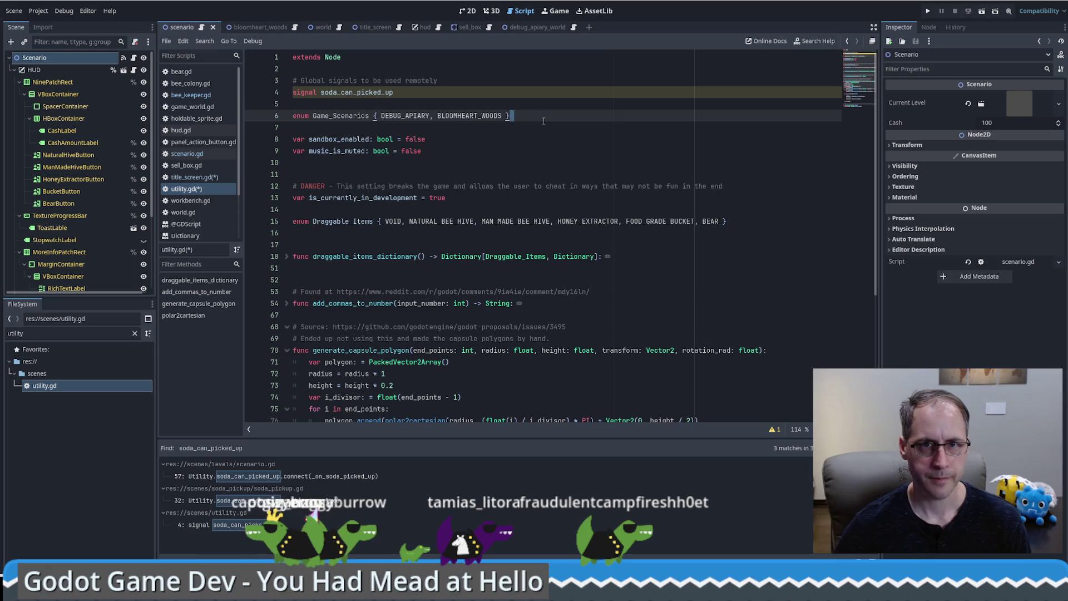
Add var game_scenario_to_load typed Game_Scenarios, defaulting to BLOOMHEART_WOODS, and save.
key("Return")
key("Return")
type("v")
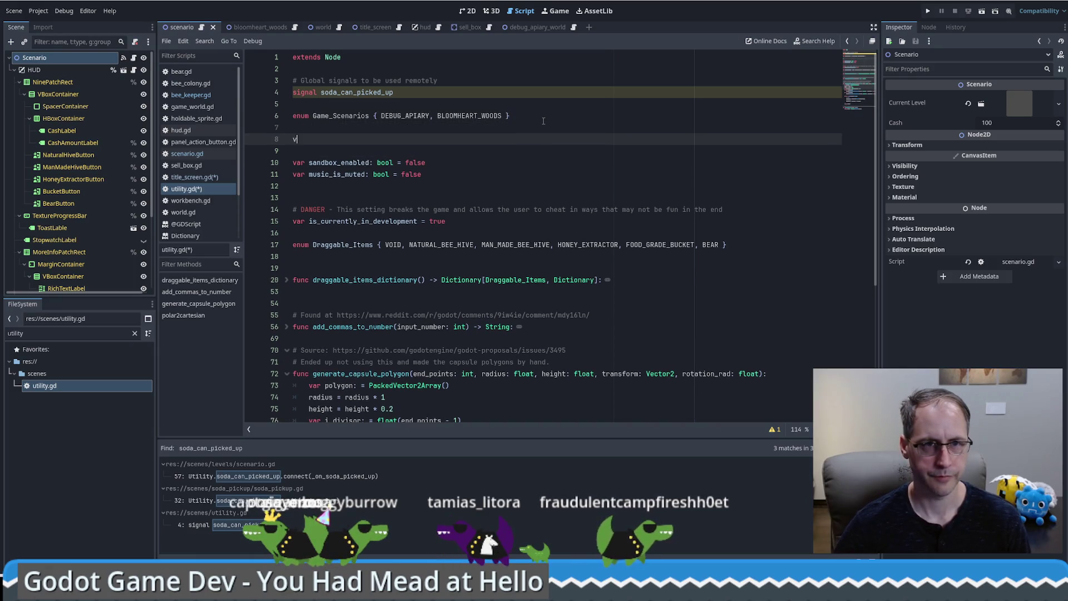
type("ar game_s")
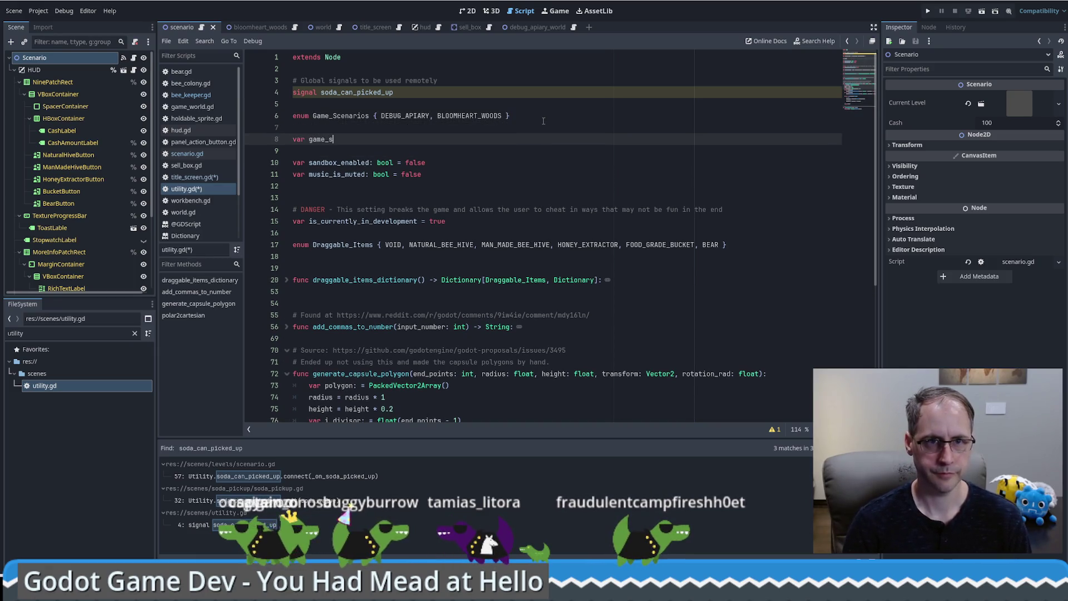
type("cenario_to")
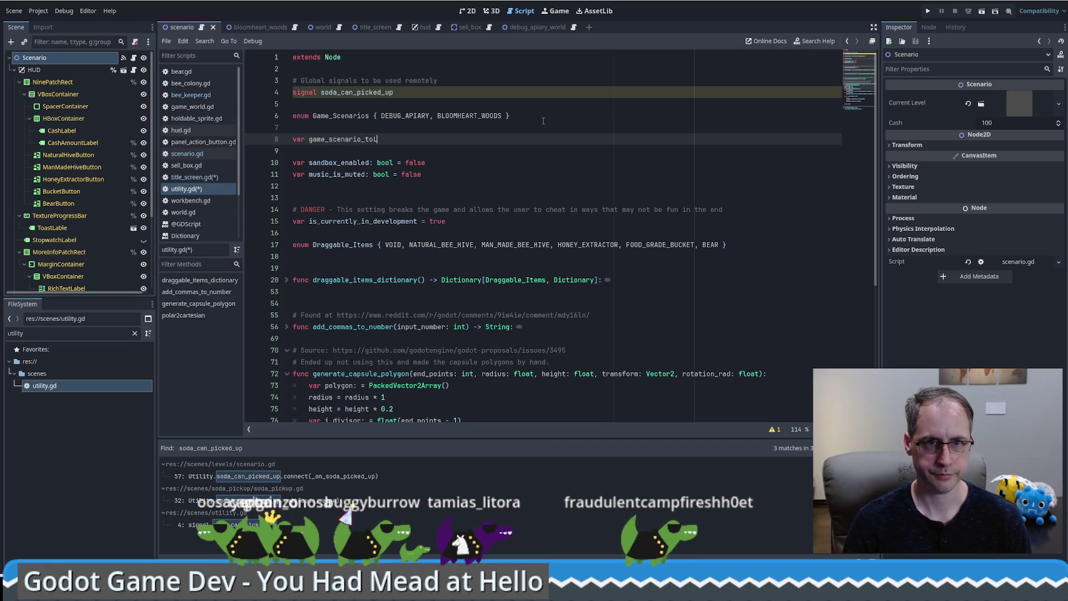
type("_load")
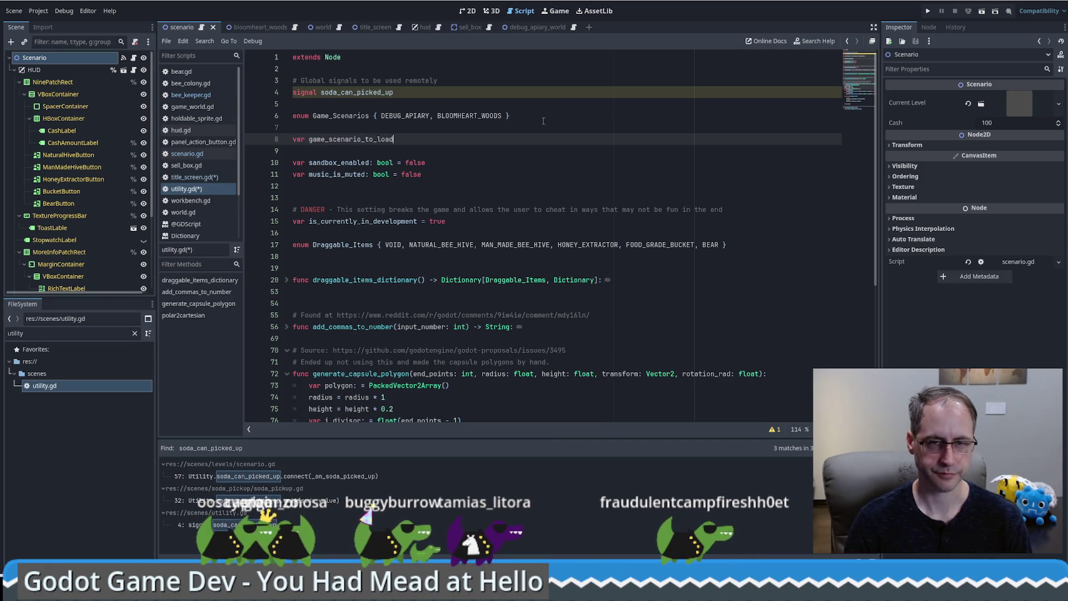
type(" := Game_Scenarios")
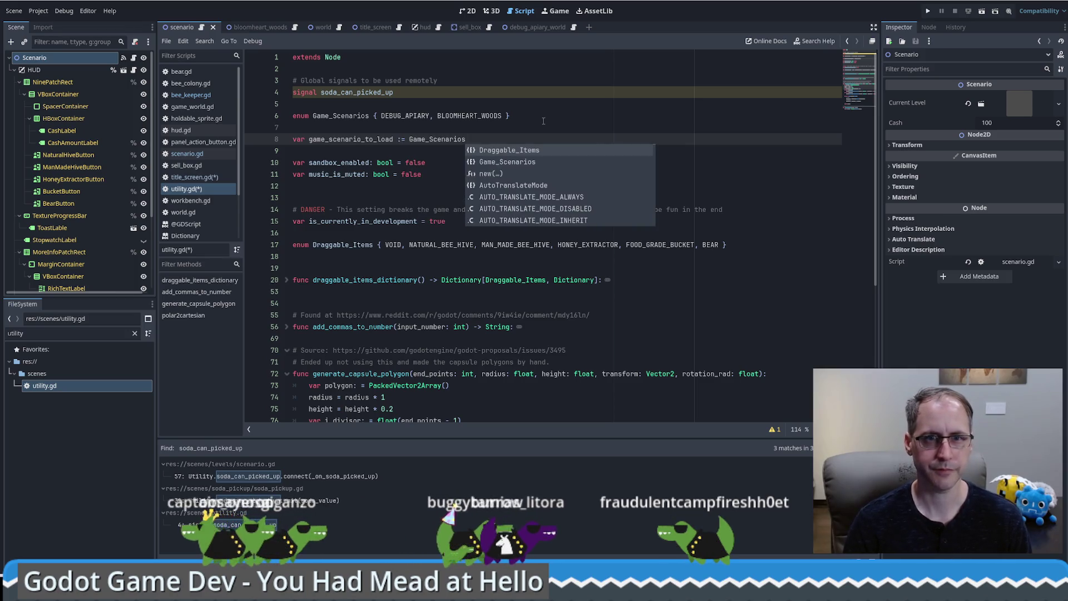
type(".B")
key("Return")
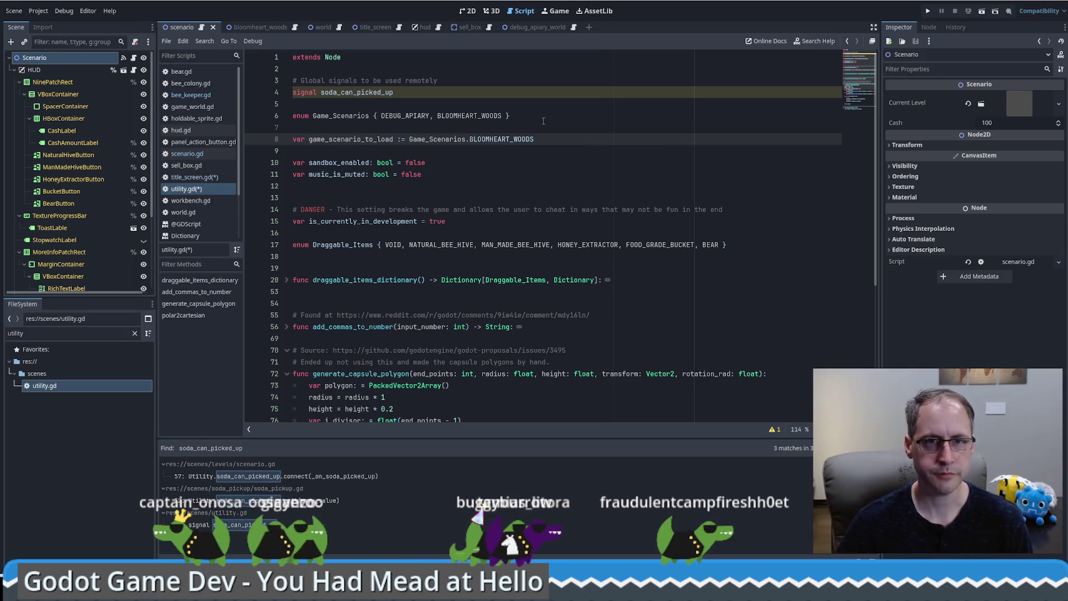
left_click(410, 139, "ctrl")
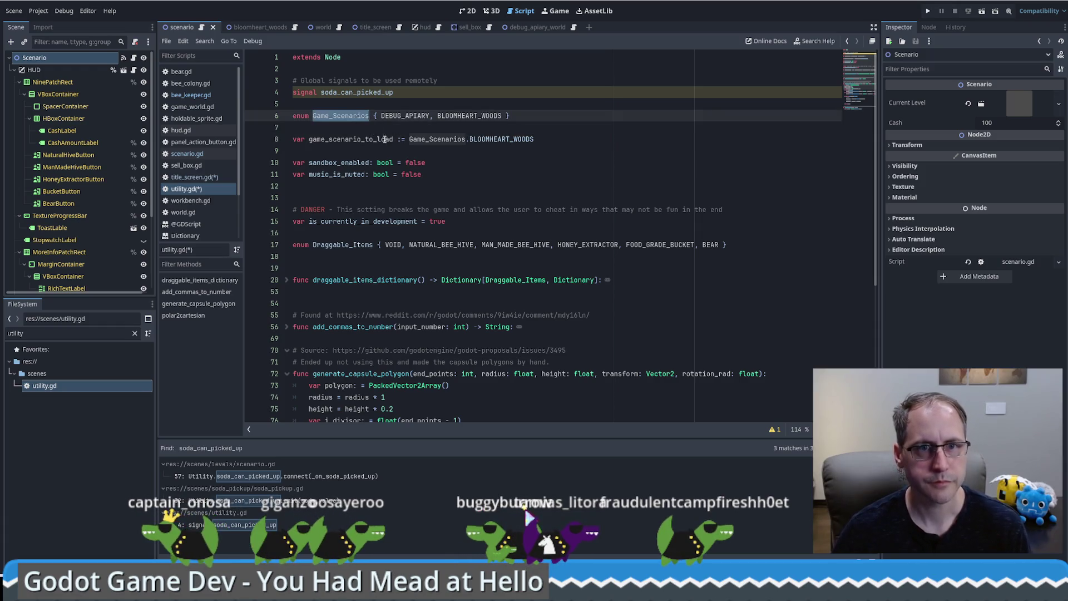
left_click(397, 139)
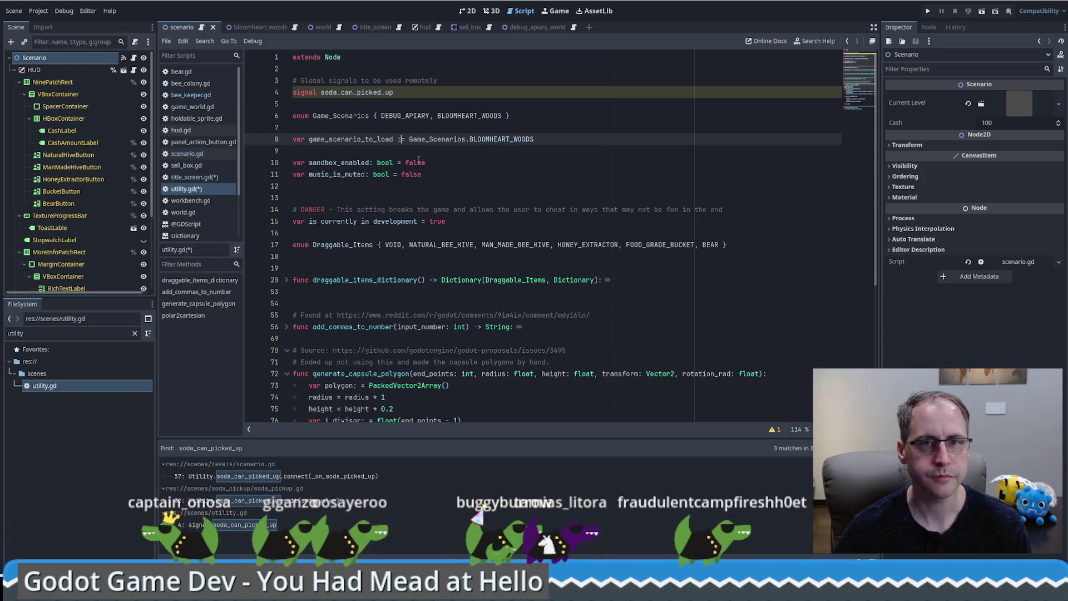
type("Game_Scenarios")
key("ctrl+s")
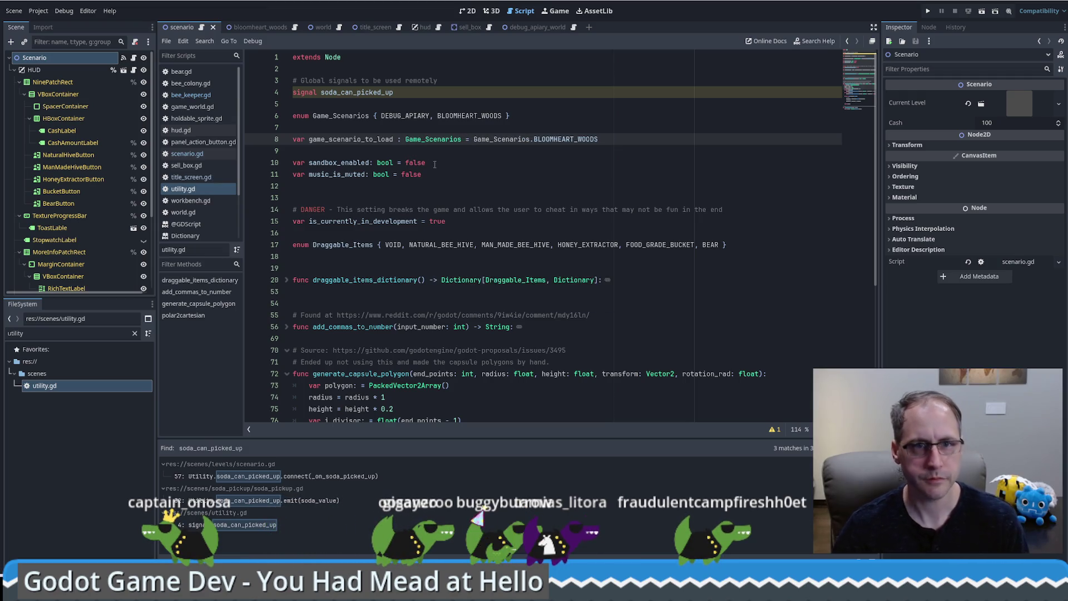
left_click(435, 165)
double_click(376, 140)
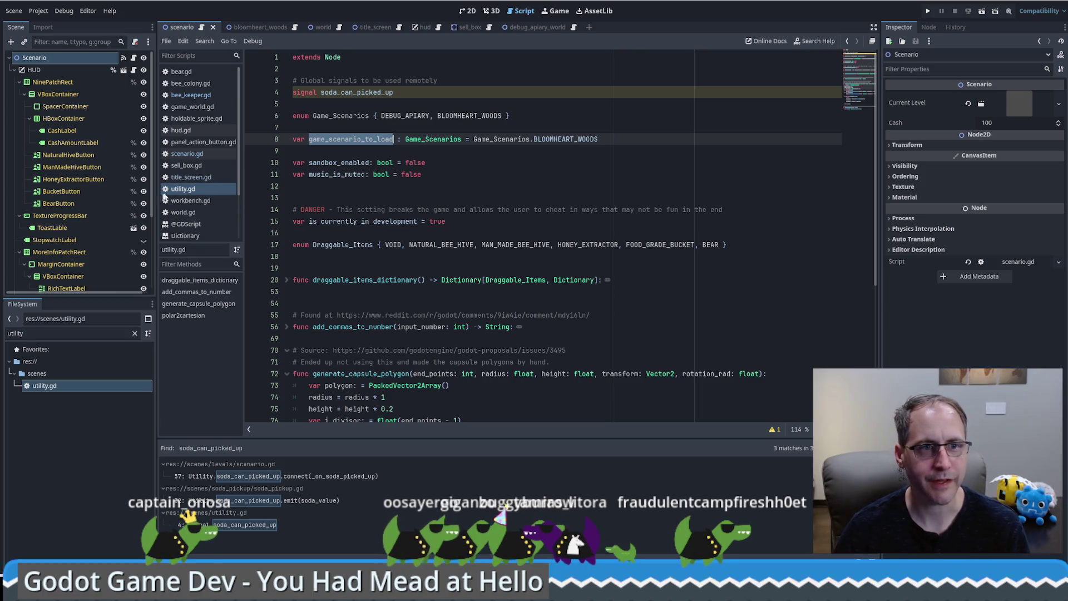
left_click(511, 164)
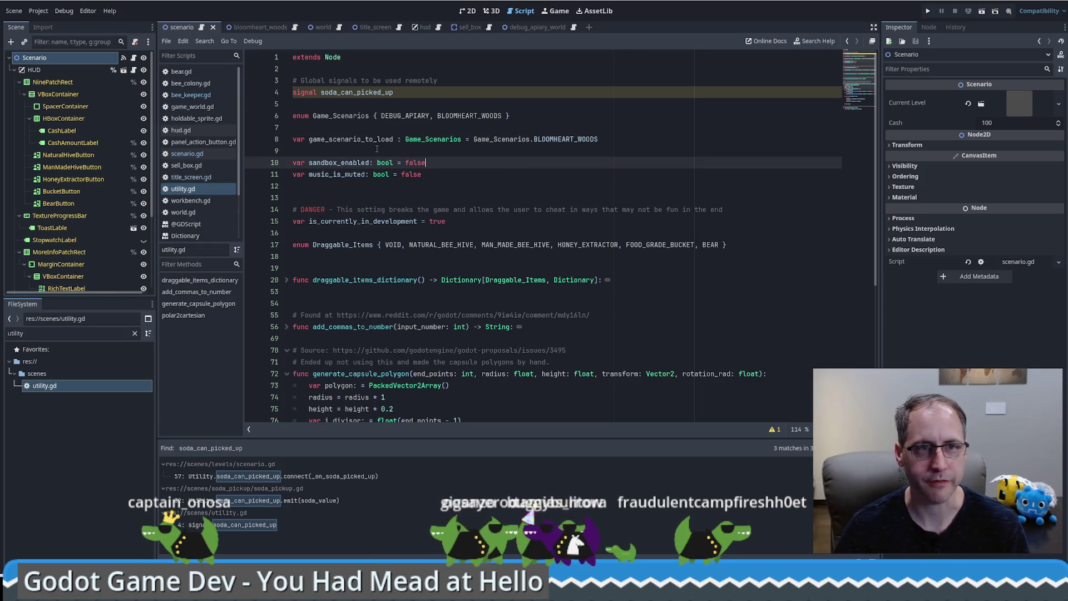
mouse_move(340, 31)
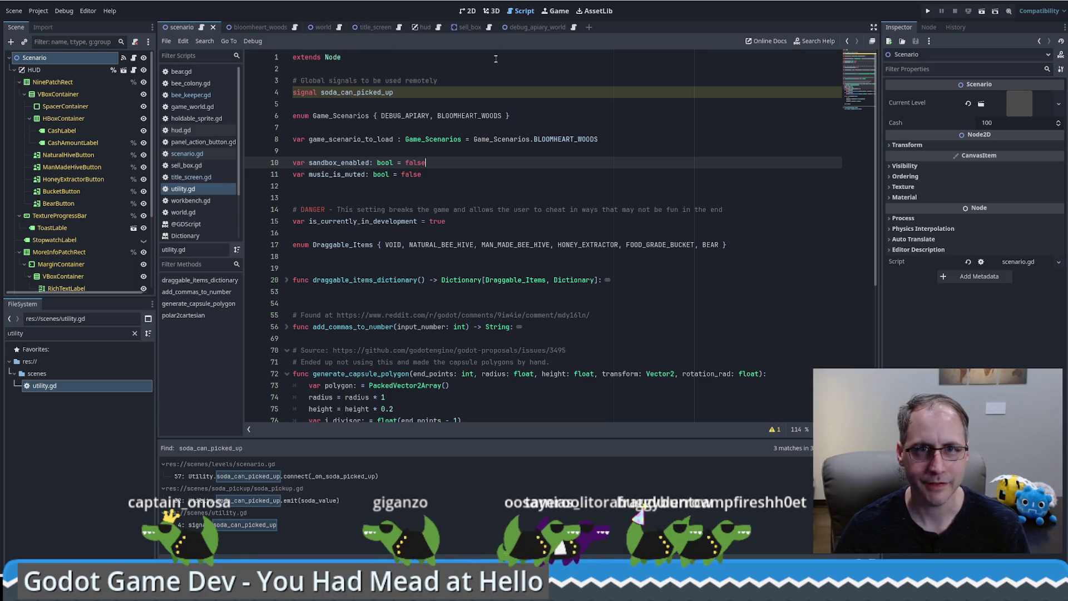
mouse_move(558, 28)
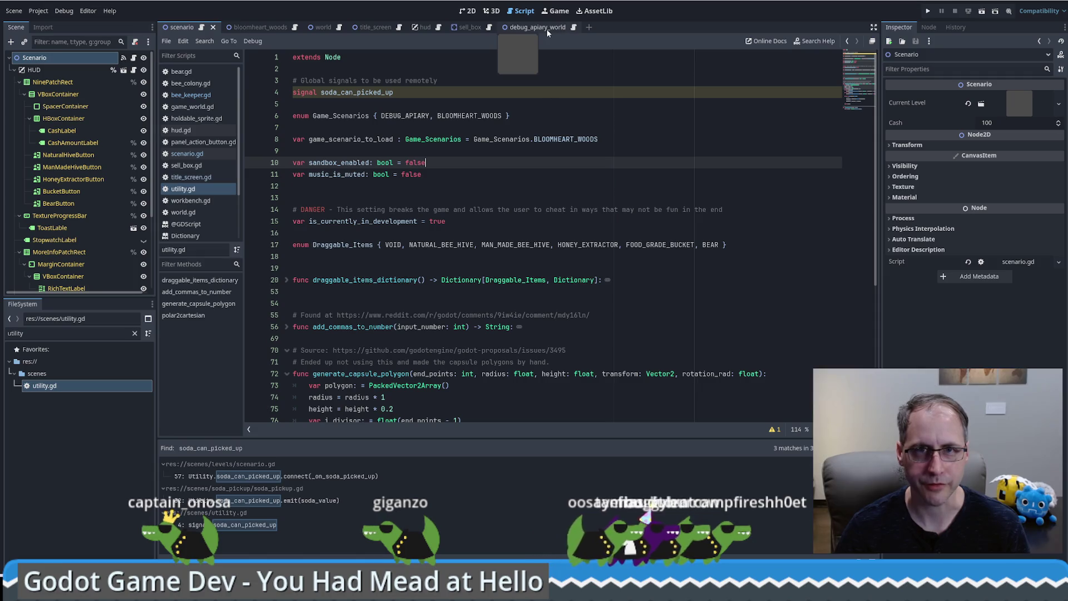
left_click(202, 28)
left_click(183, 189)
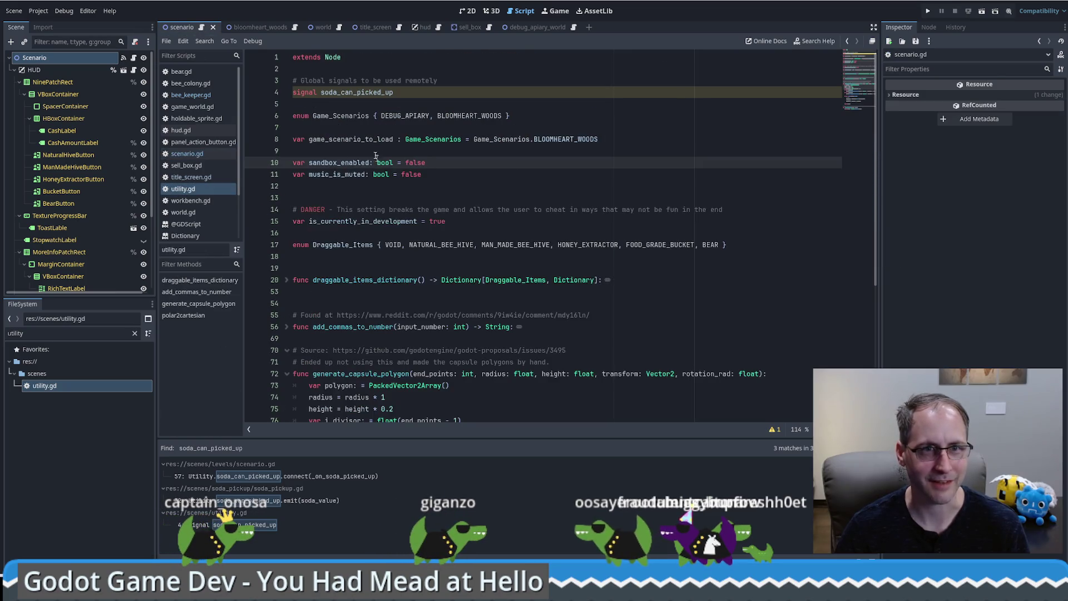
left_click(359, 56)
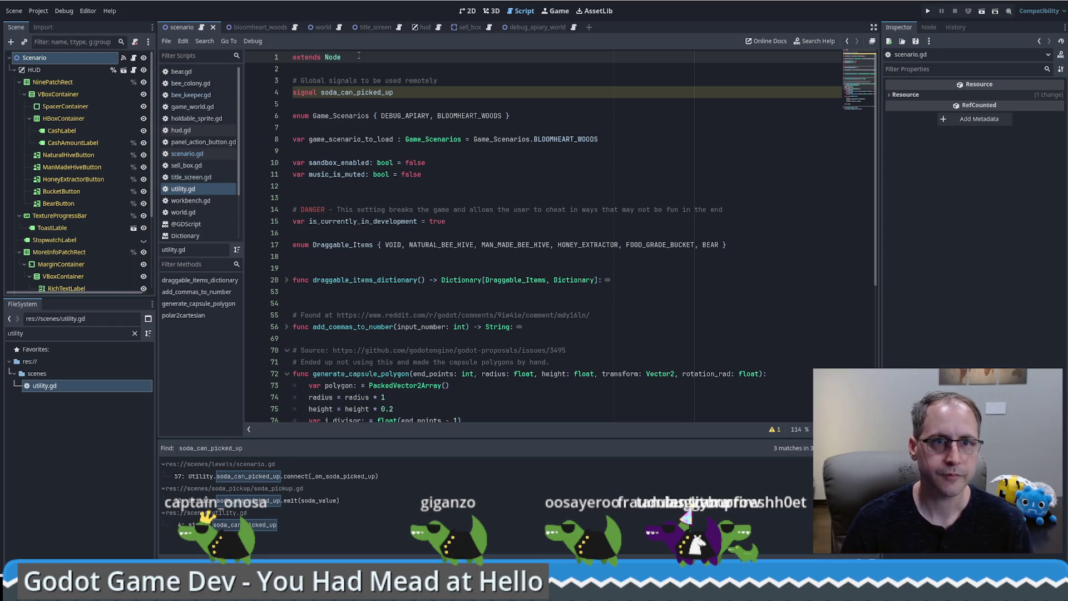
key("ctrl+shift+Return")
type("class_name Utility")
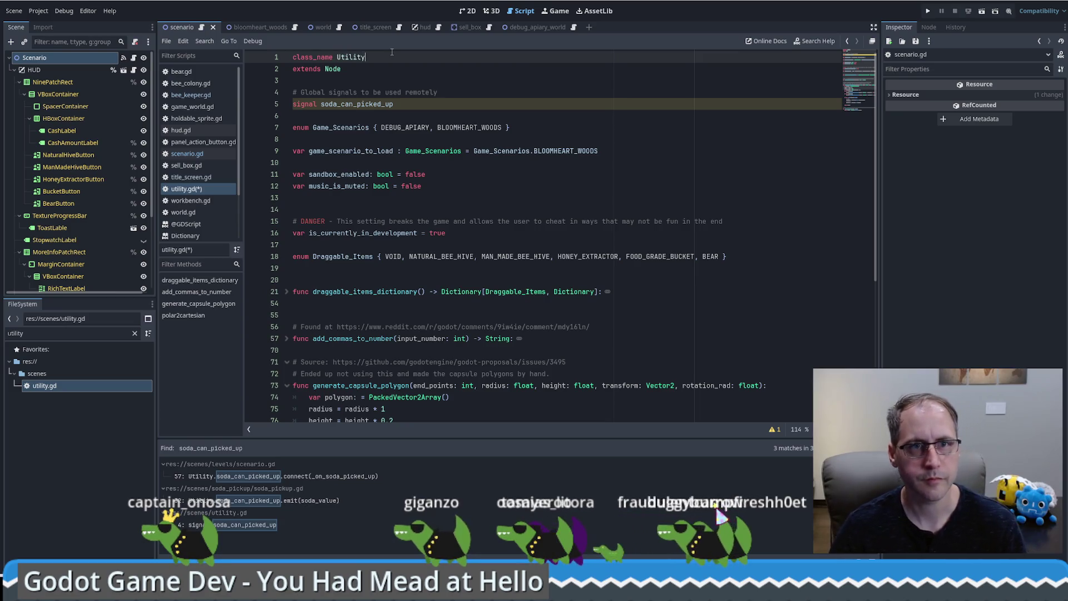
key("ctrl+s")
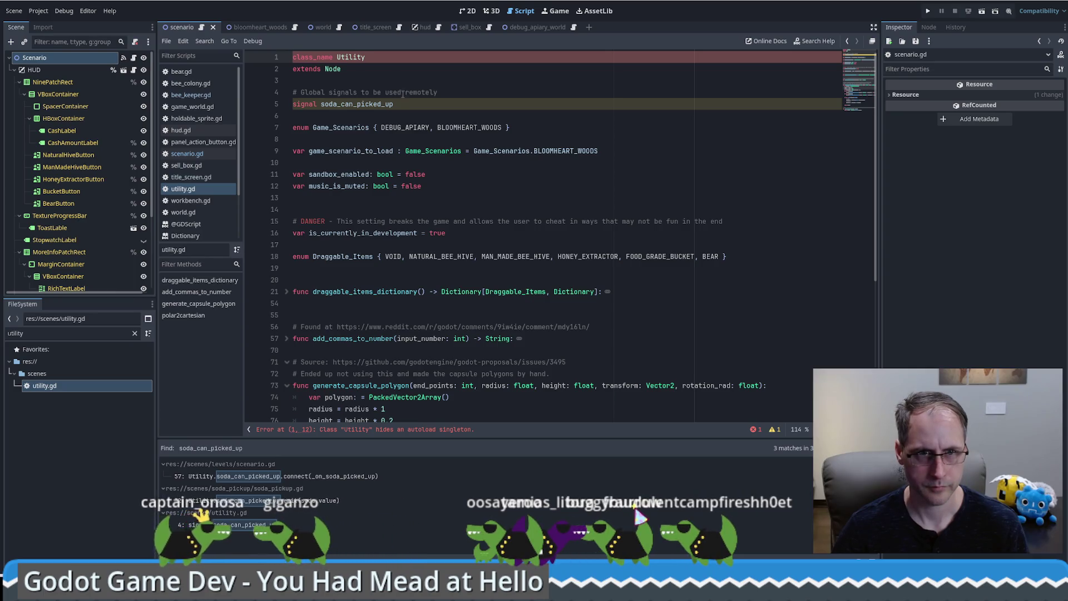
key("shift+Home")
key("BackSpace")
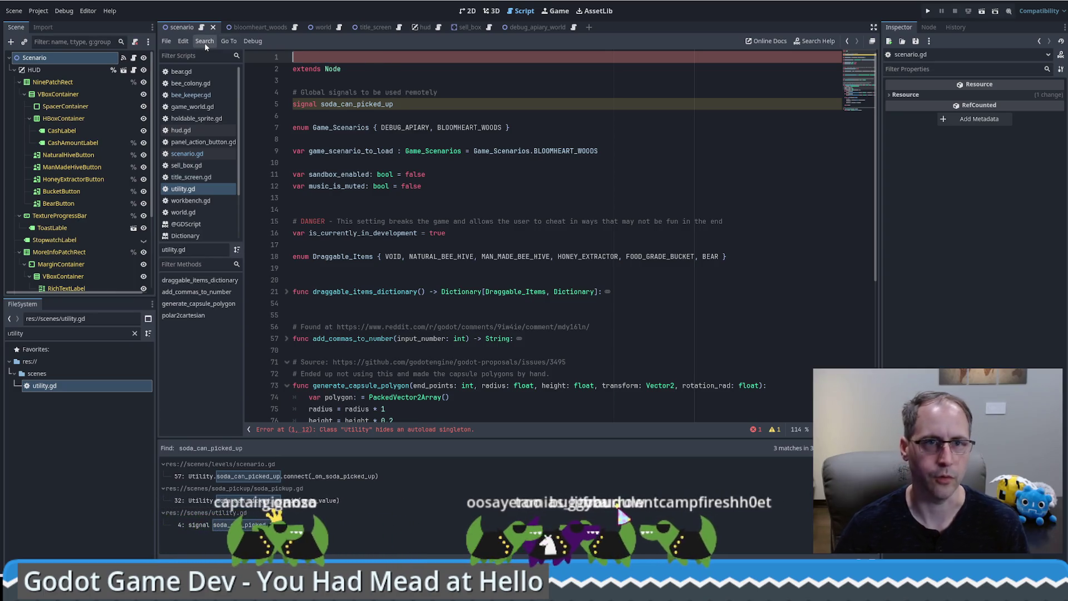
key("Delete")
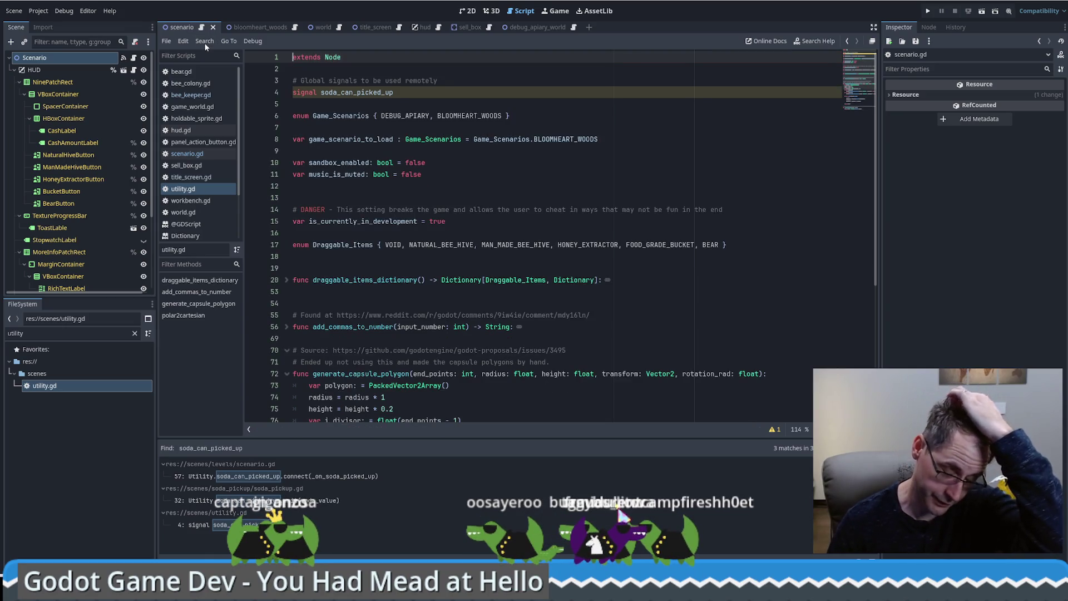
left_click(358, 116)
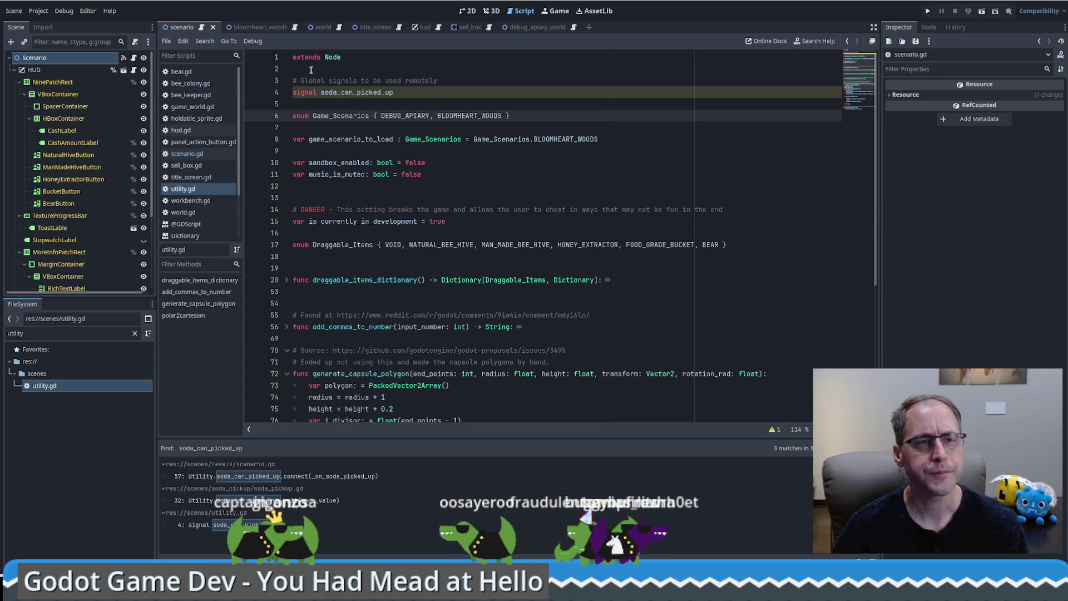
After AudioManager.button_click(), assign Utility.game_scenario_to_load = Utility.Game_Scenarios.BLOOMHEART_WOODS in title_screen.gd.
left_click(378, 27)
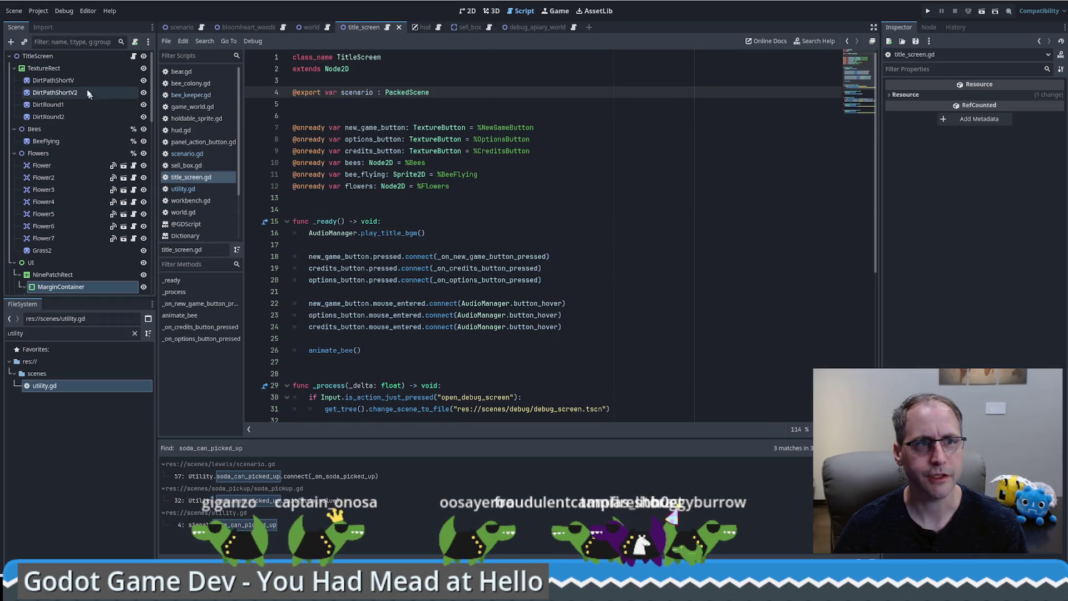
scroll(858, 101, "down", 7)
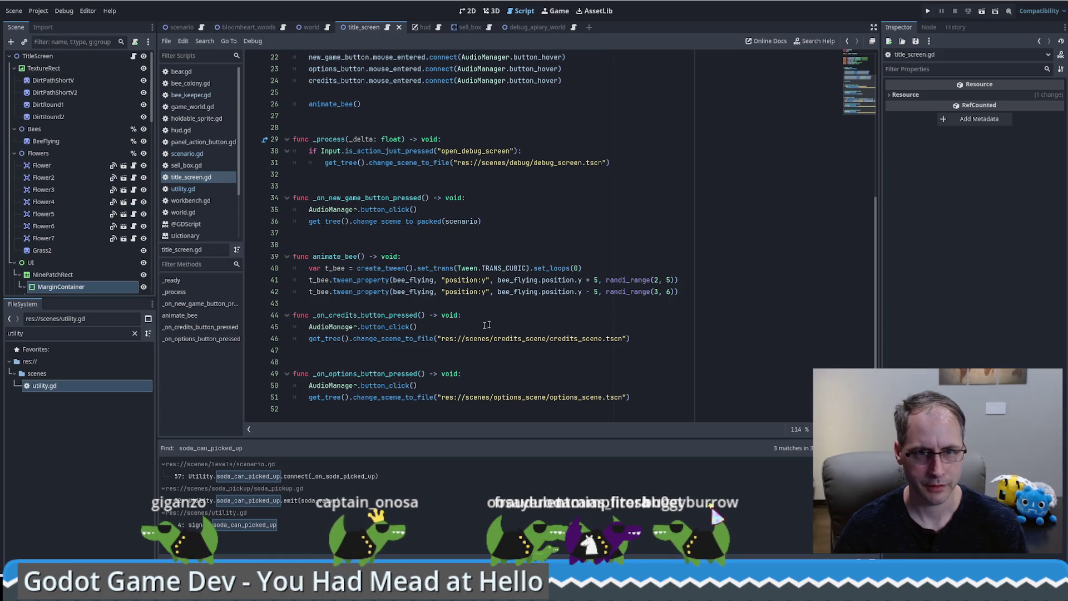
left_click(493, 209)
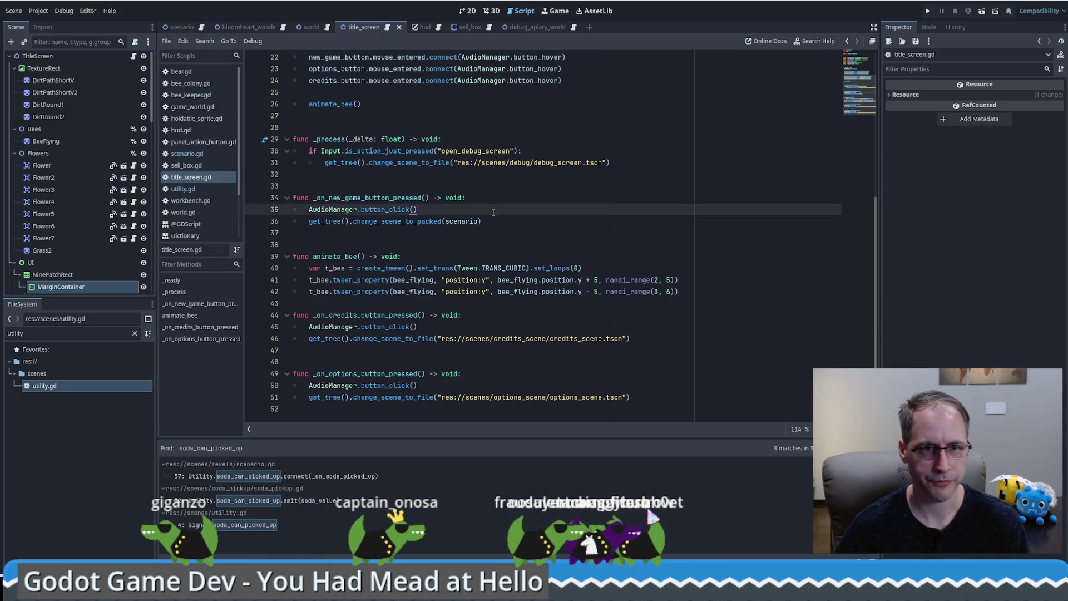
key("Return")
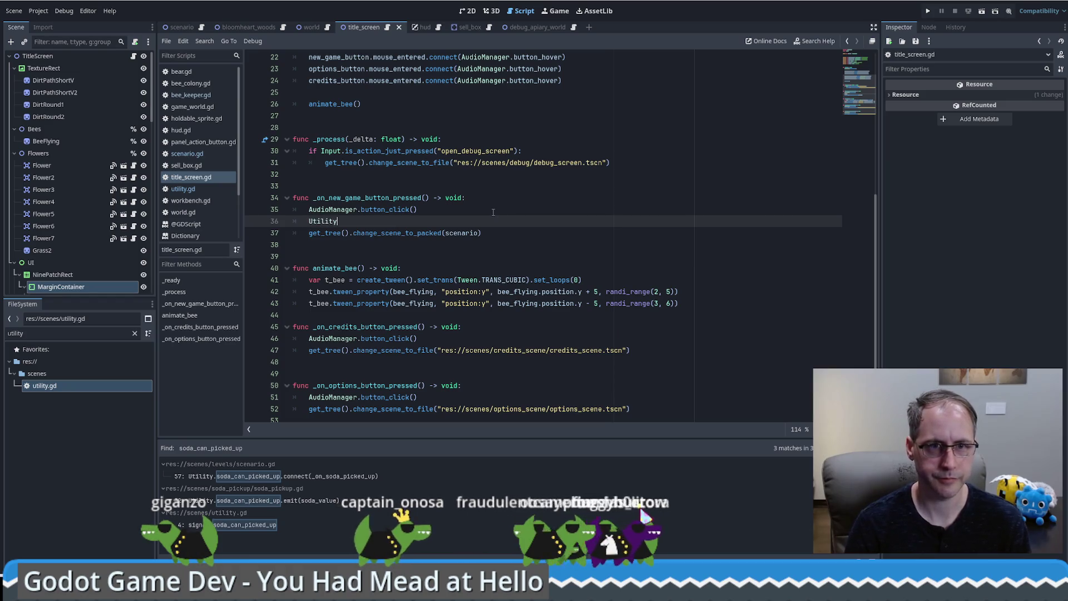
type(".")
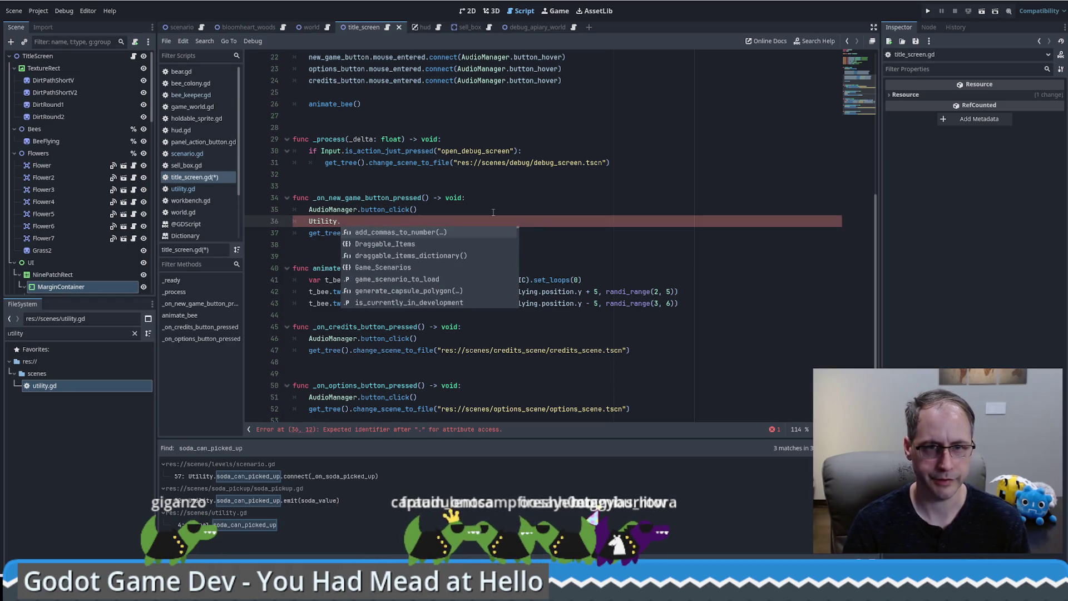
key("Down")
key("Down")
key("Down")
key("Return")
type("= ")
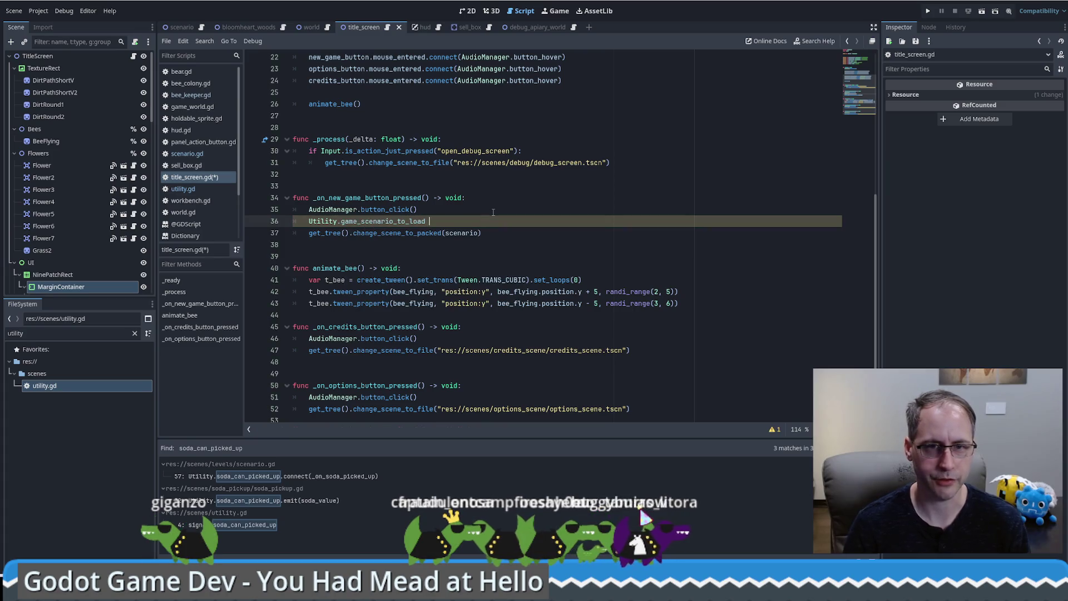
type("Utility.G")
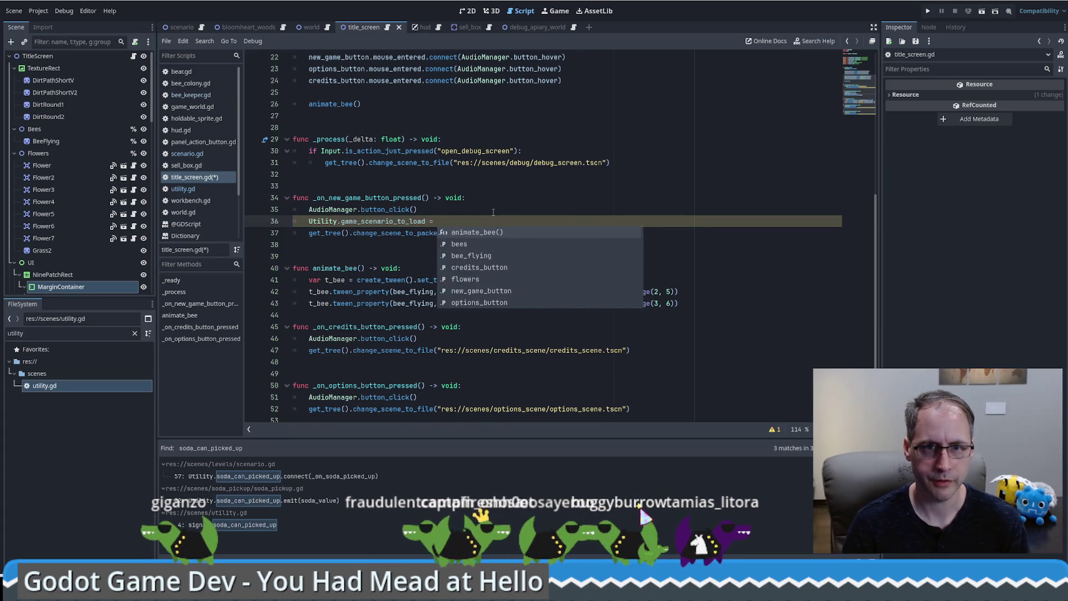
type("ame_Scenarios.b")
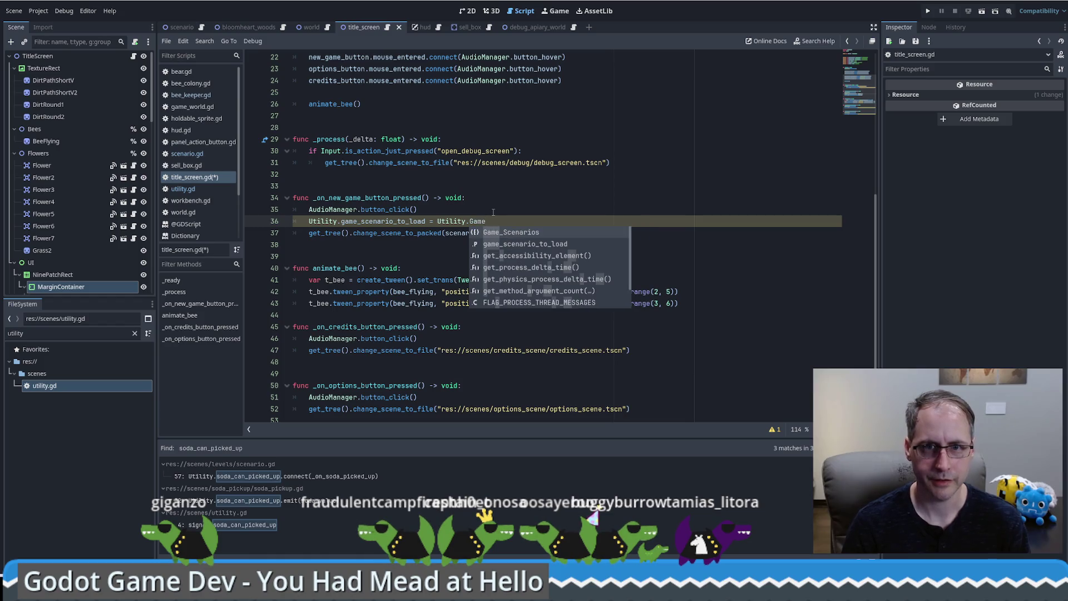
key("Return")
type("B")
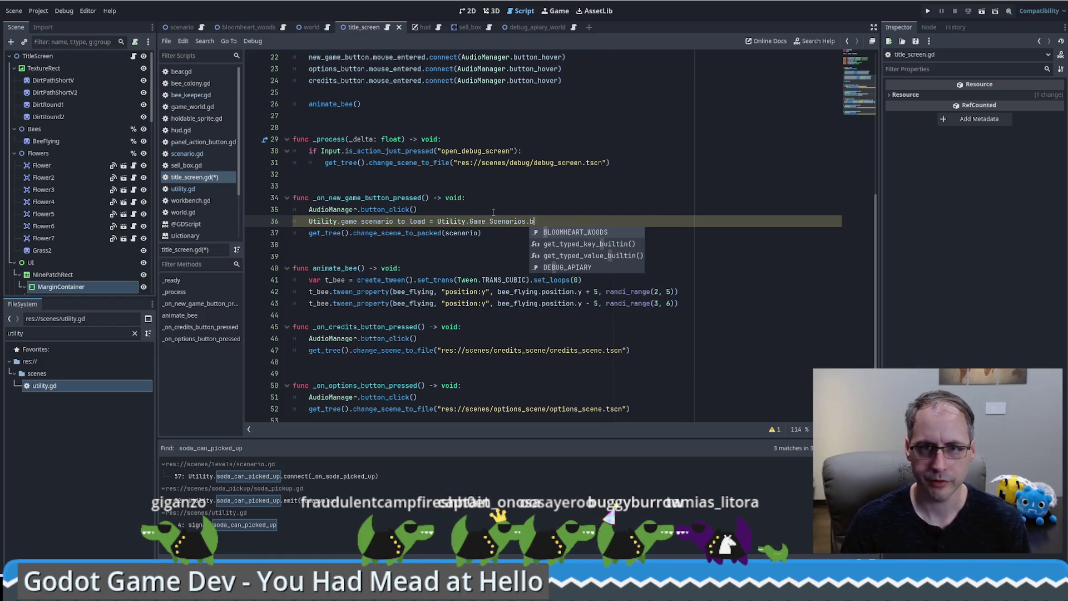
key("Return")
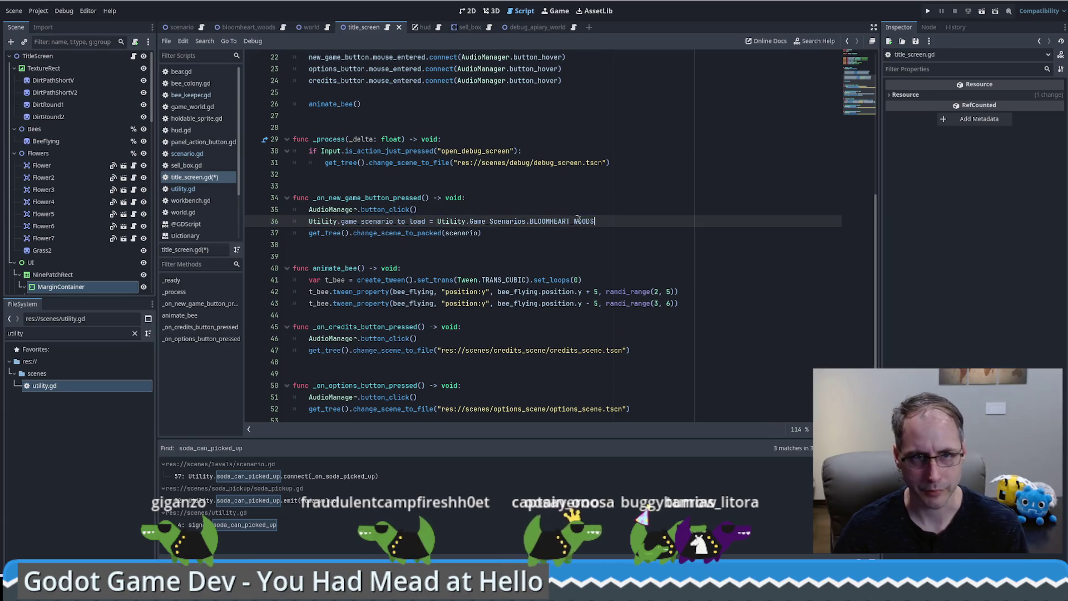
left_click(466, 12)
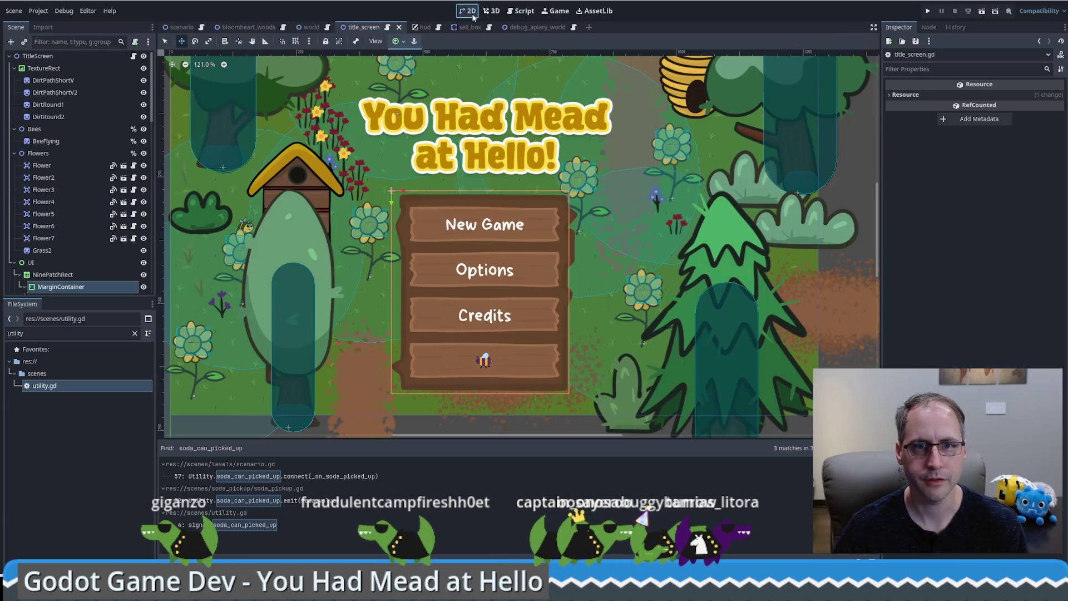
key("q")
left_click(455, 359)
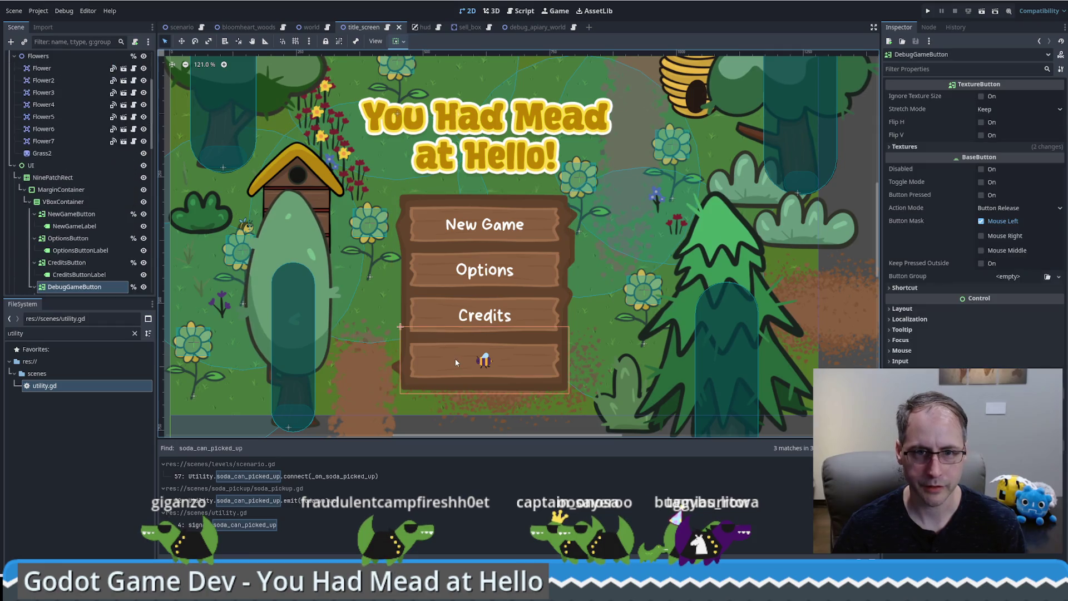
left_click(929, 29)
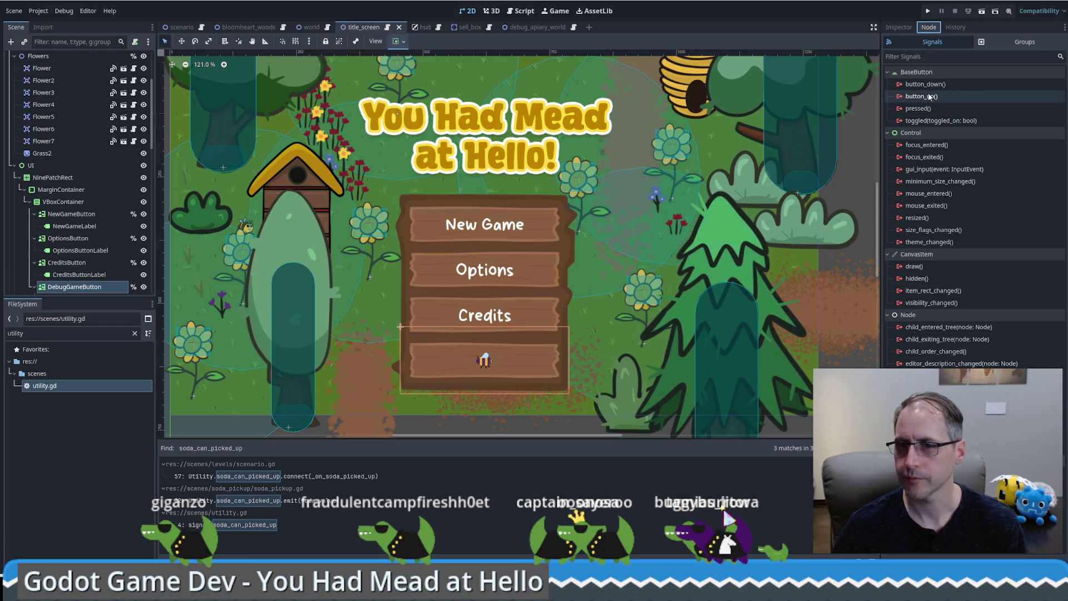
scroll(81, 283, "down", 2)
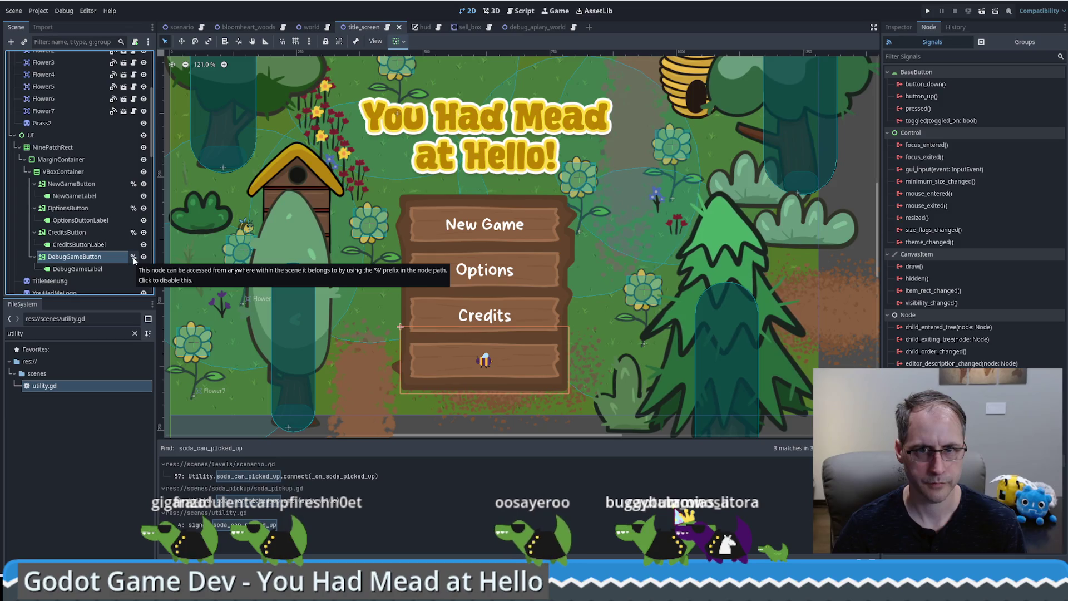
left_click(126, 185)
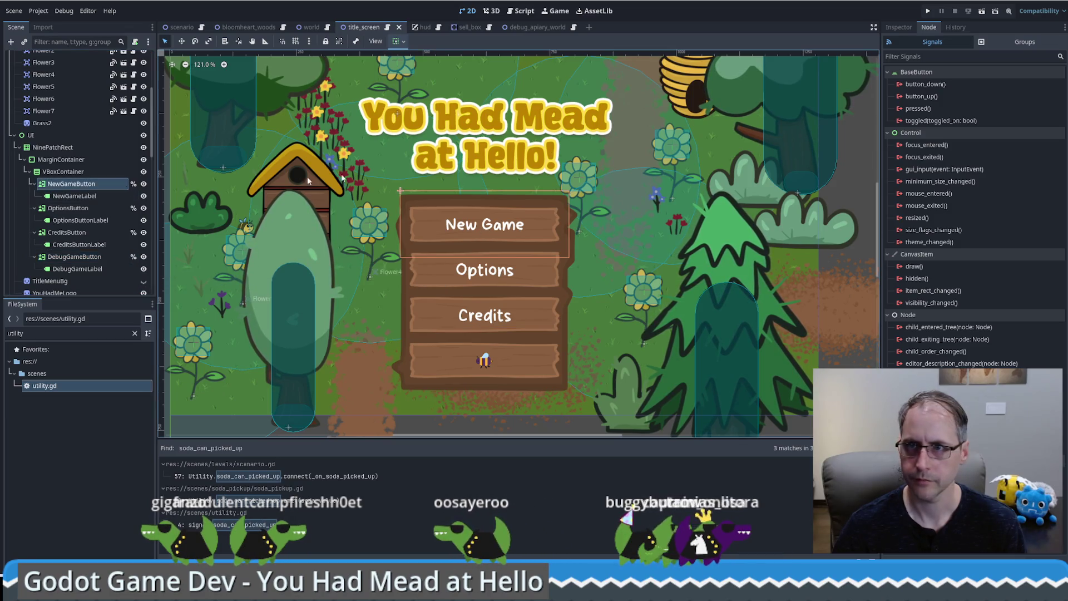
left_click(906, 30)
left_click(931, 28)
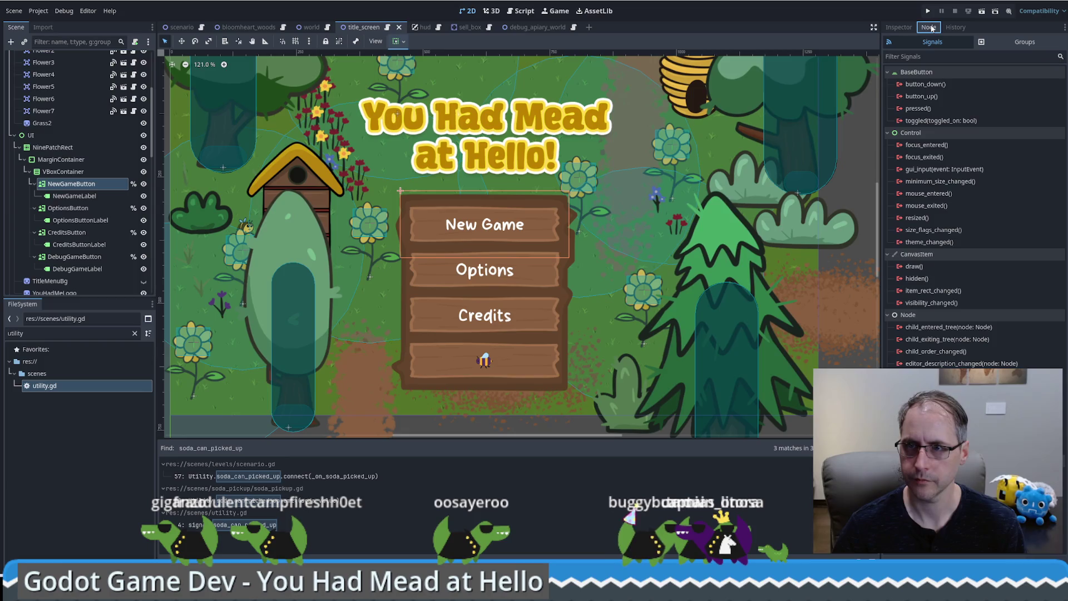
scroll(139, 78, "up", 3)
scroll(143, 58, "up", 2)
left_click(134, 58)
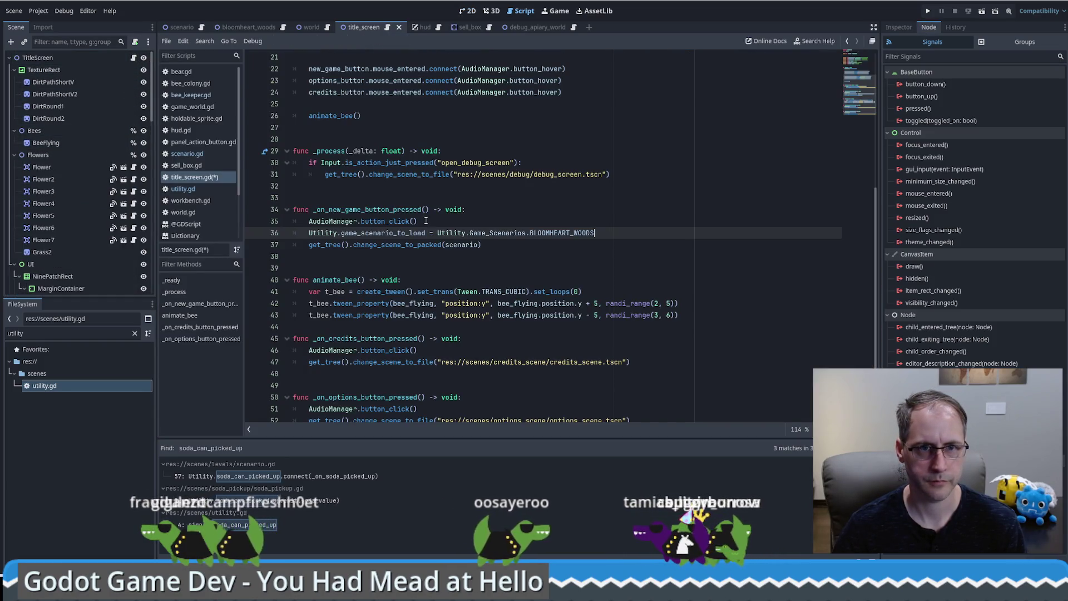
double_click(367, 210)
scroll(534, 232, "up", 4)
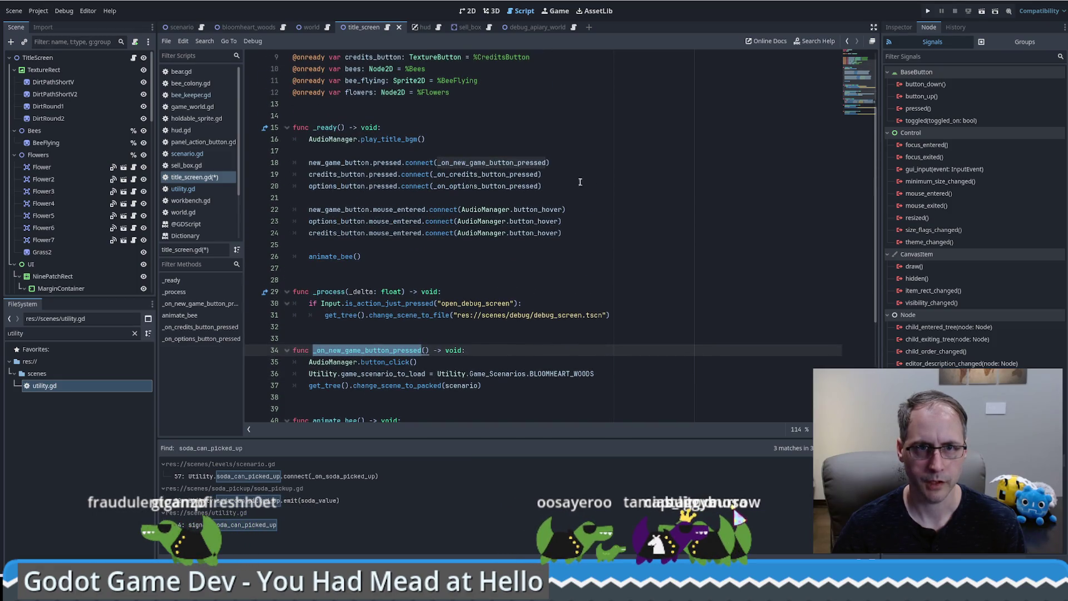
left_click(554, 164)
scroll(565, 173, "up", 3)
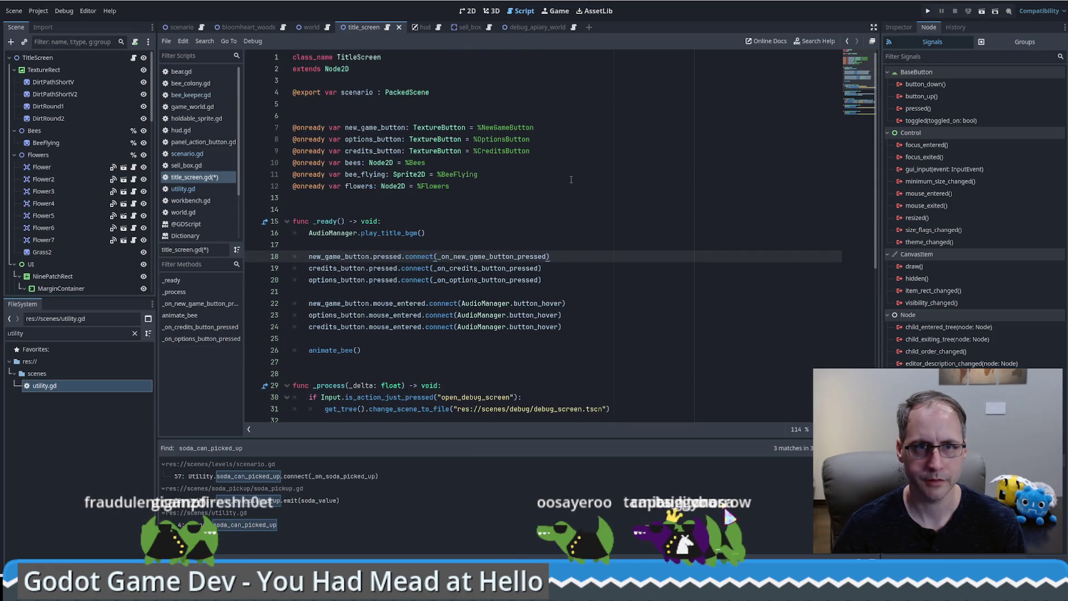
left_click(562, 150)
key("Return")
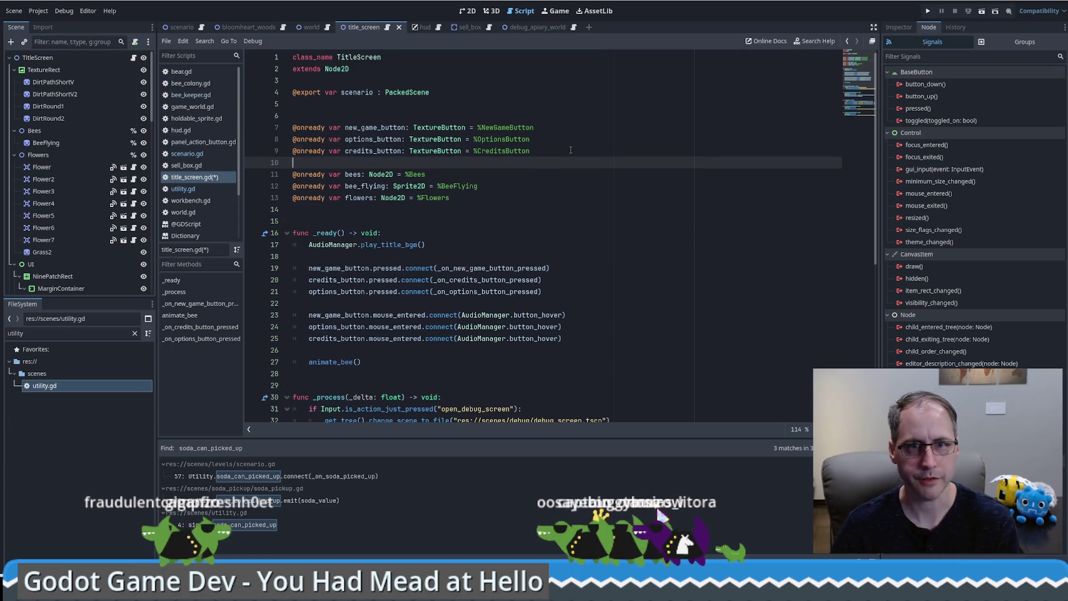
scroll(72, 244, "down", 5)
mouse_move(74, 205)
left_mouse_down()
mouse_move(390, 197)
mouse_move(409, 167)
left_mouse_up()
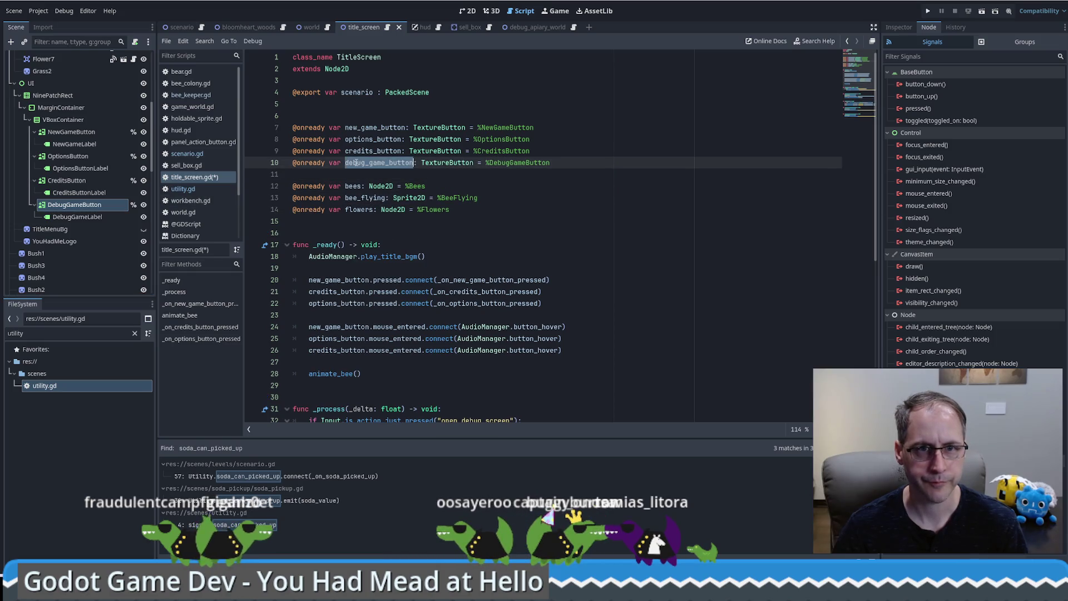
Connect debug_game_button's pressed signal to a new _on_debug_game_button_pressed handler.
left_click(574, 302)
key("ctrl+shift+d")
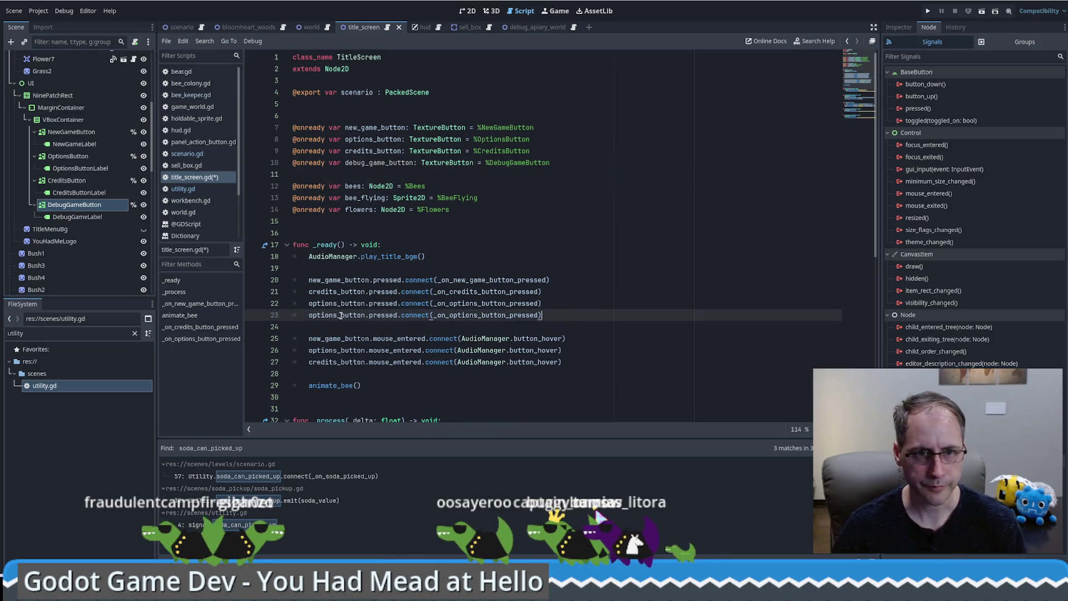
double_click(349, 315)
type("debug_game_button")
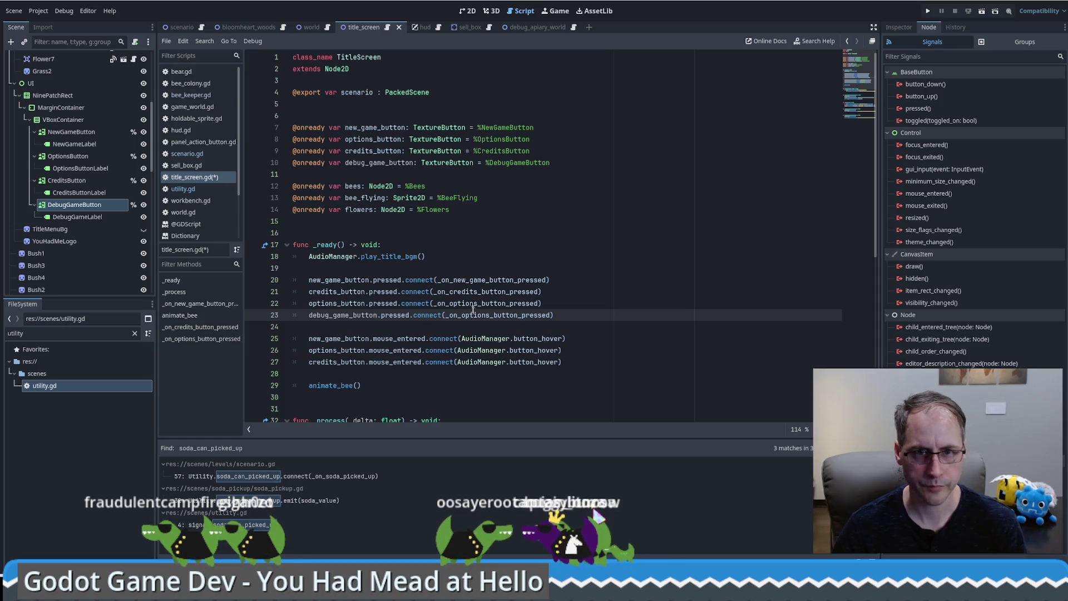
double_click(472, 279)
key("ctrl+c")
double_click(470, 315)
key("ctrl+v")
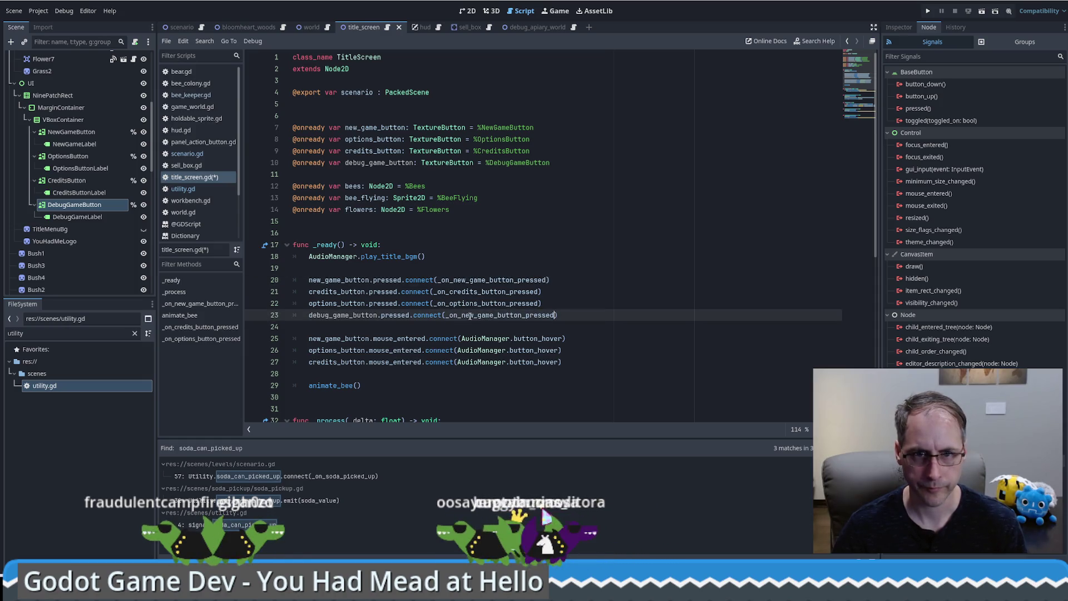
type("g")
Duplicate the new-game handler as _on_debug_game_button_pressed, loading Game_Scenarios.DEBUG_APIARY.
left_click(473, 280, "ctrl")
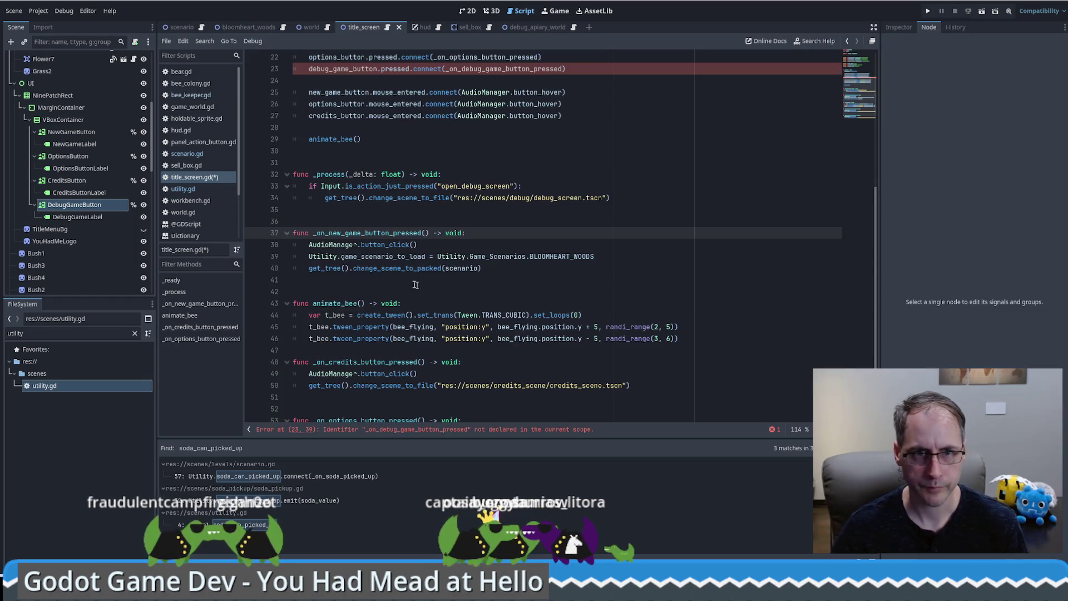
left_click(500, 276, "shift")
key("ctrl+shift+d")
left_click(490, 256)
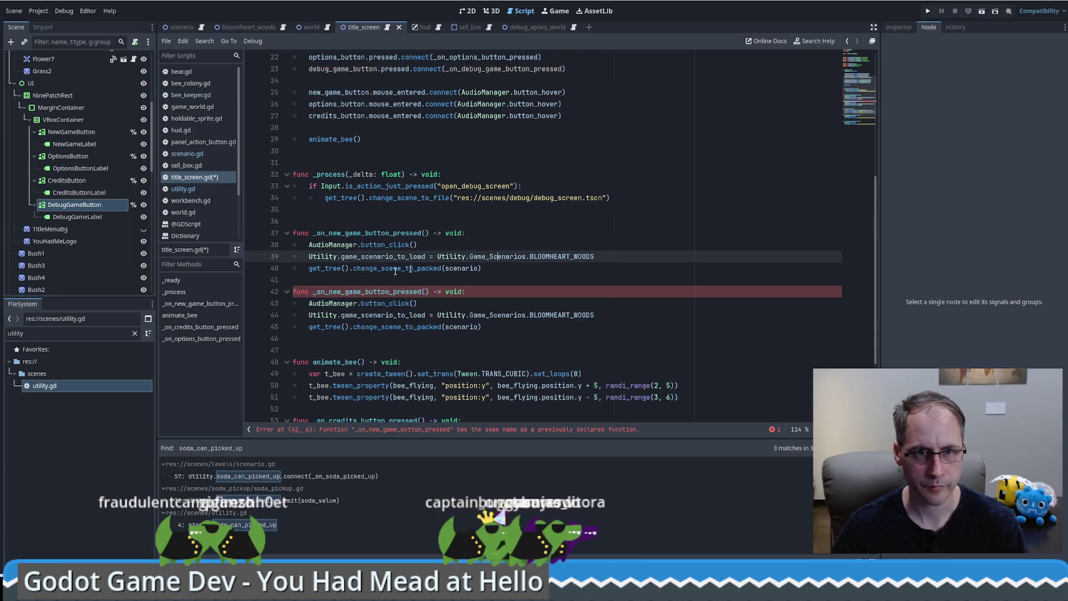
double_click(335, 292)
type("bug_")
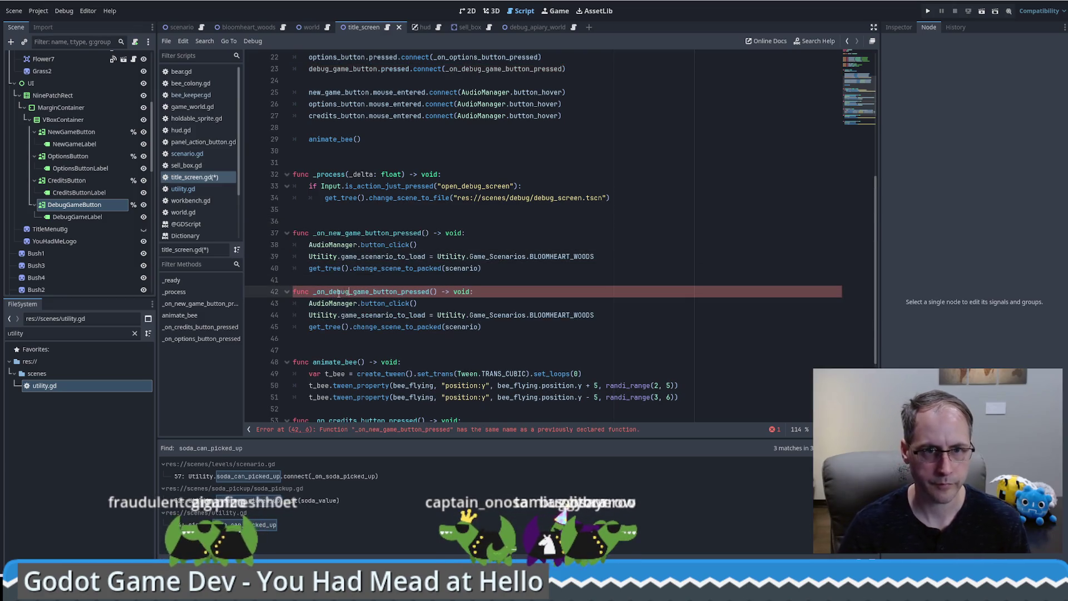
double_click(568, 315)
key("shift+End")
key("BackSpace")
type("d")
key("Down")
key("Down")
key("Return")
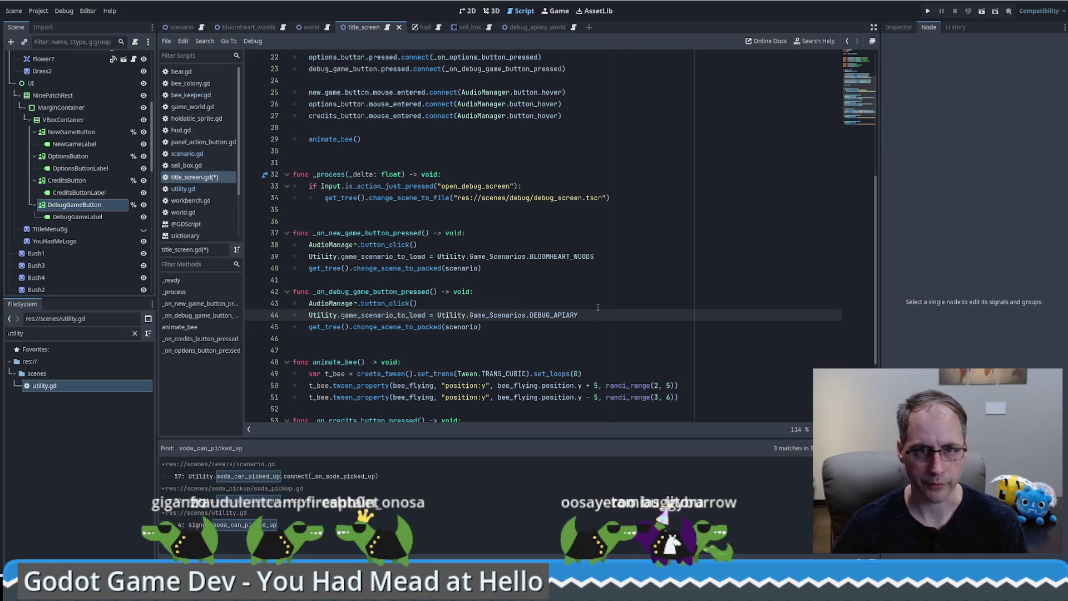
Save title_screen.gd and recheck the debug handler's DEBUG_APIARY assignment line.
scroll(453, 213, "up", 7)
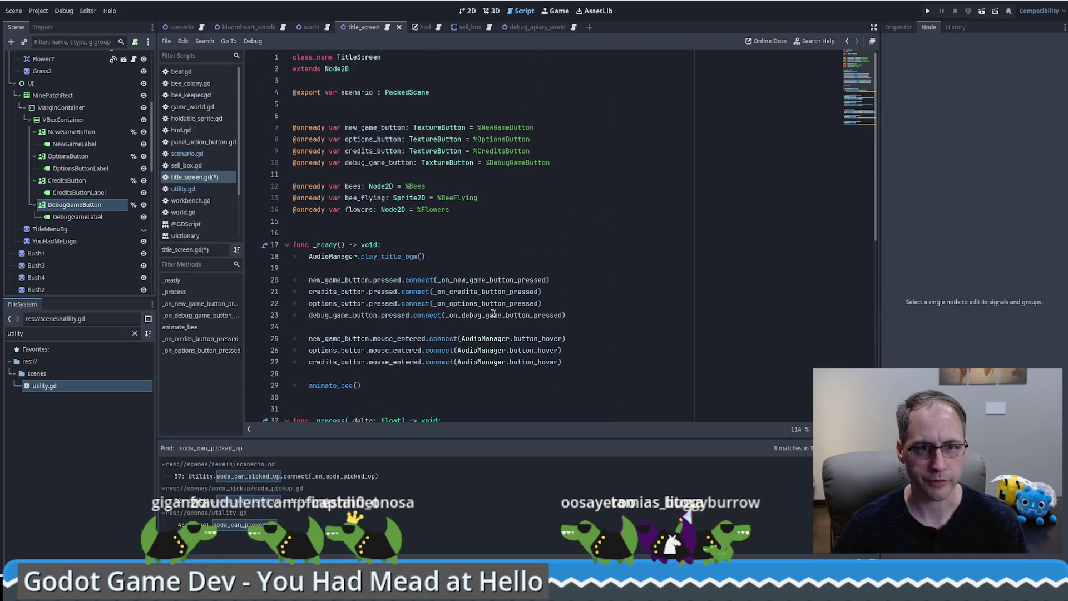
scroll(493, 313, "down", 6)
left_click(359, 106, "ctrl")
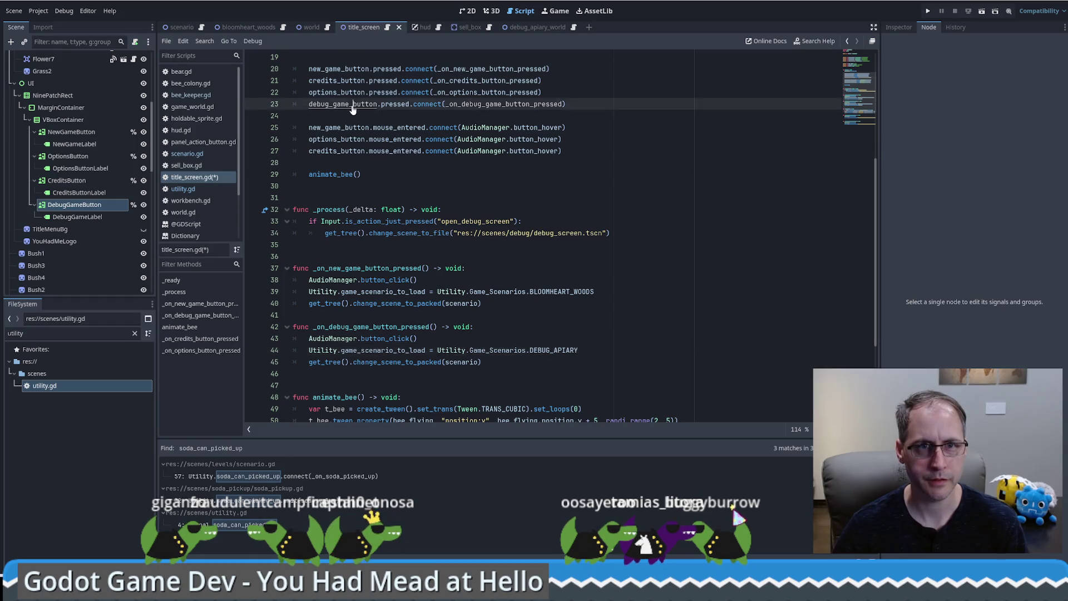
key("ctrl+s")
scroll(618, 220, "down", 10)
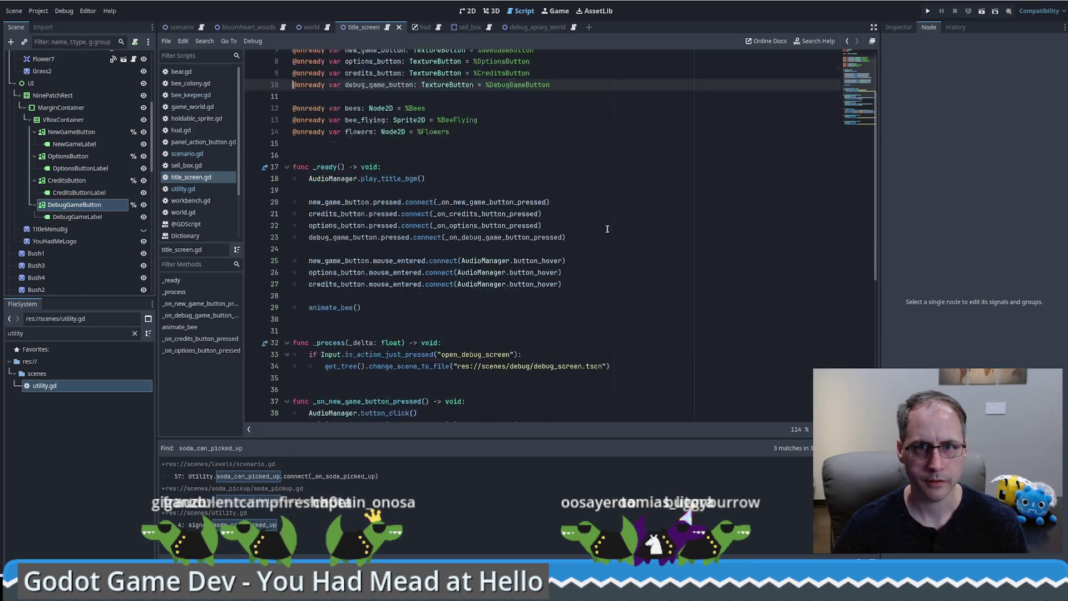
left_click_drag(578, 209, 340, 210)
left_click(340, 210)
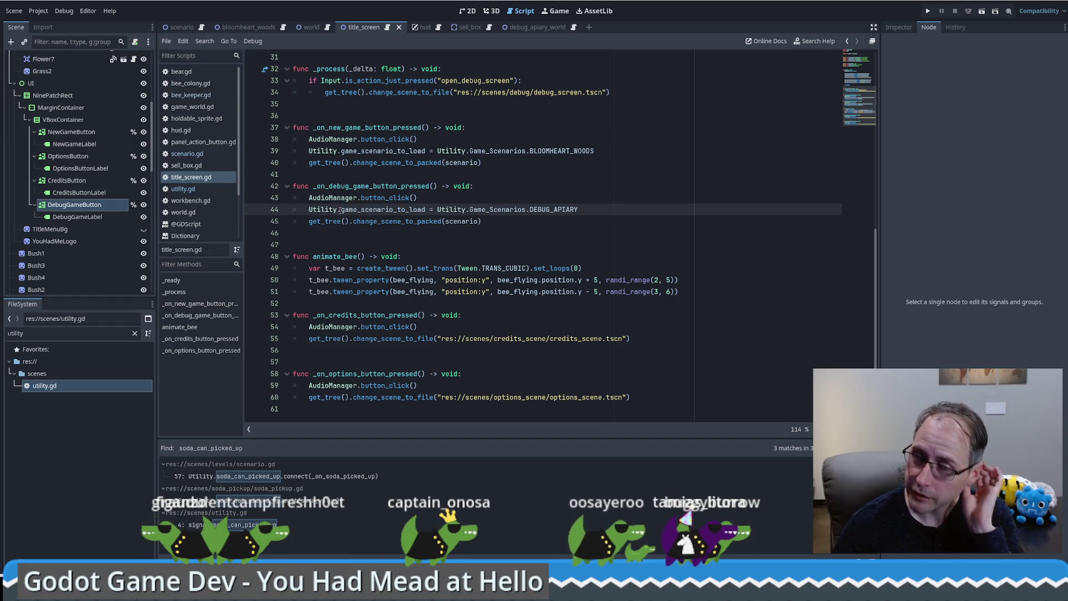
left_click(746, 211)
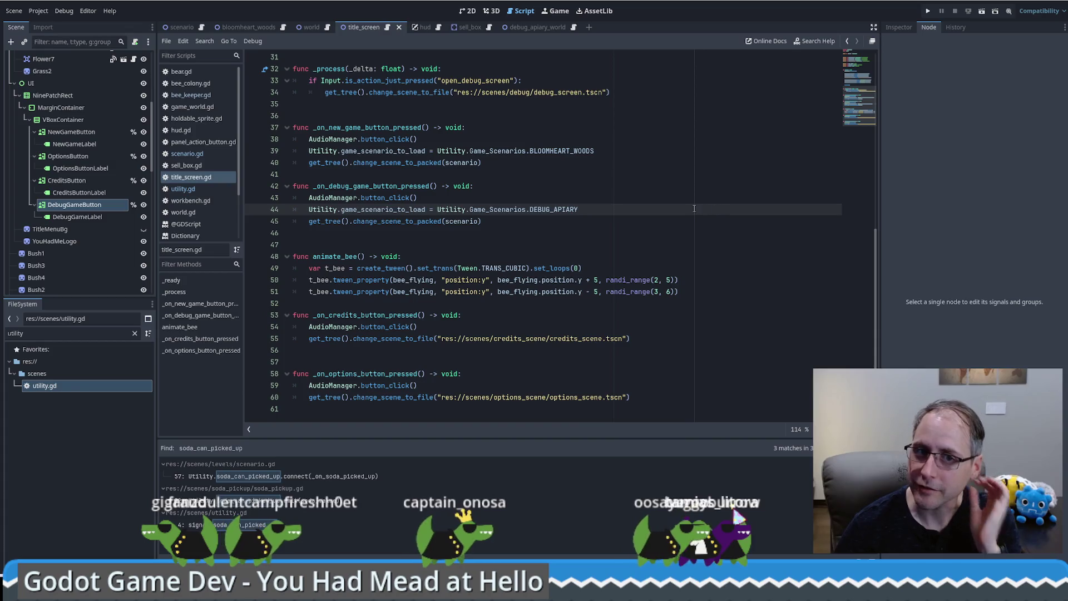
left_click_drag(309, 209, 426, 209)
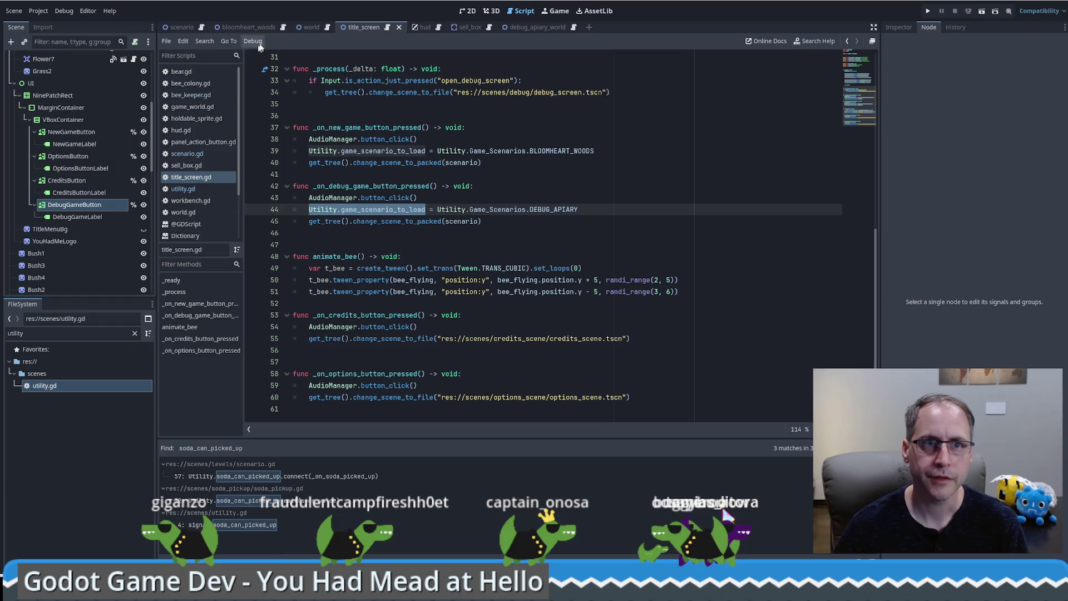
left_click(187, 153)
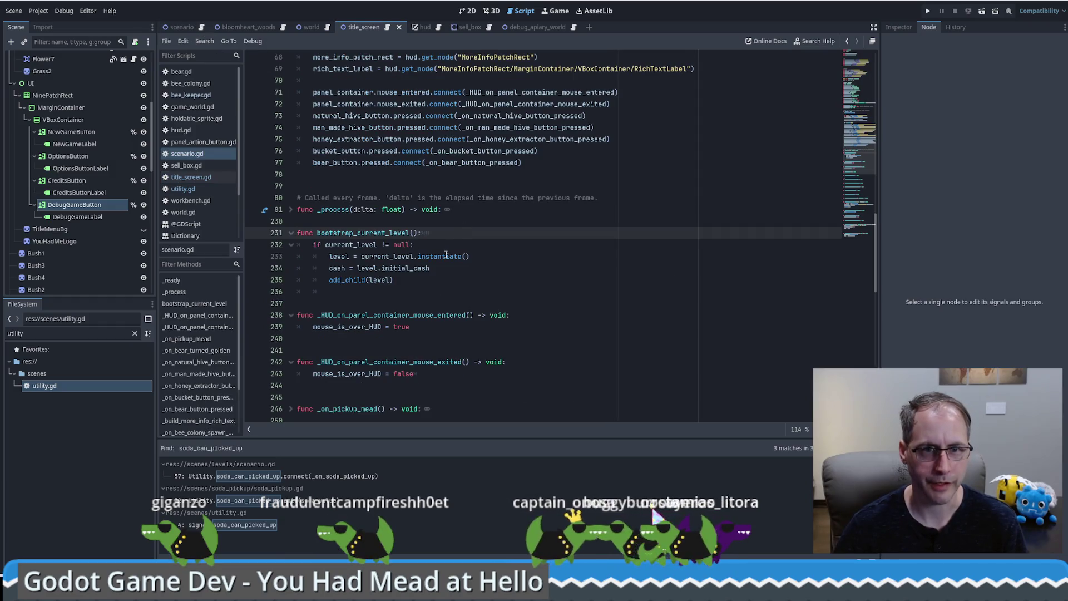
Delete the current_level export line from scenario.gd and save.
scroll(446, 250, "up", 20)
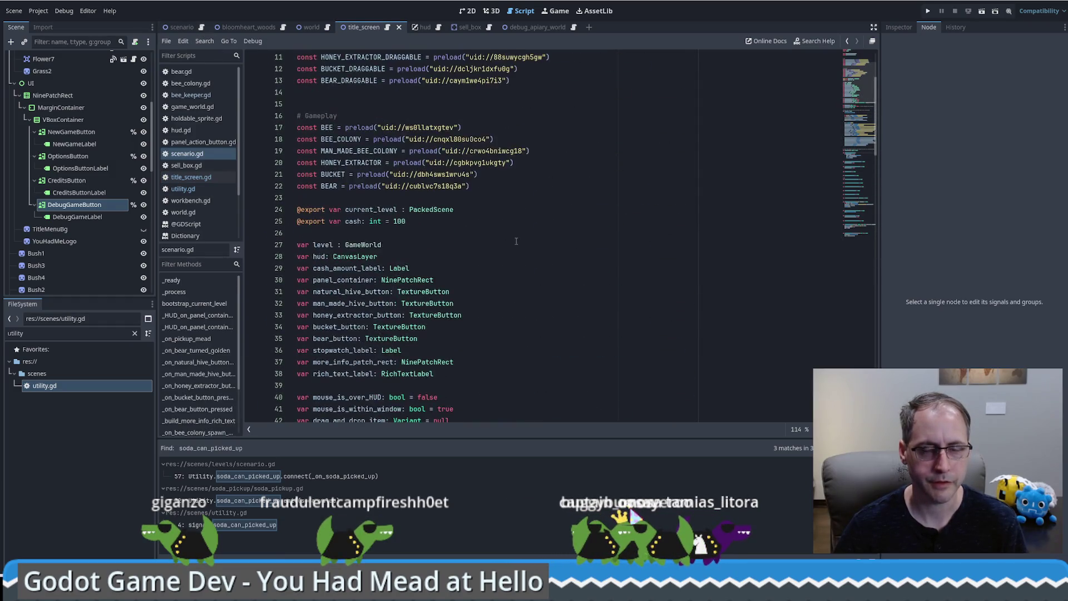
scroll(534, 257, "down", 10)
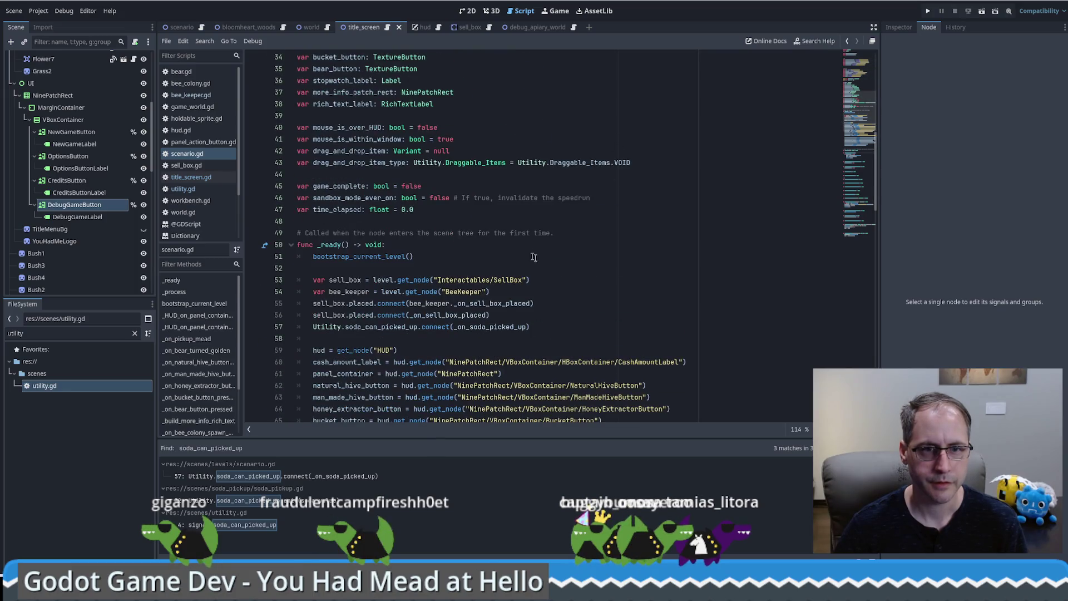
left_click_drag(847, 122, 857, 76)
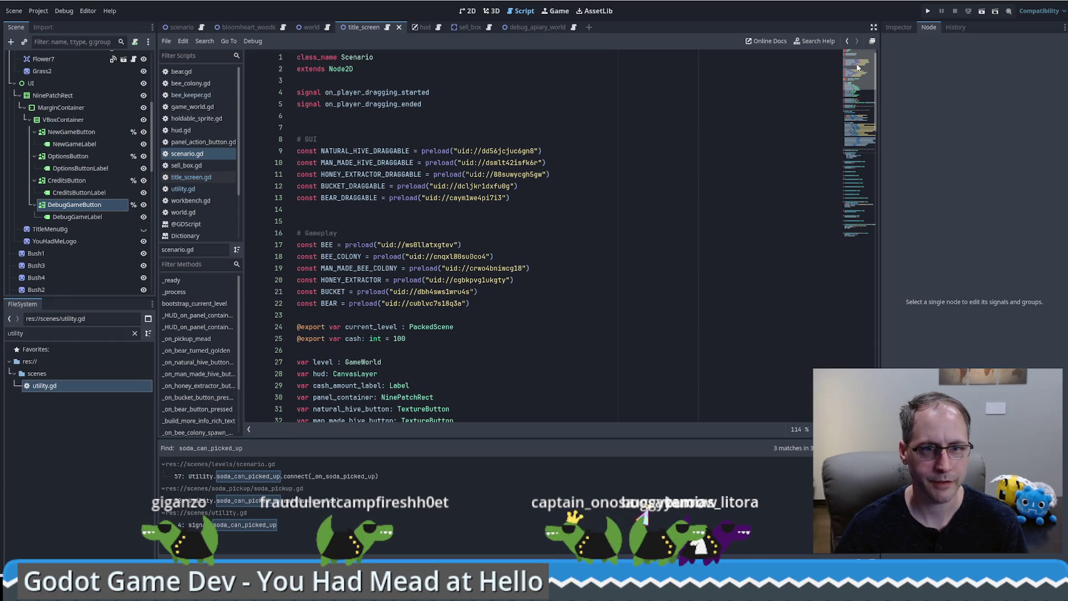
left_click_drag(474, 329, 485, 312)
key("BackSpace")
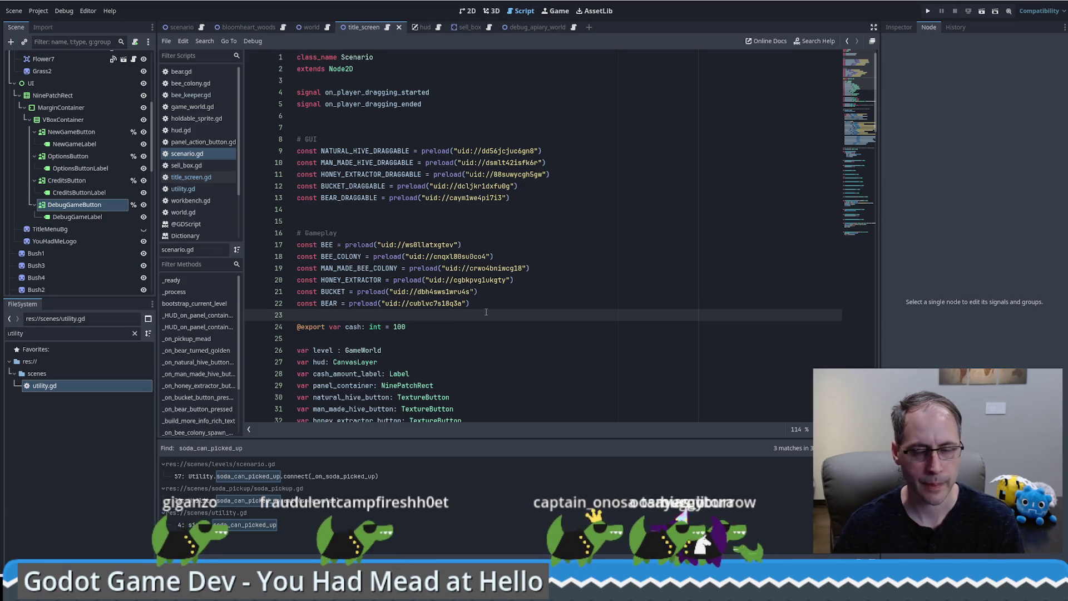
key("ctrl+s")
Start a match on Utility.game_scenario_to_load inside bootstrap_current_level.
left_click(855, 158)
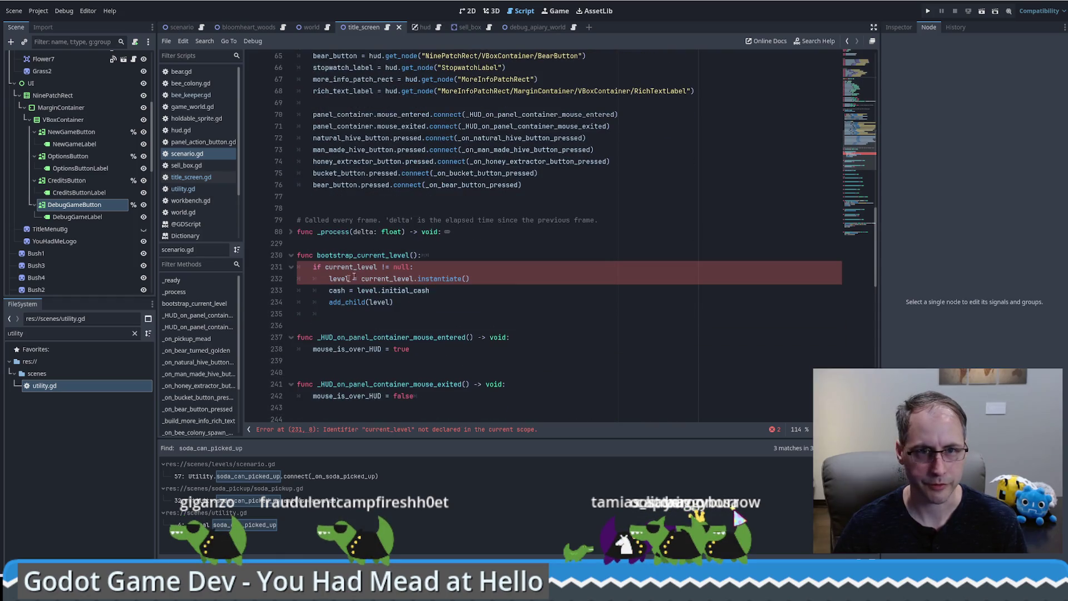
left_click(485, 255)
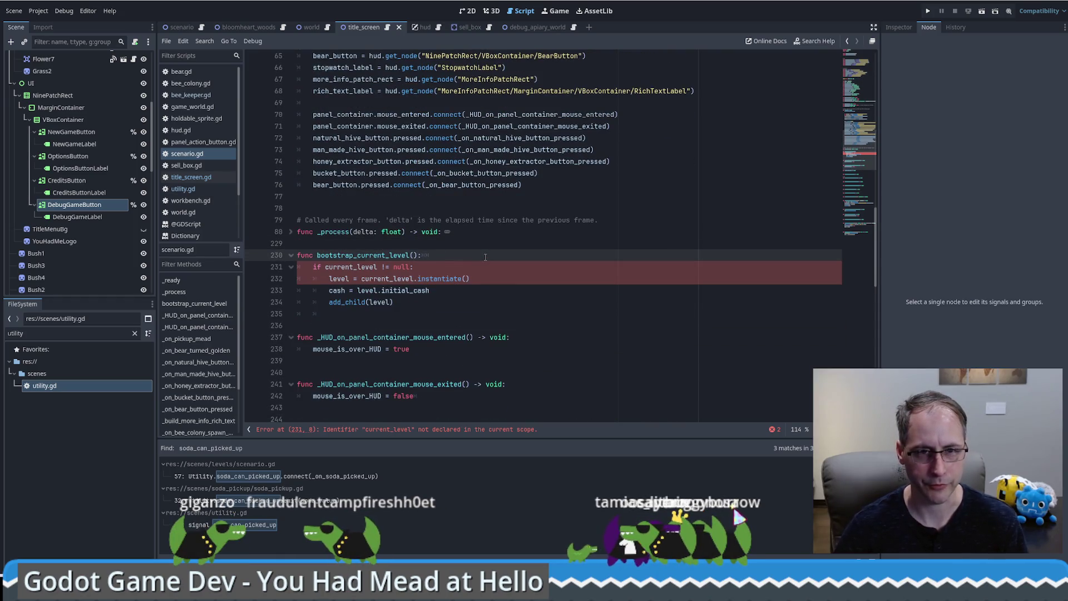
key("Return")
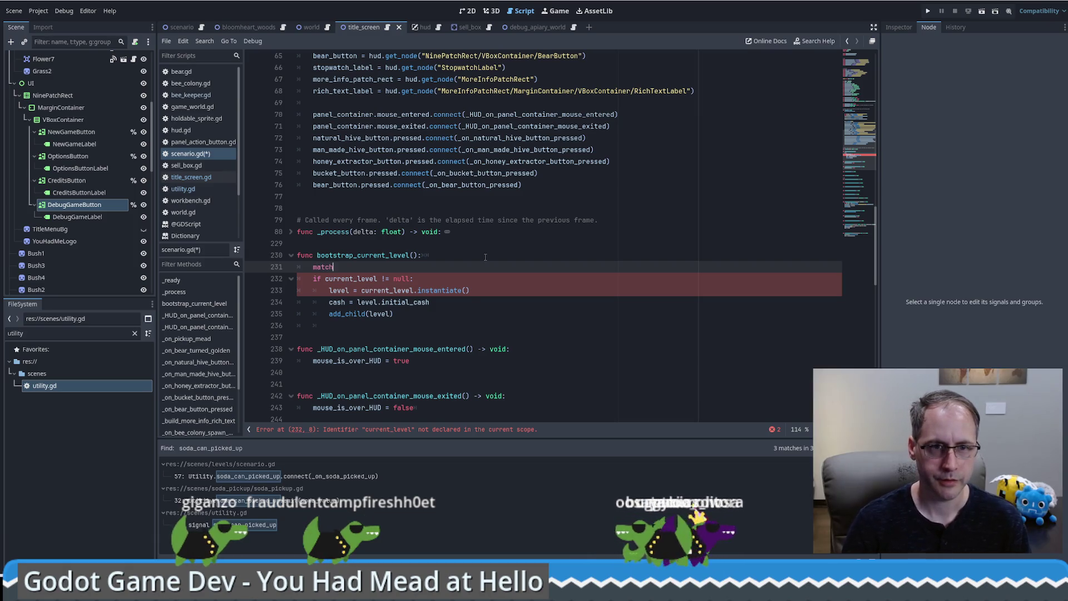
type("ch Utility.game_scenario_to_load")
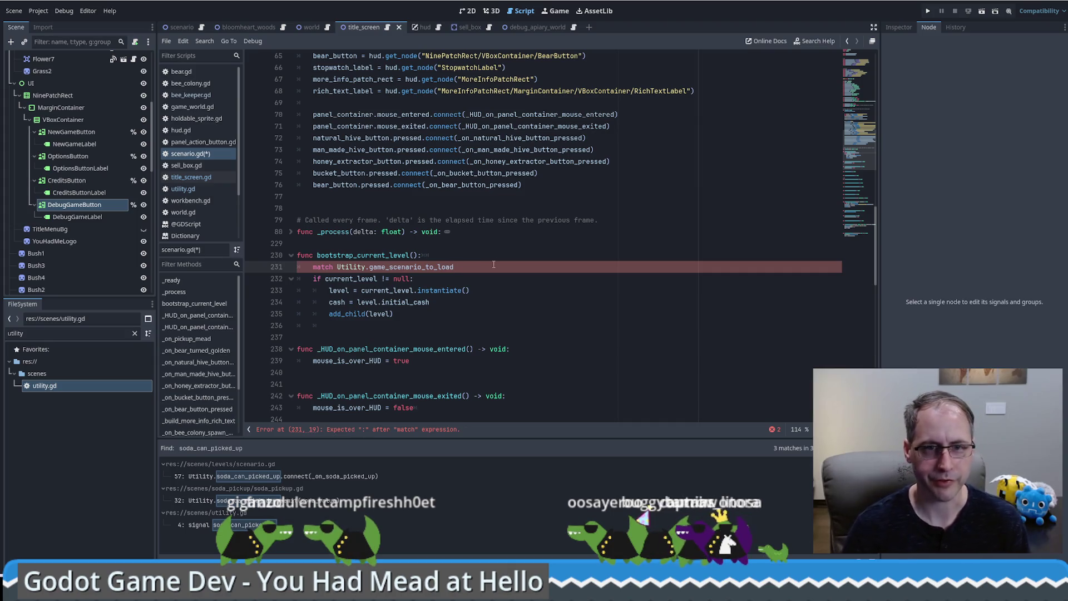
key("Return")
Search all scripts for 'match' to view an existing example, then return.
key("ctrl+shift+f")
type("match")
key("Return")
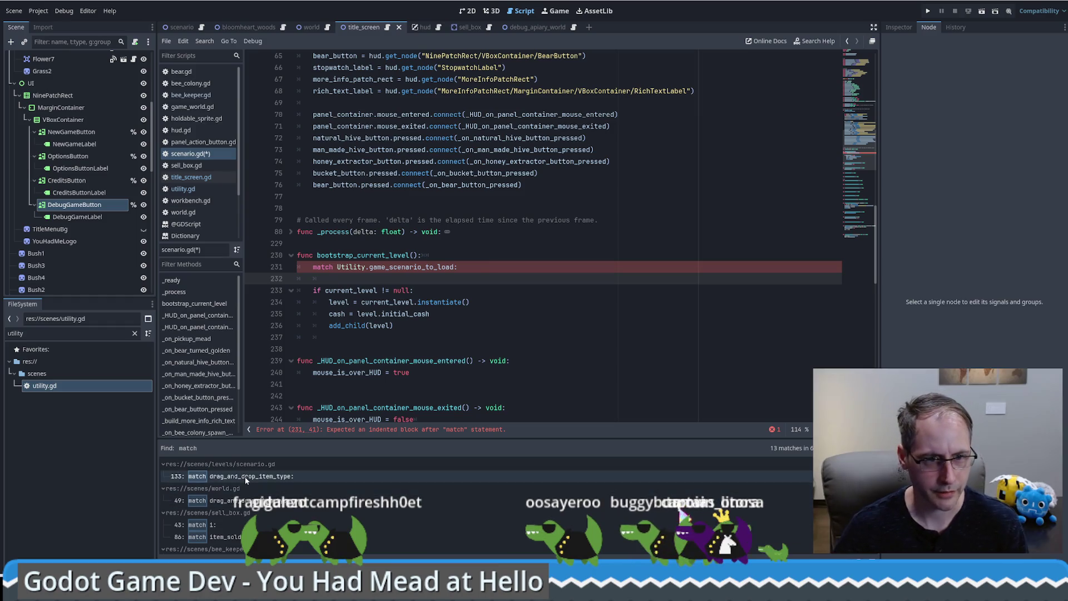
left_click(245, 476)
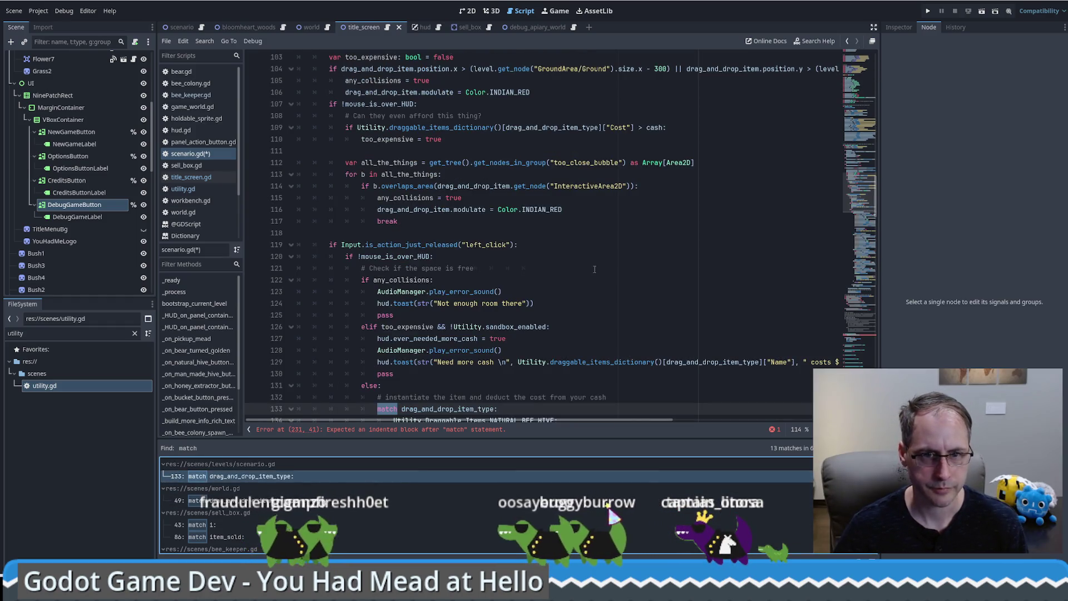
scroll(527, 281, "down", 2)
key("alt+Left")
Add a Utility.Game_Scenarios.BLOOMHEART_WOODS: case to the match.
left_click(492, 231)
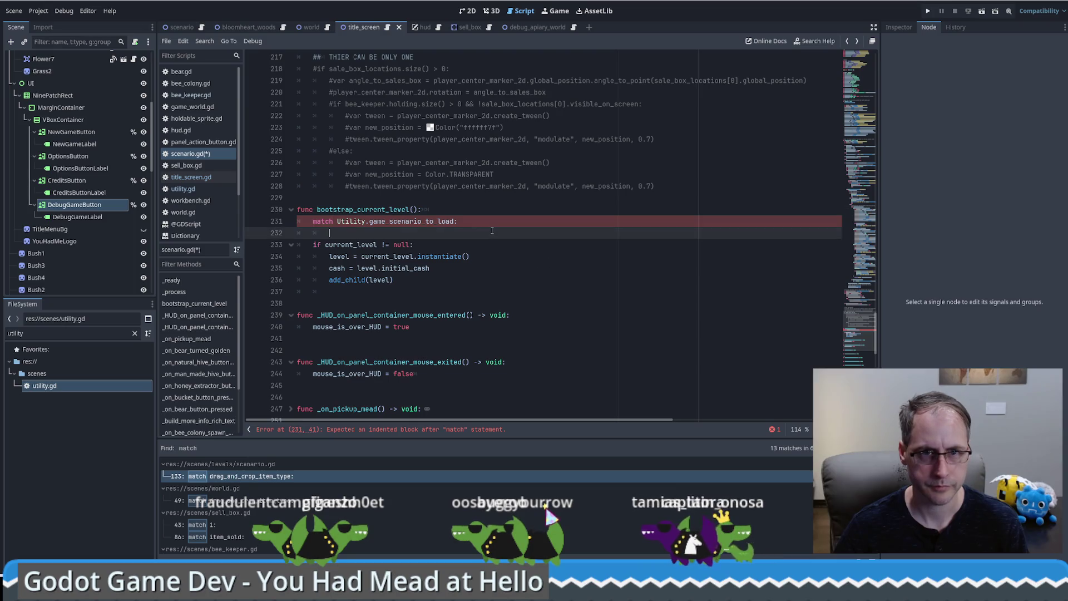
key("ctrl+grave")
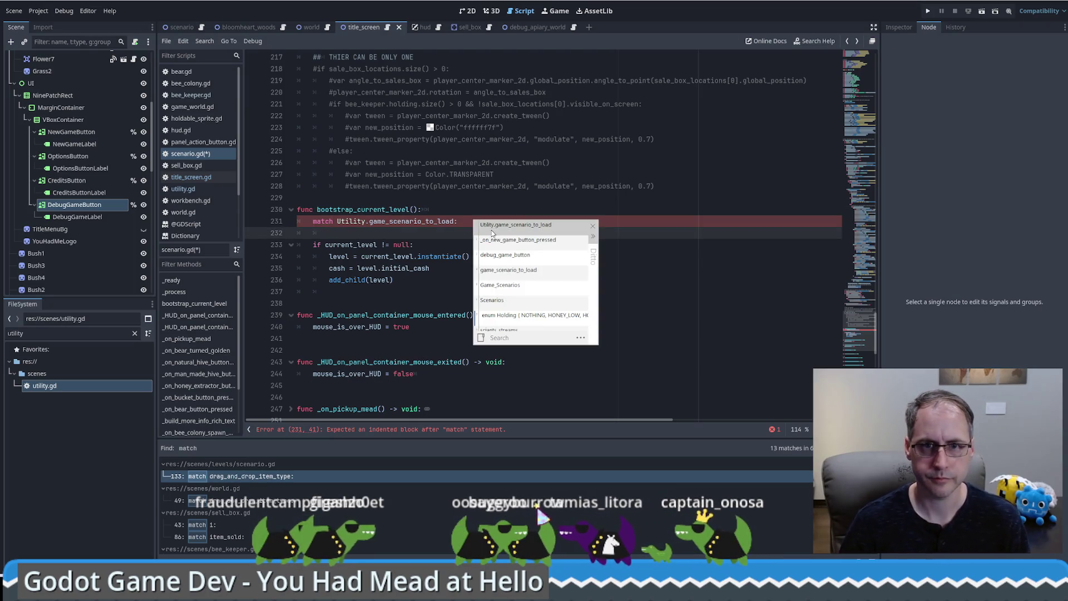
key("Escape")
type("Util")
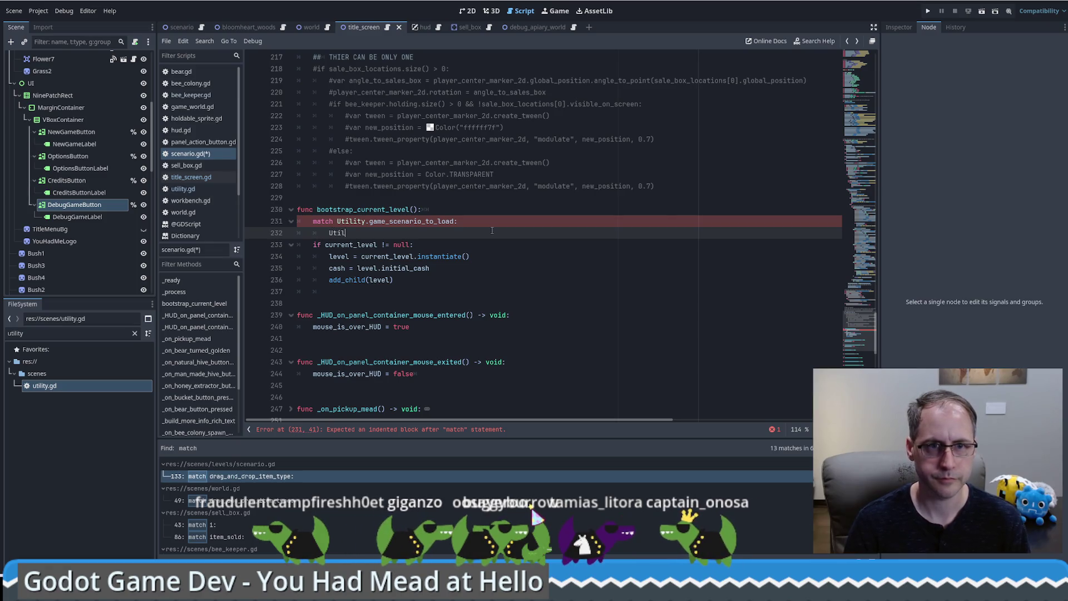
type("ity.G")
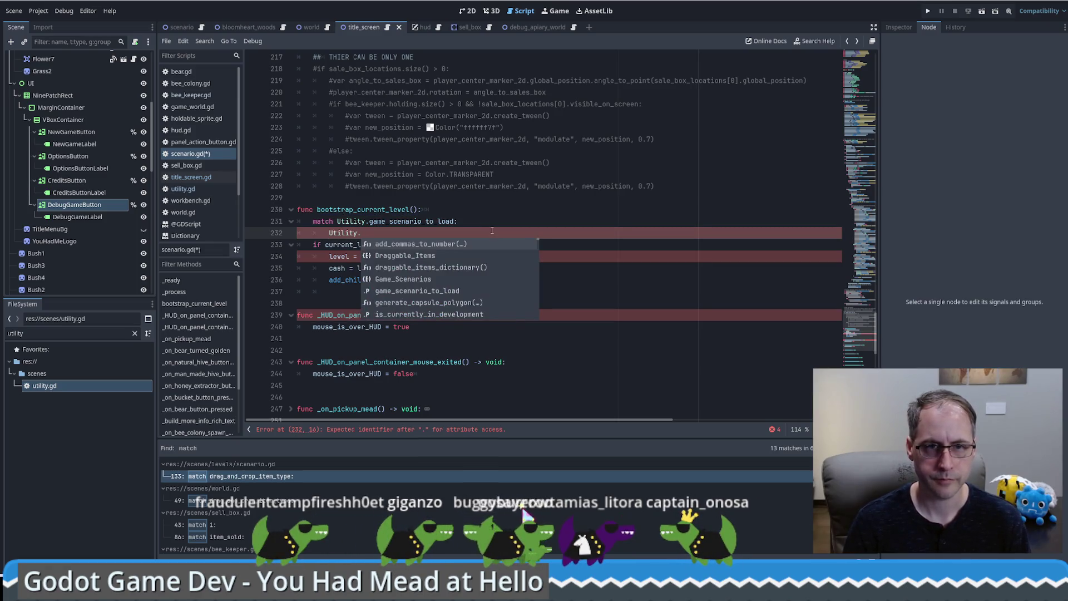
key("Return")
type(".b")
key("Return")
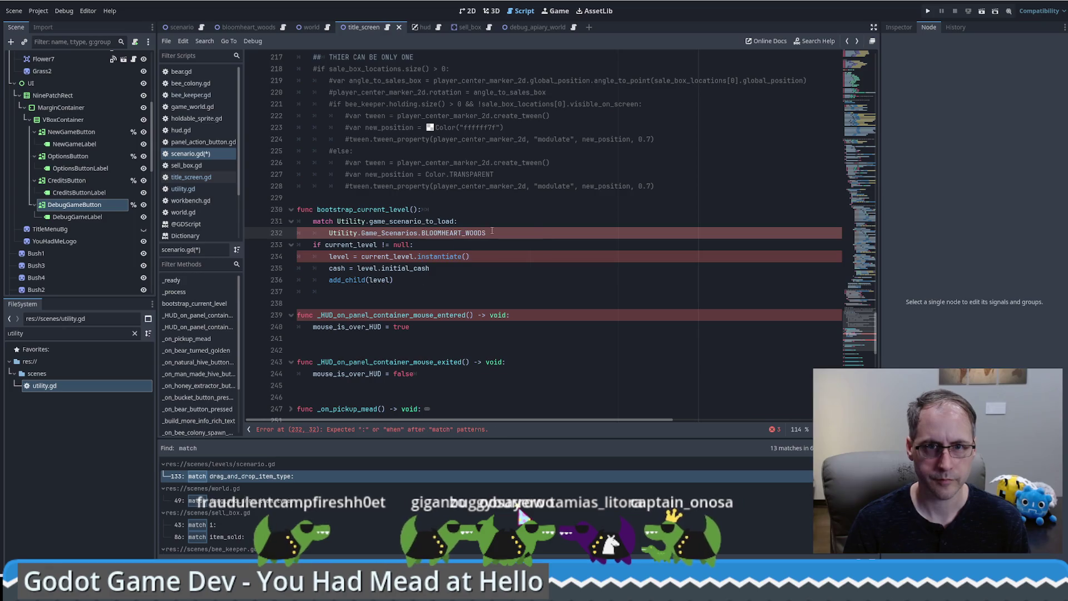
type(":")
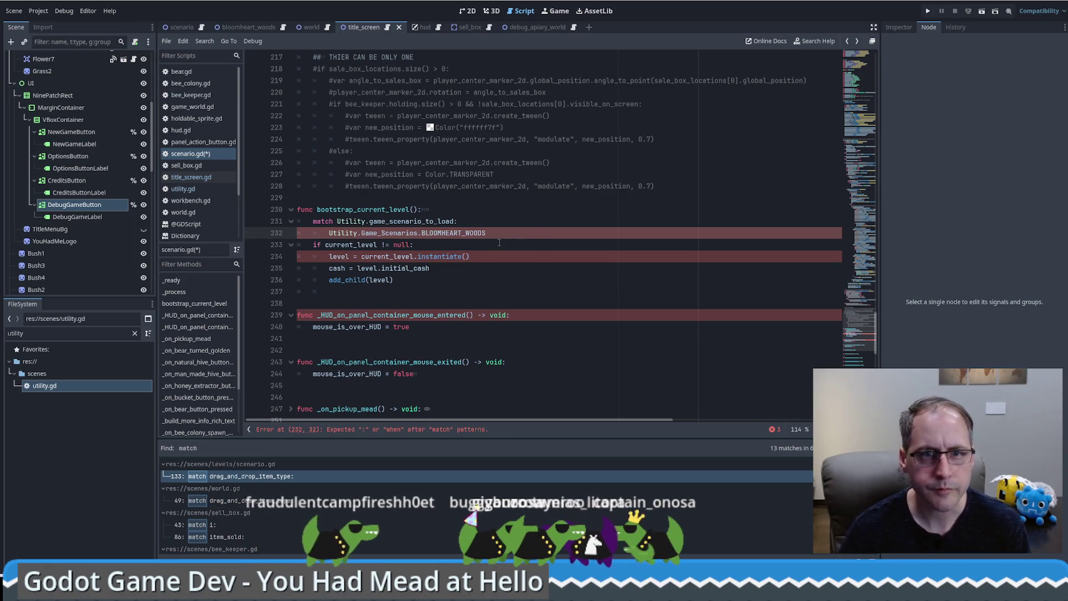
key("Return")
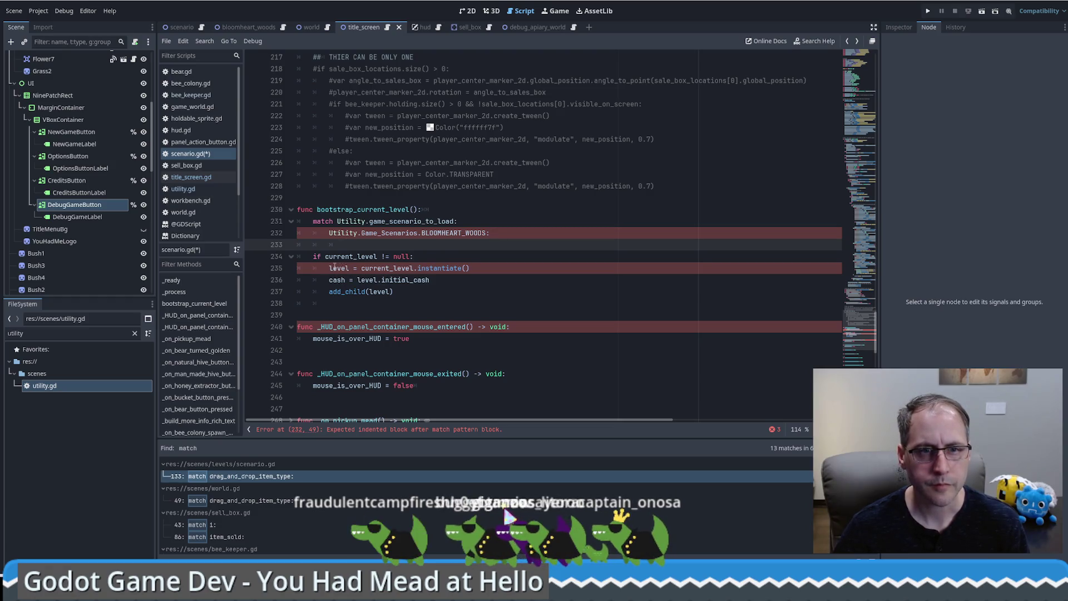
Begin the level assignment under the BLOOMHEART_WOODS case using code suggestions.
double_click(349, 268)
left_click(385, 247)
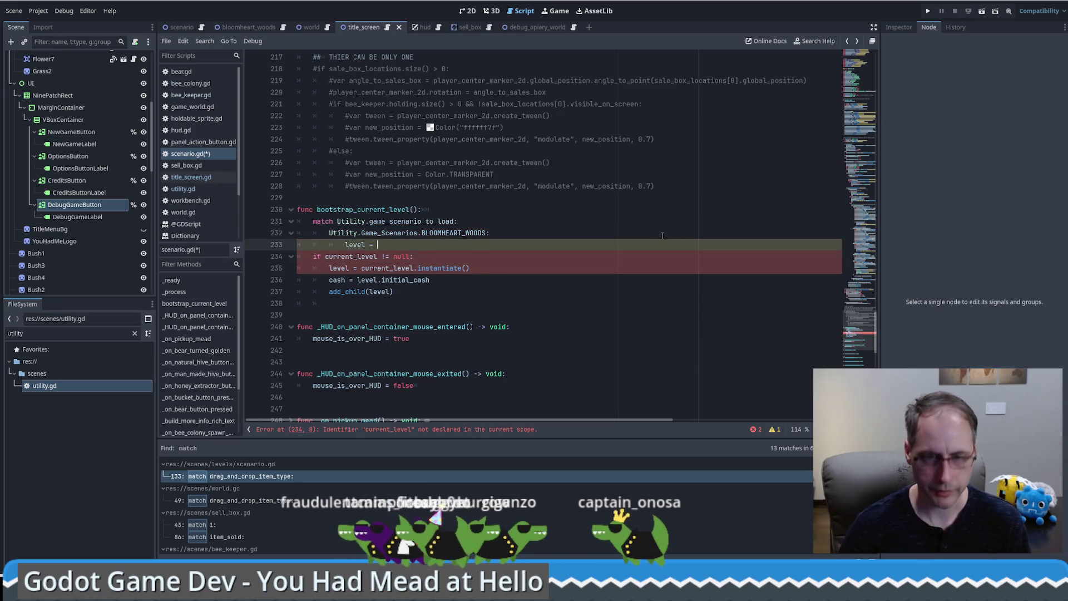
key("ctrl+space")
scroll(832, 138, "up", 1)
left_click(846, 62)
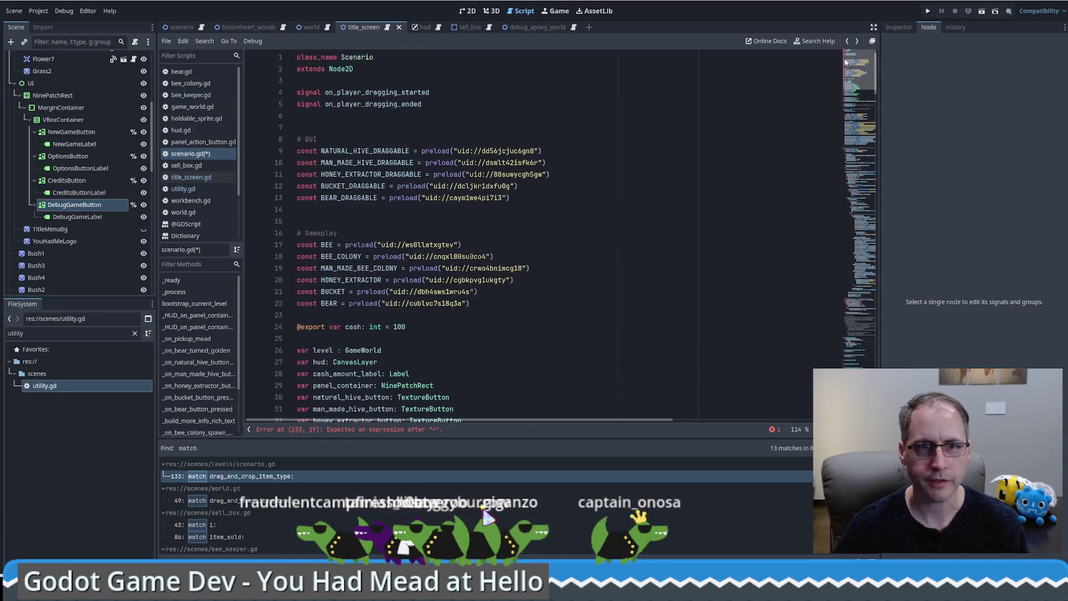
Add a '# Levels' comment section below the existing preload constants.
left_click(523, 306)
key("Return")
key("Return")
type("# Level")
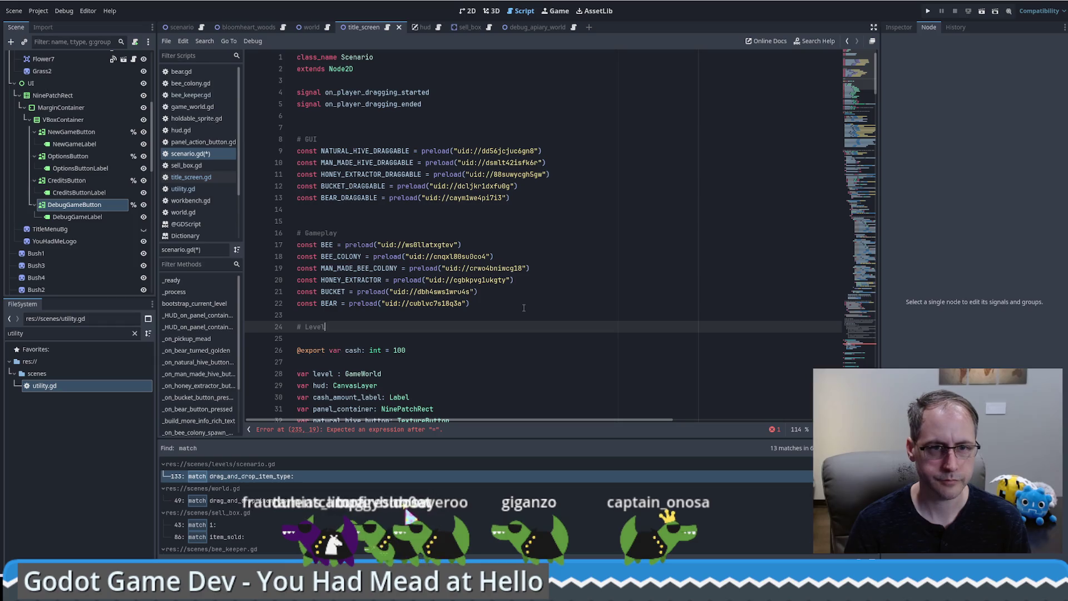
type("s")
key("Return")
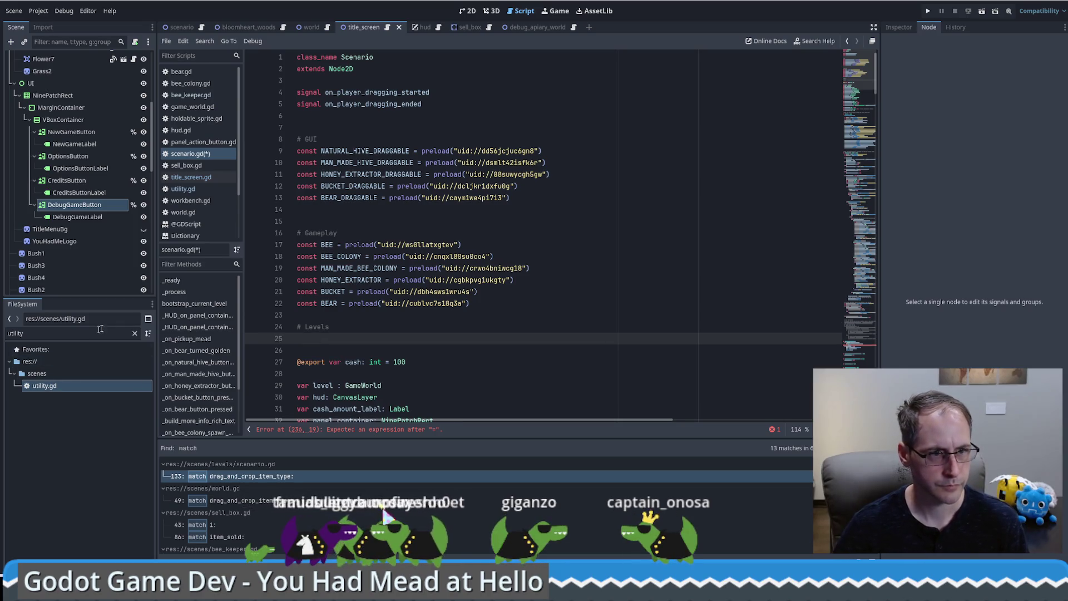
Preload bloomheart_woods and debug_apiary_world scenes as BLOOMHEART_WOODS and DEBUG_APIARY_WORLD constants.
left_click(134, 333)
scroll(104, 462, "up", 3)
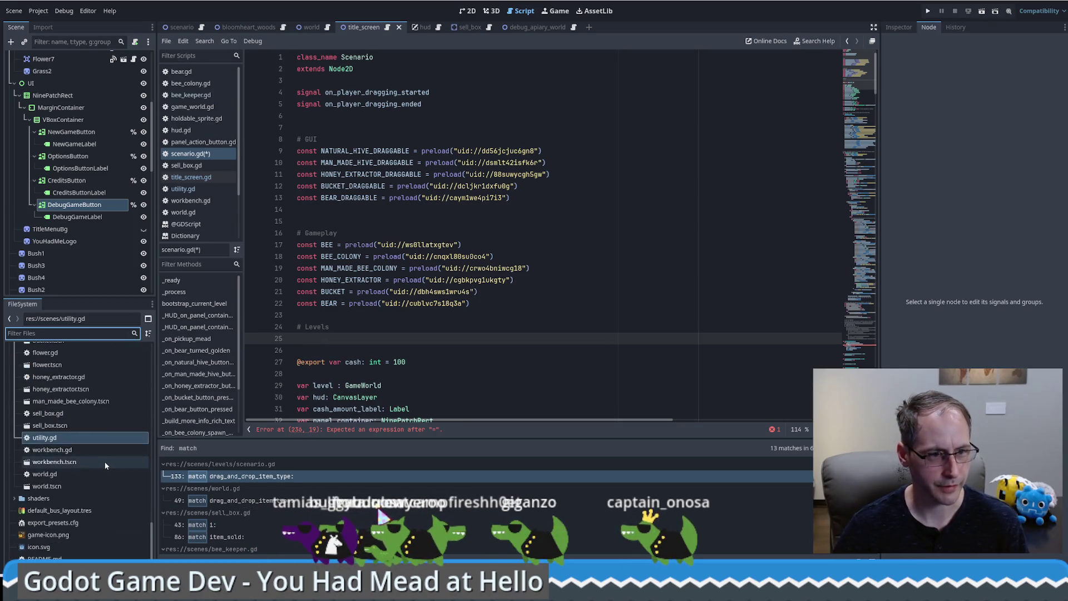
left_click(93, 493)
left_click(94, 504, "shift")
mouse_move(92, 505)
left_mouse_down()
mouse_move(362, 334)
mouse_move(370, 342)
left_mouse_up()
double_click(367, 329)
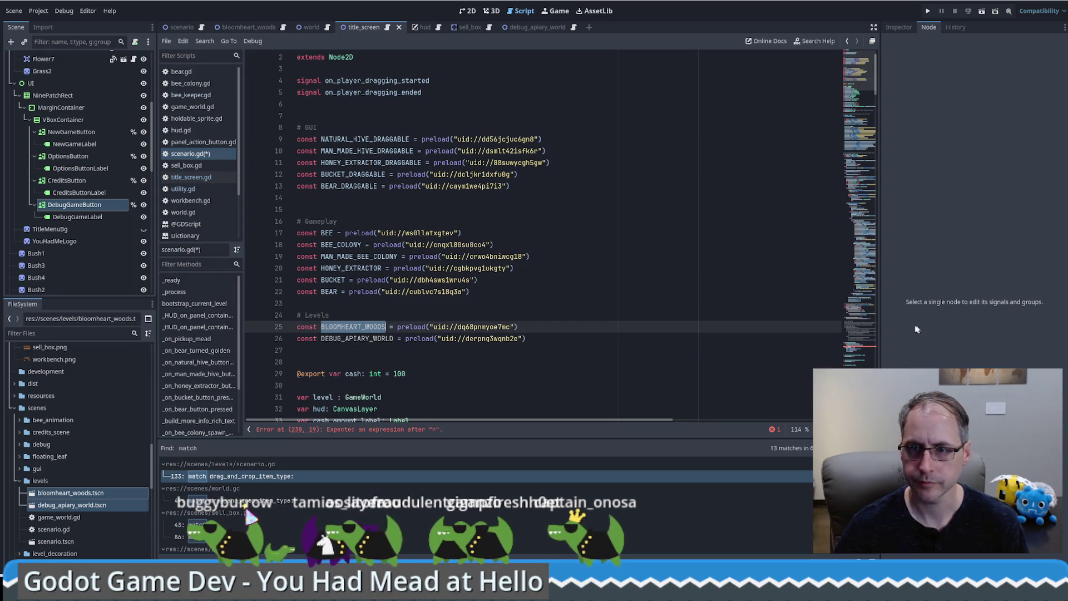
left_click(872, 310)
scroll(872, 310, "down", 7)
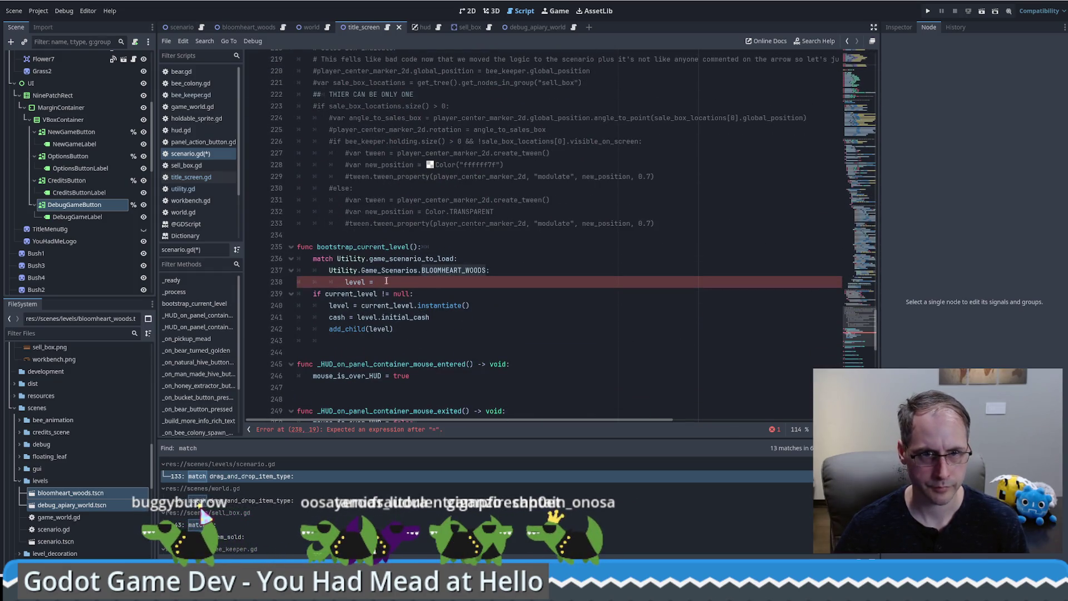
Set level = BLOOMHEART_WOODS.instantiate() and unindent the cash and add_child lines.
left_click(558, 284)
type(".in")
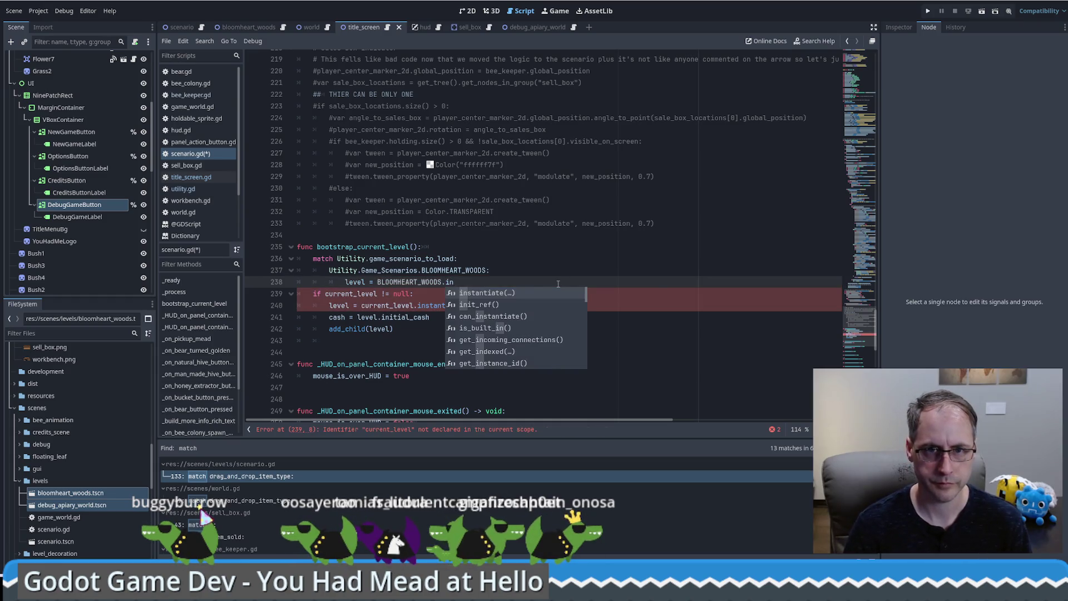
key("Return")
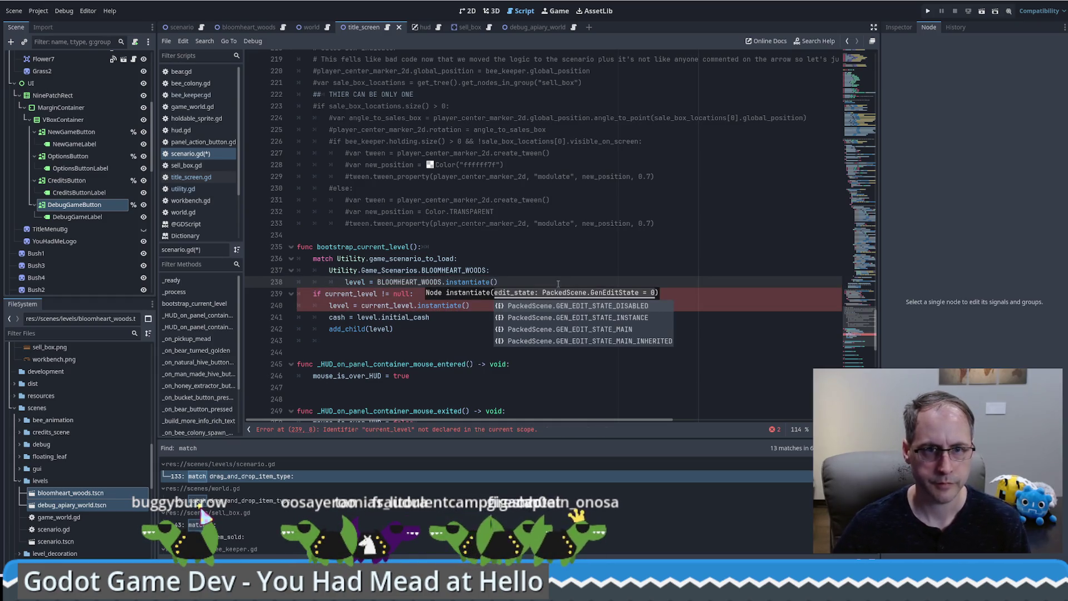
left_click(319, 301)
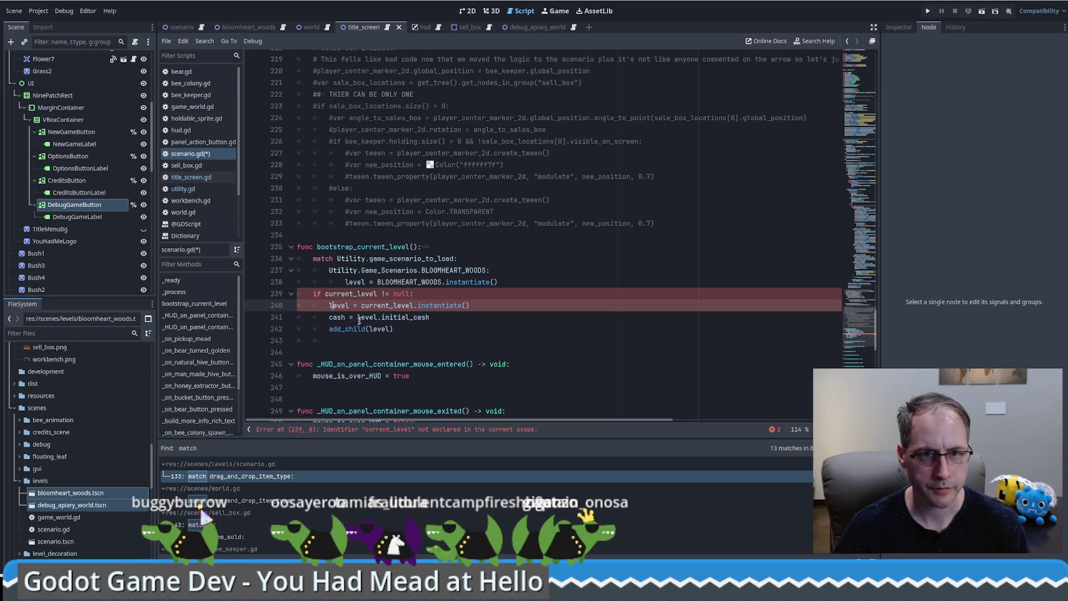
left_click_drag(329, 319, 415, 330)
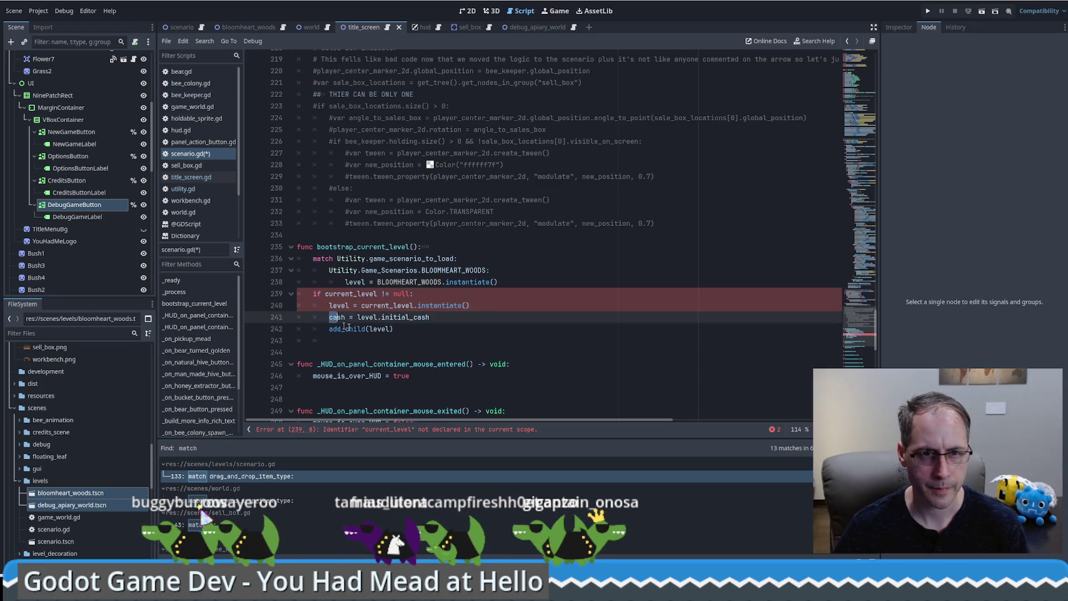
key("shift+Tab")
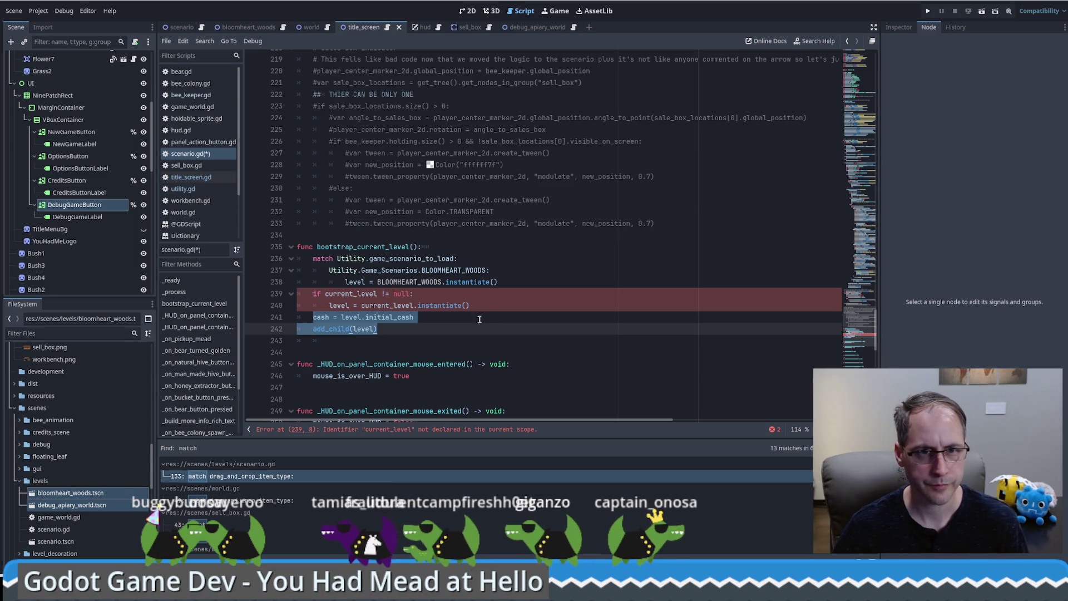
left_click(478, 320)
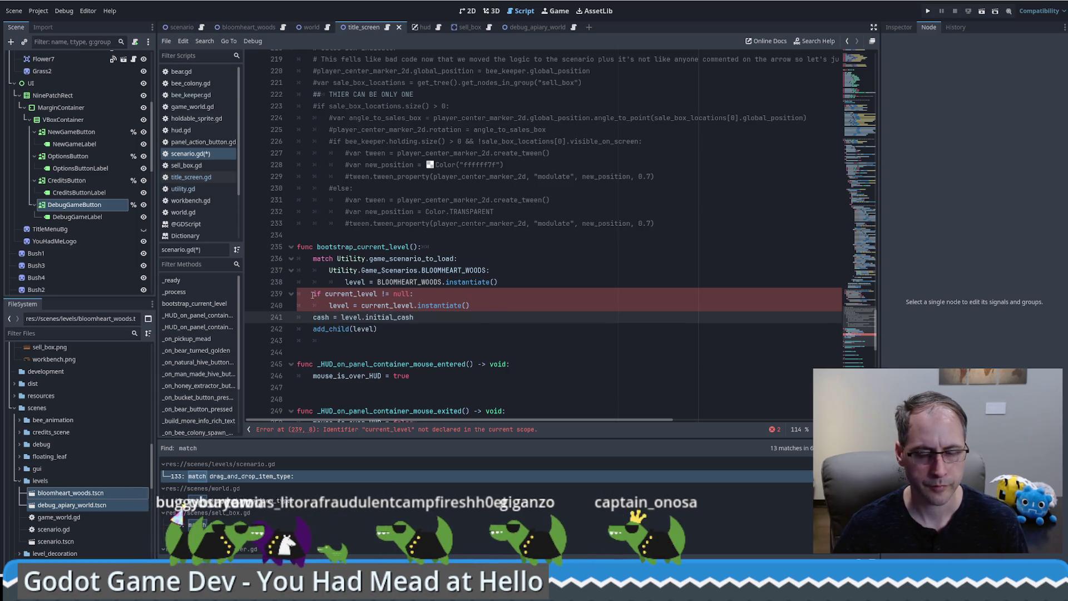
Replace the old current_level null check with a Utility.Game_Scenarios.DEBUG_APIARY case.
left_click(368, 294)
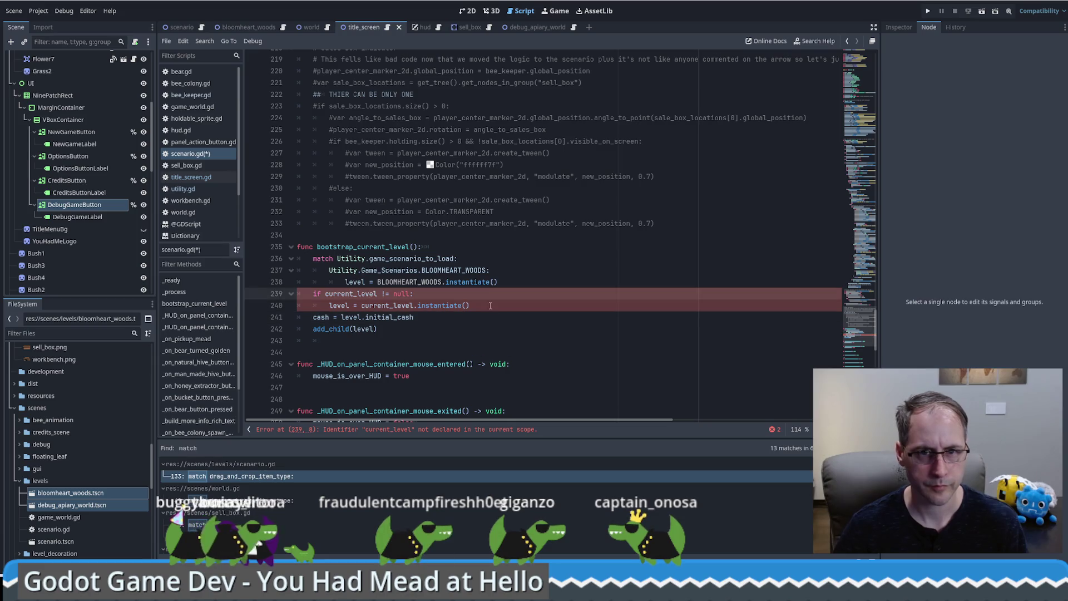
left_click_drag(490, 306, 529, 282)
key("Return")
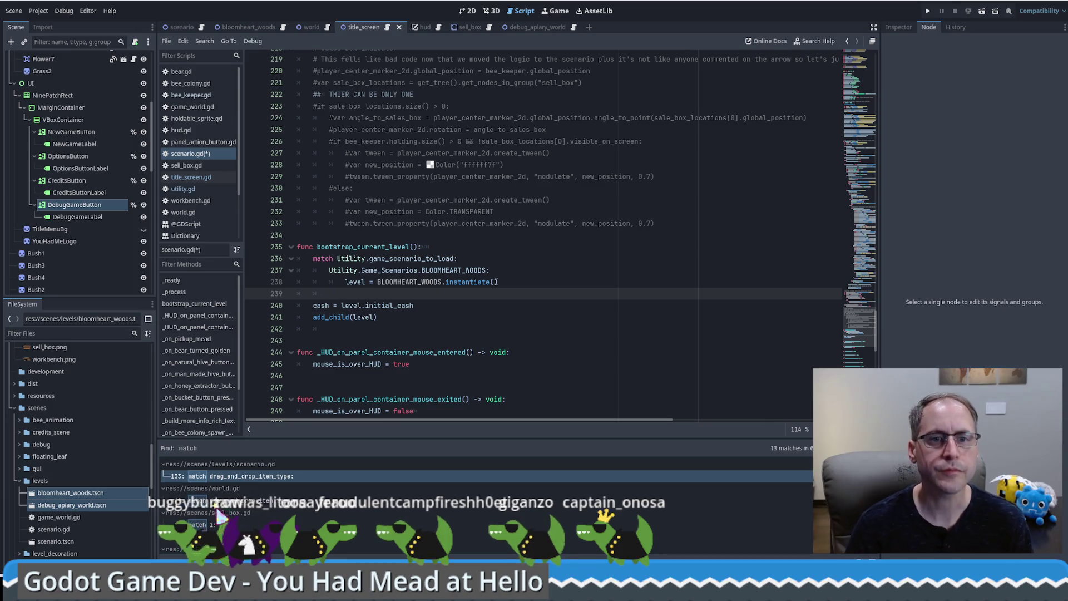
type("Util")
key("Return")
type("Utility.gam")
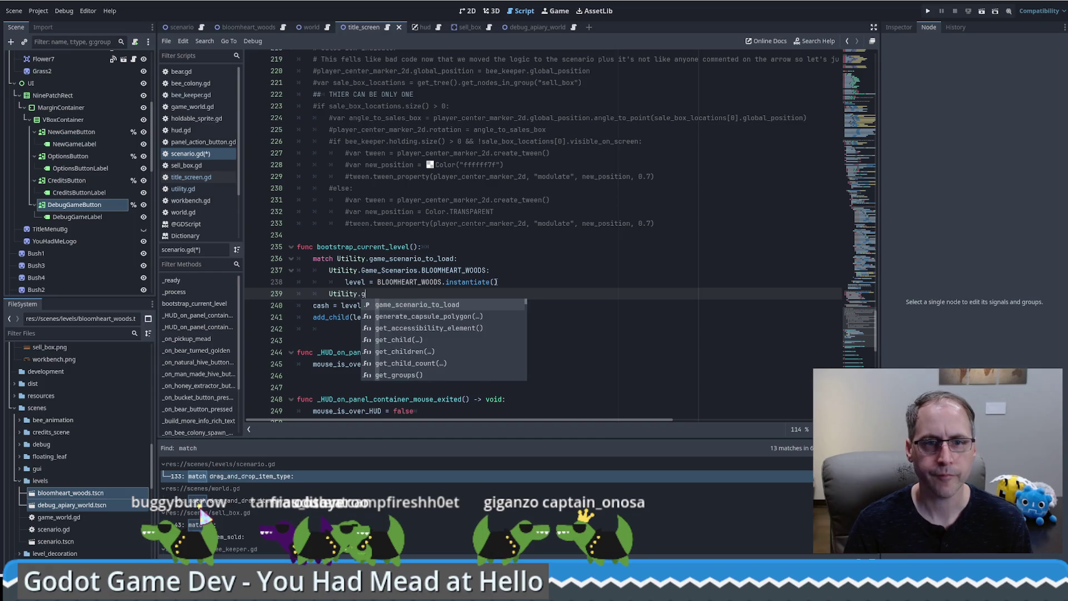
key("Return")
type(".")
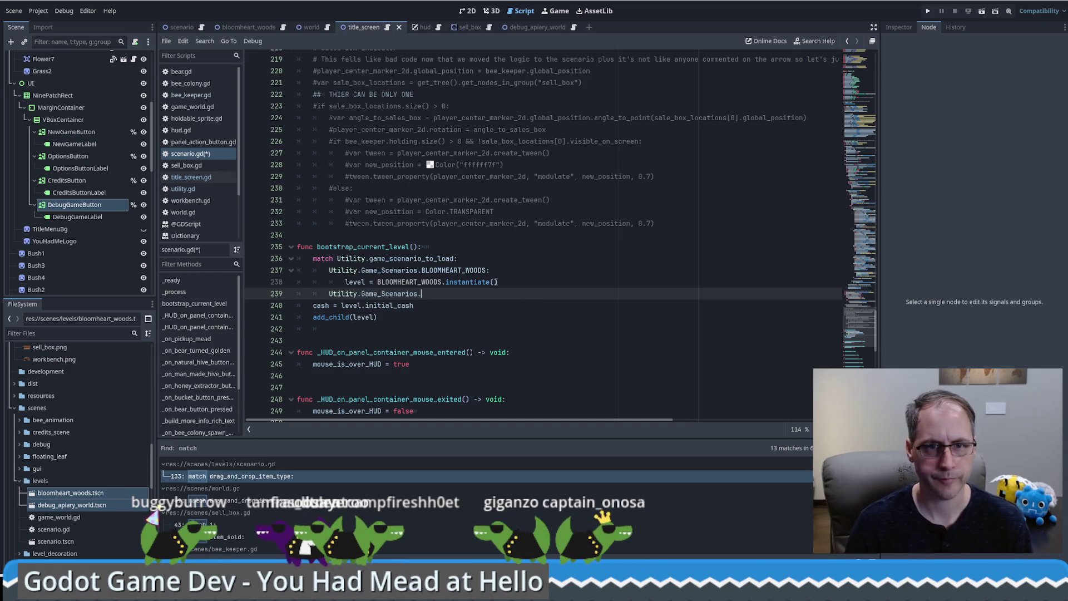
key("Return")
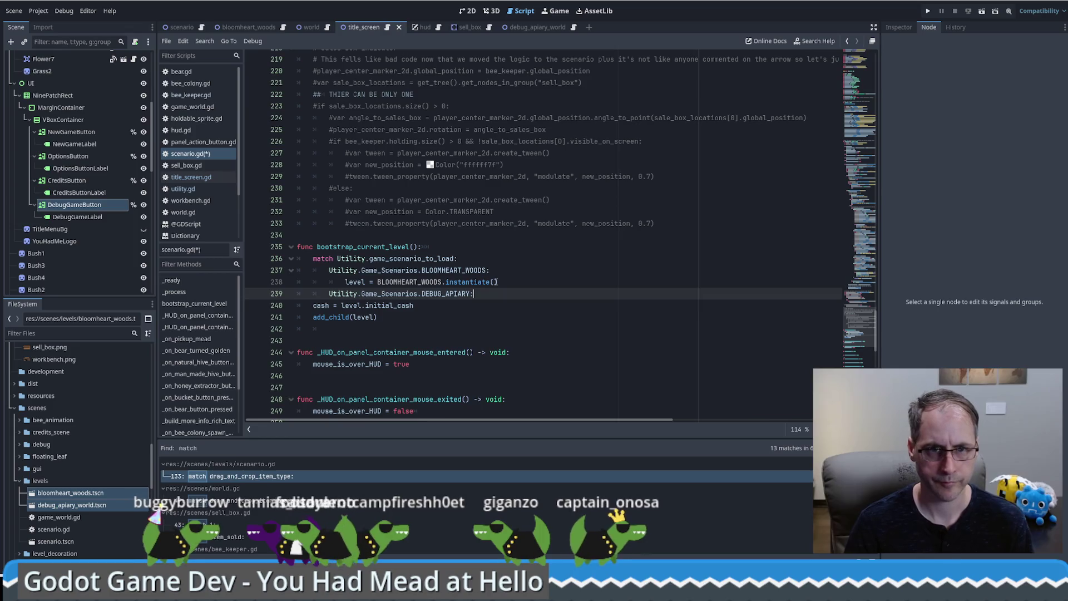
key("Return")
Copy the instantiate line into the DEBUG_APIARY case, changed to DEBUG_APIARY_WORLD.instantiate().
triple_click(501, 282)
key("ctrl+c")
key("Down")
key("ctrl+v")
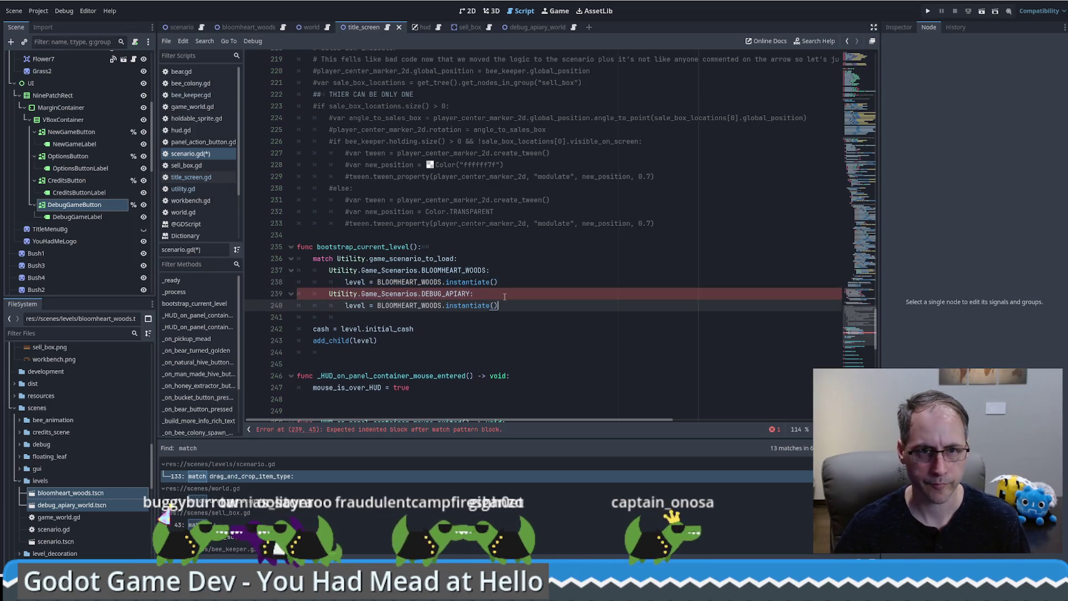
key("Delete")
double_click(427, 305)
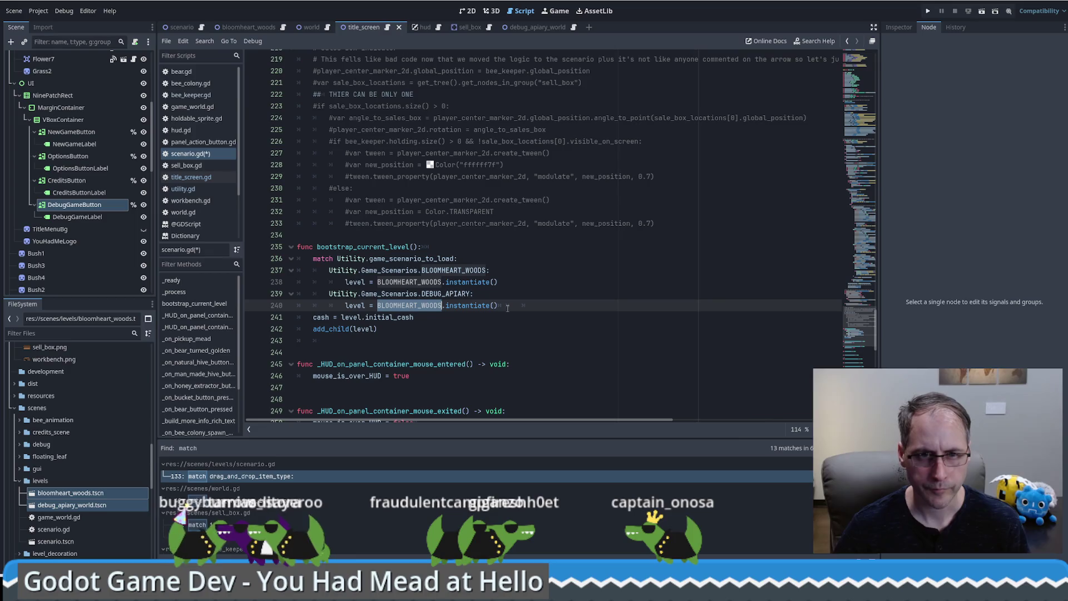
type("D")
key("Return")
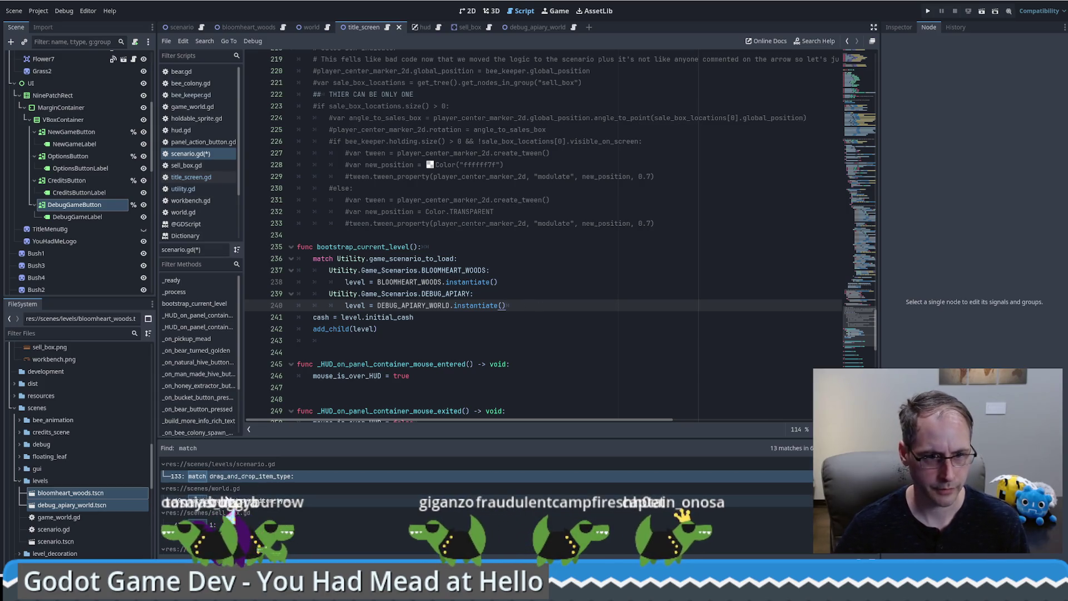
Check the match usage in sell_box.gd, then start a new line for the default case.
left_click(223, 524)
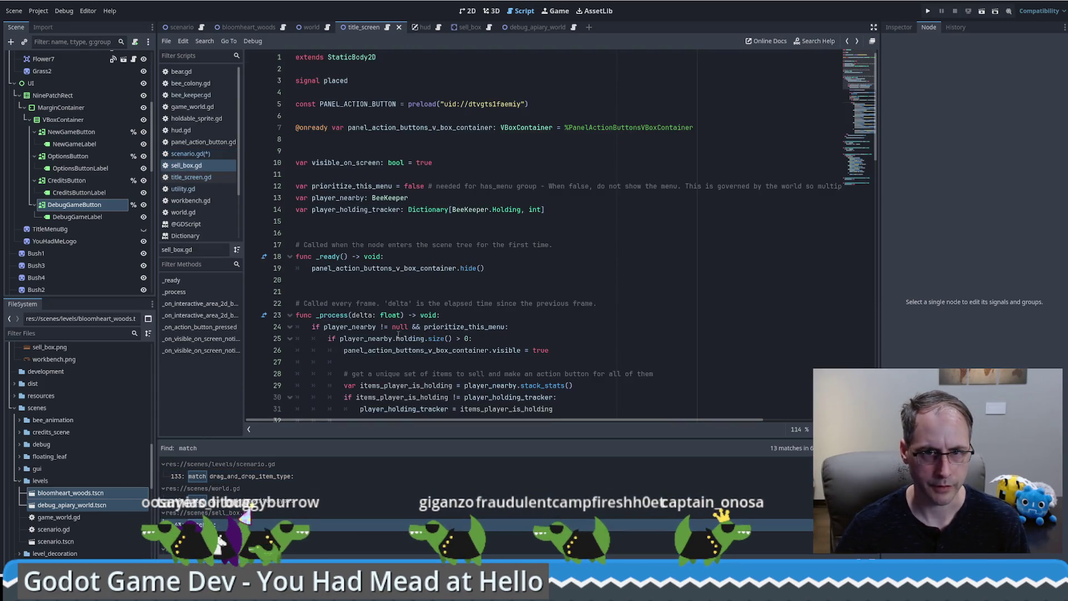
key("alt+Left")
key("Return")
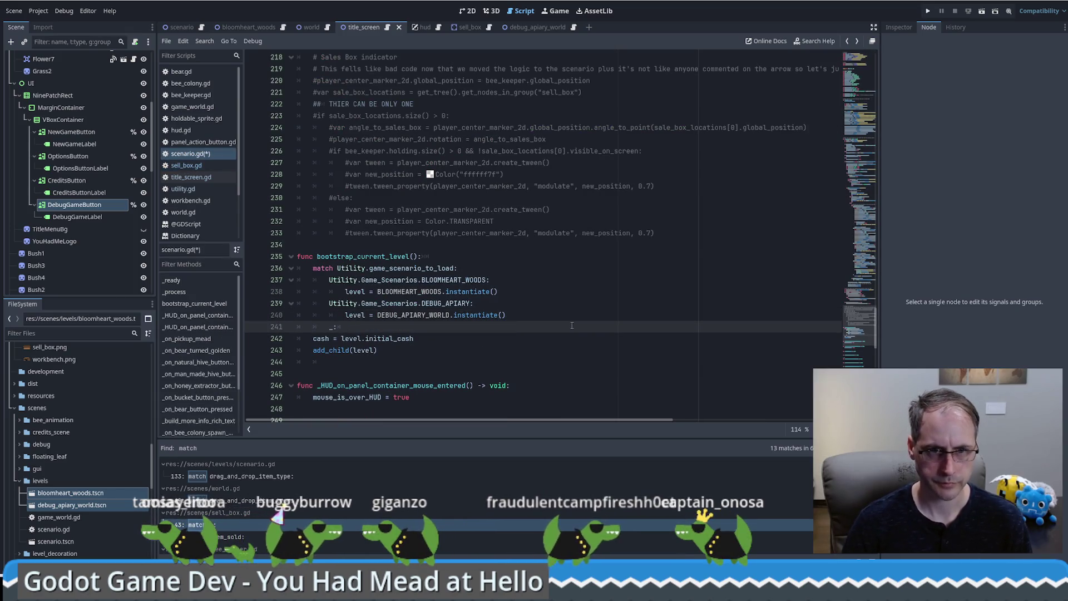
Give the default case a push_error call reporting the unmatched scenario.
key("Return")
type("err")
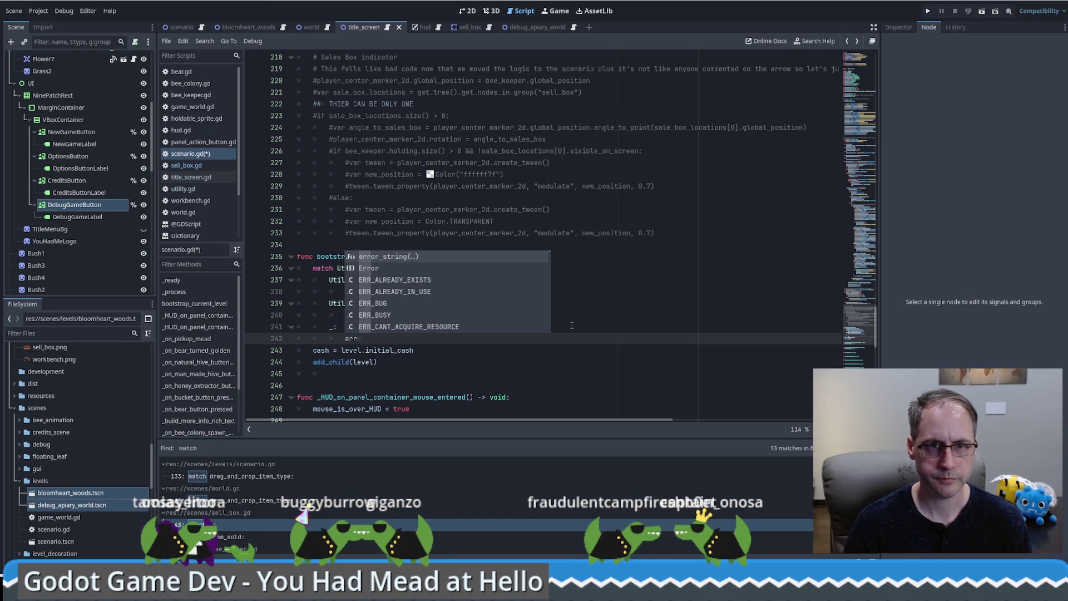
key("BackSpace")
key("BackSpace")
key("BackSpace")
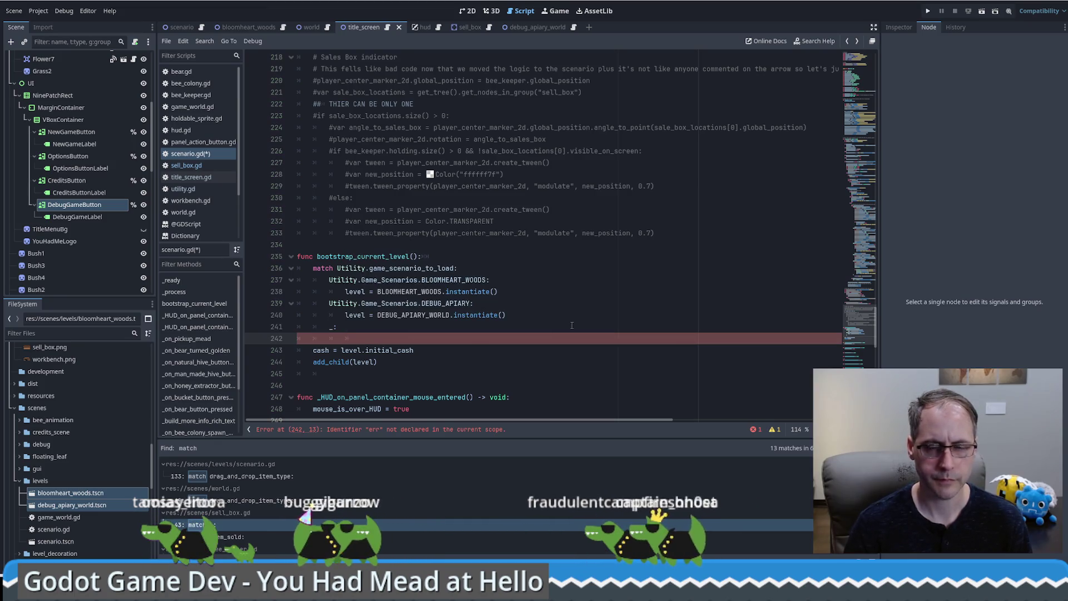
type("d")
type("ebug_")
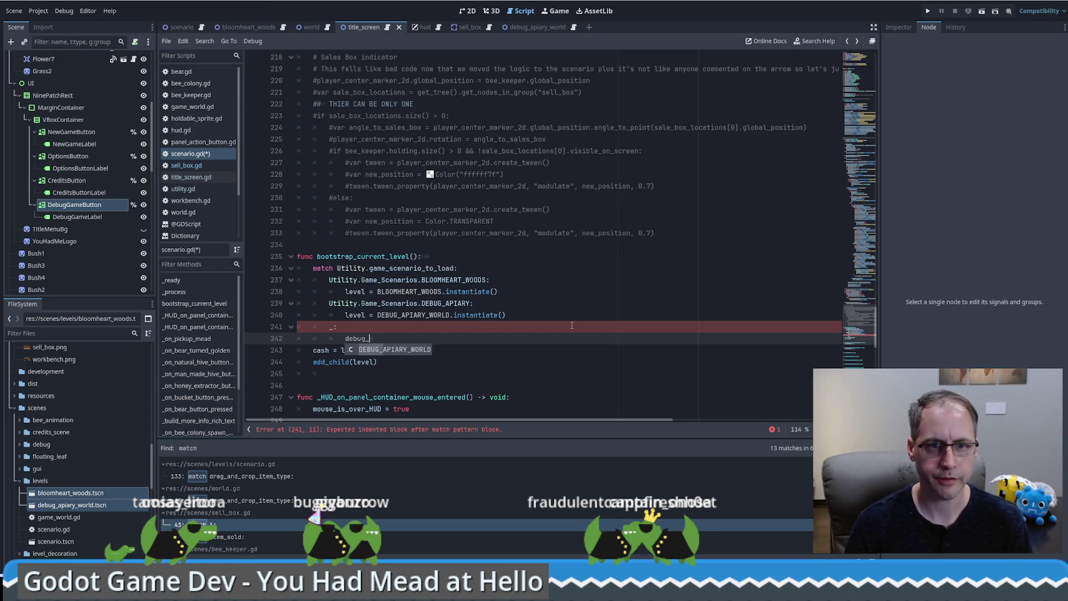
key("BackSpace")
key("BackSpace")
key("BackSpace")
key("BackSpace")
key("BackSpace")
type("err")
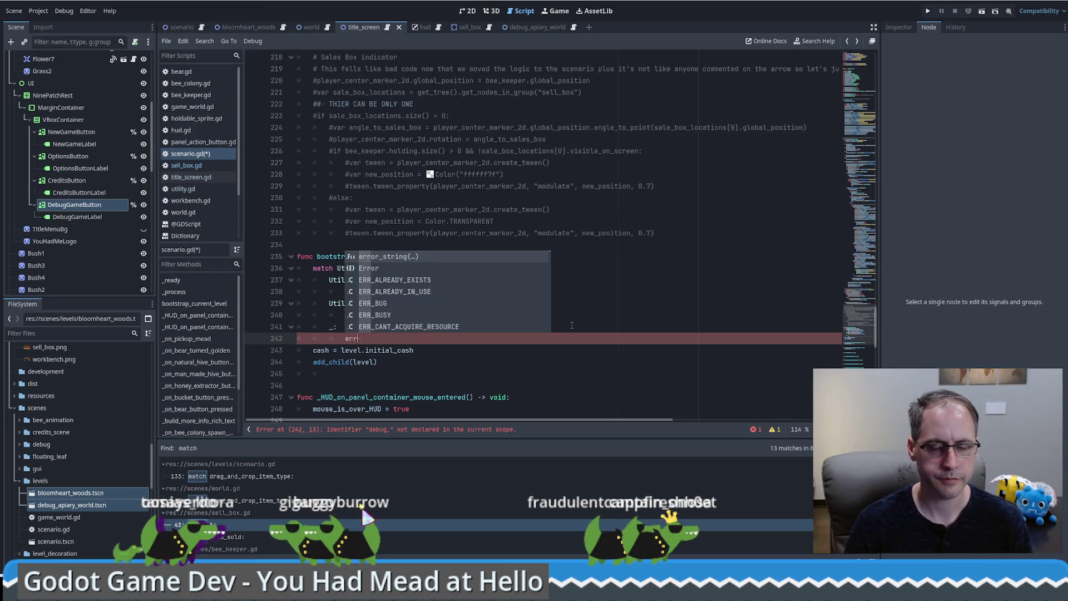
type("or")
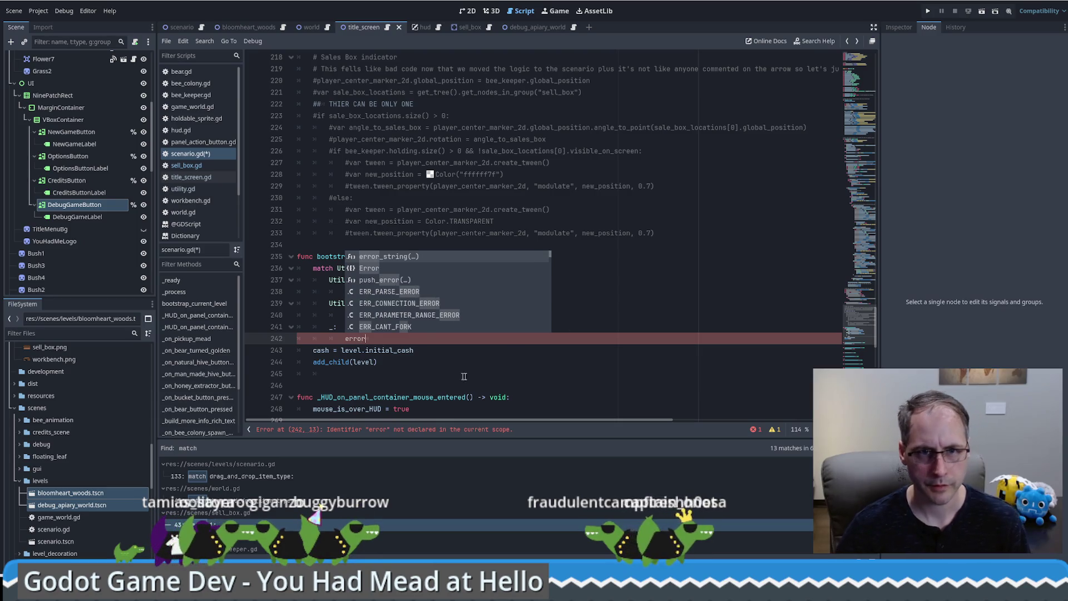
key("Down")
key("Down")
key("Return")
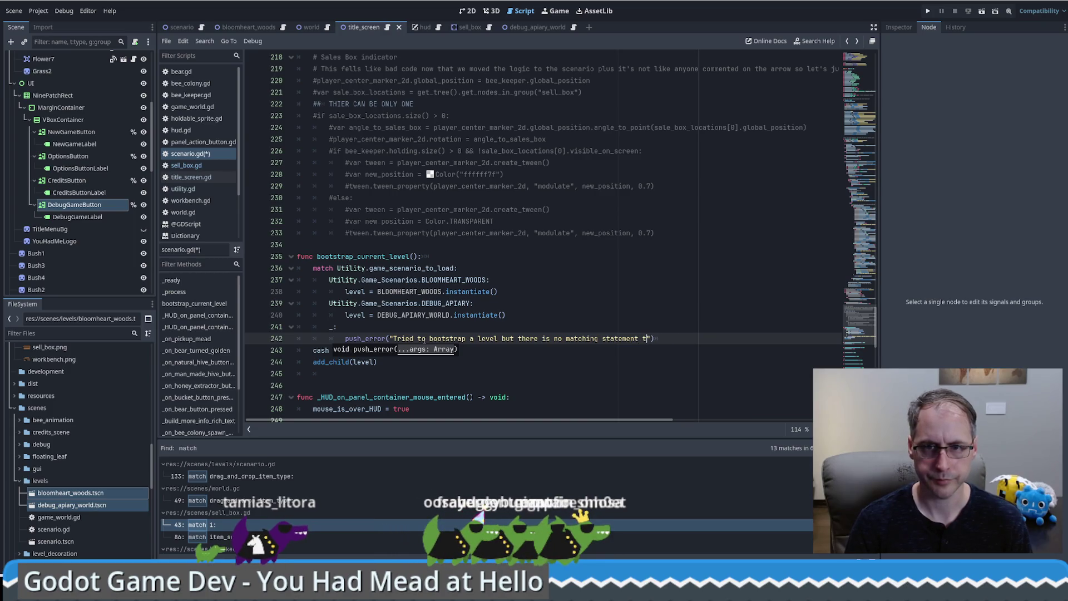
type(".")
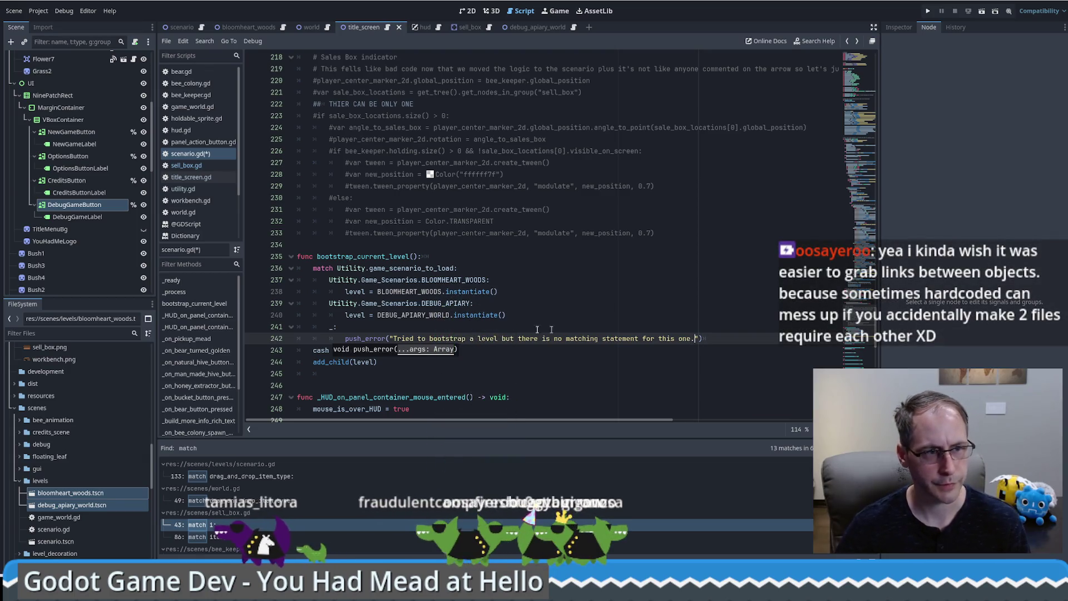
Add a fallback BLOOMHEART_WOODS.instantiate() line below push_error and save scenario.gd.
left_click(733, 340)
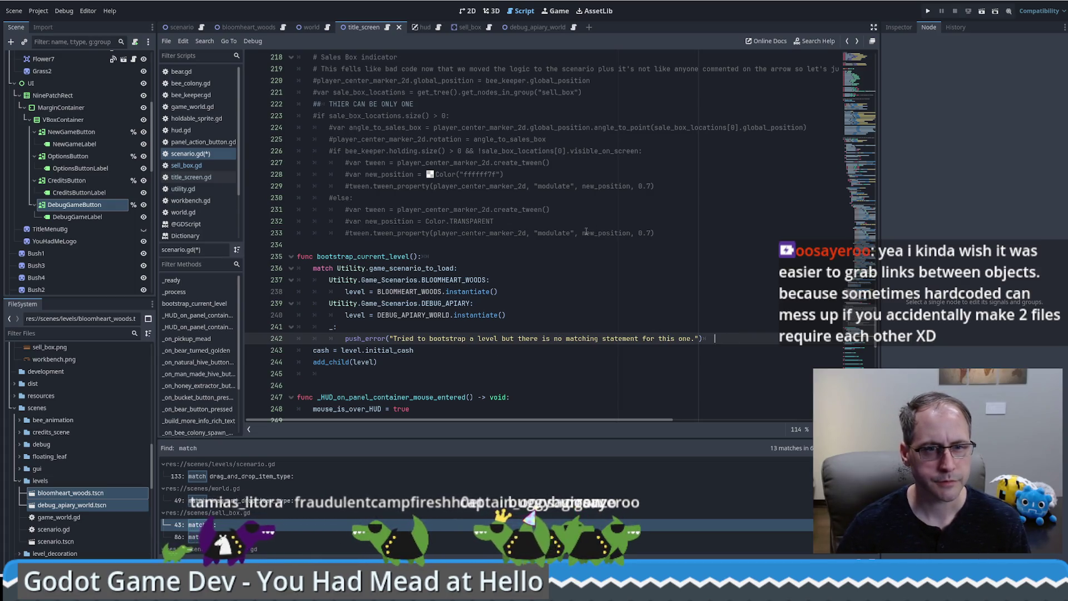
left_click_drag(501, 292, 390, 280)
left_click(725, 338)
key("Return")
key("ctrl+v")
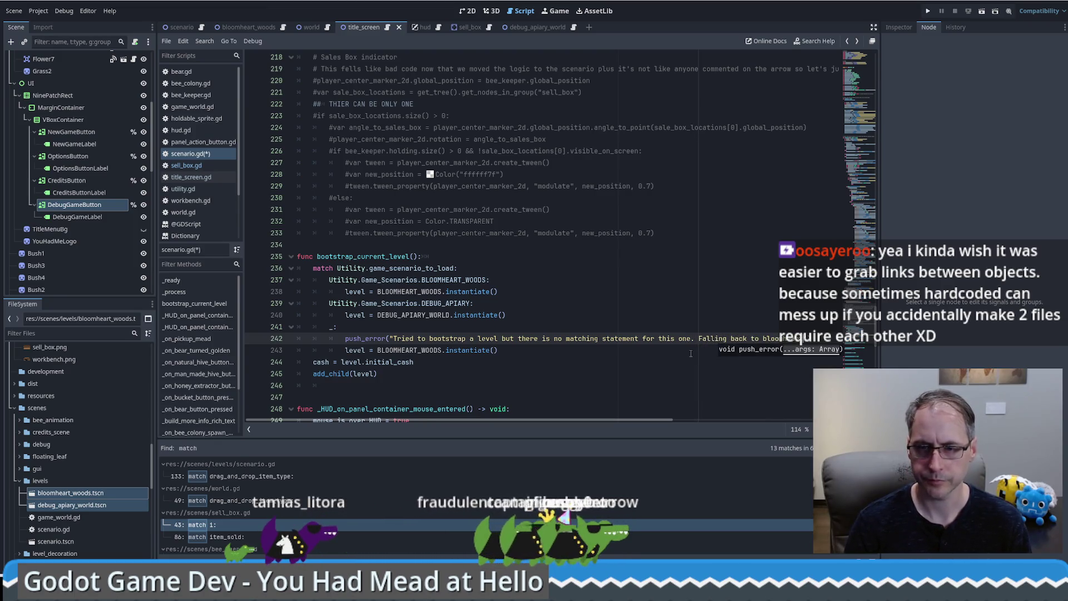
scroll(514, 312, "down", 2)
left_click(527, 277)
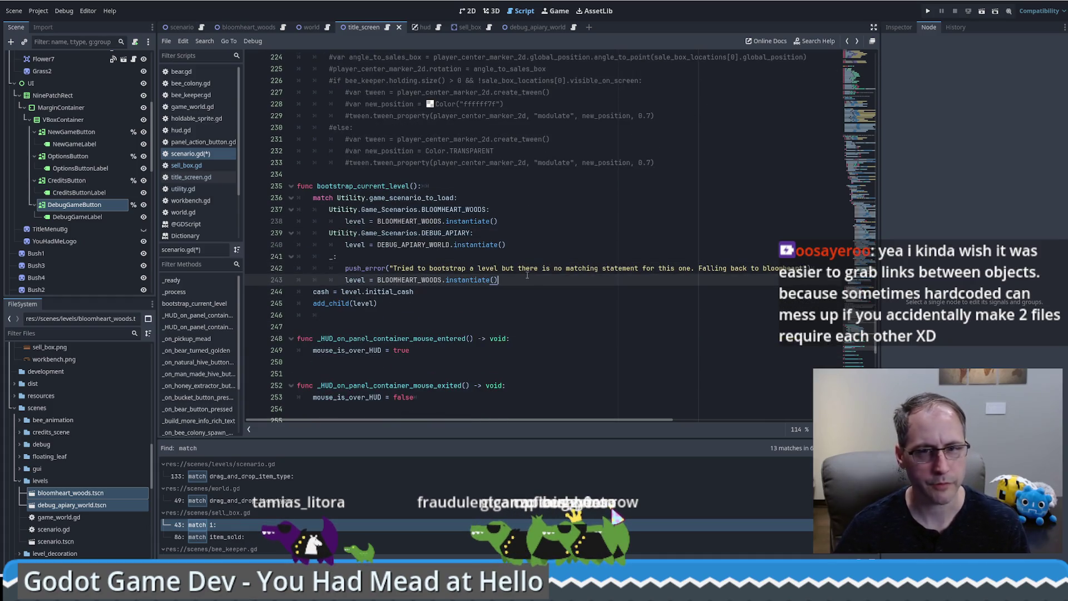
left_click(795, 268)
key("Down")
key("ctrl+s")
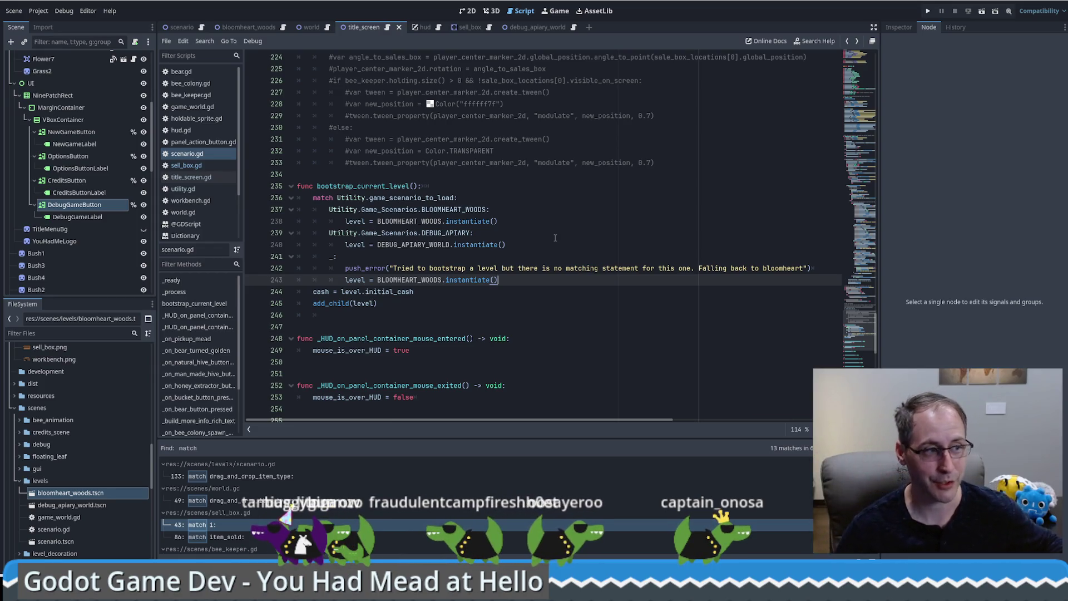
left_click(14, 10)
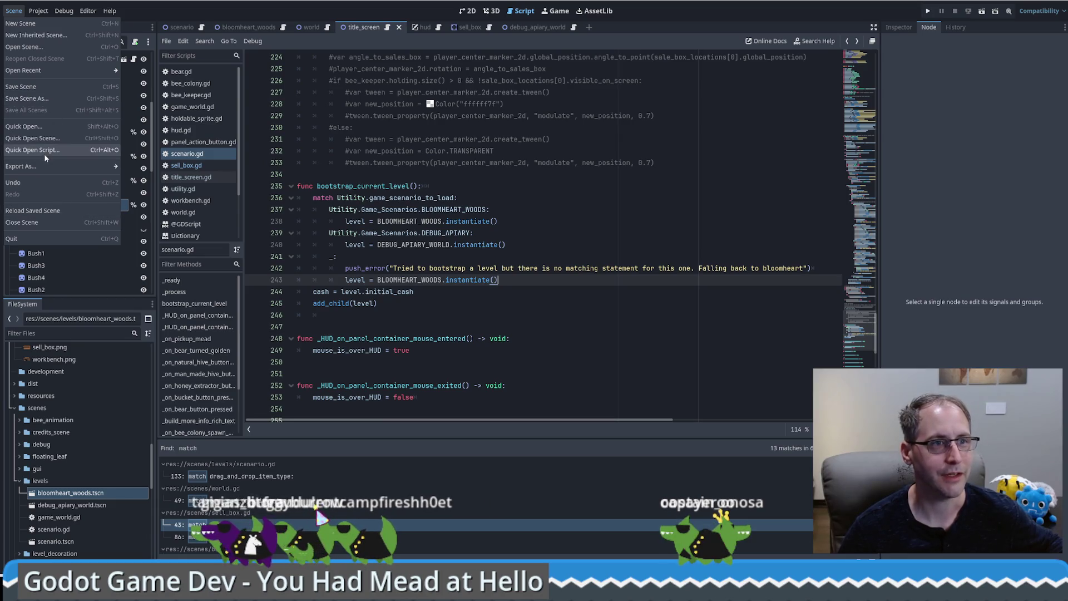
Review the sales box and debug apiary code in scenario.gd, then run the project.
left_click(509, 213)
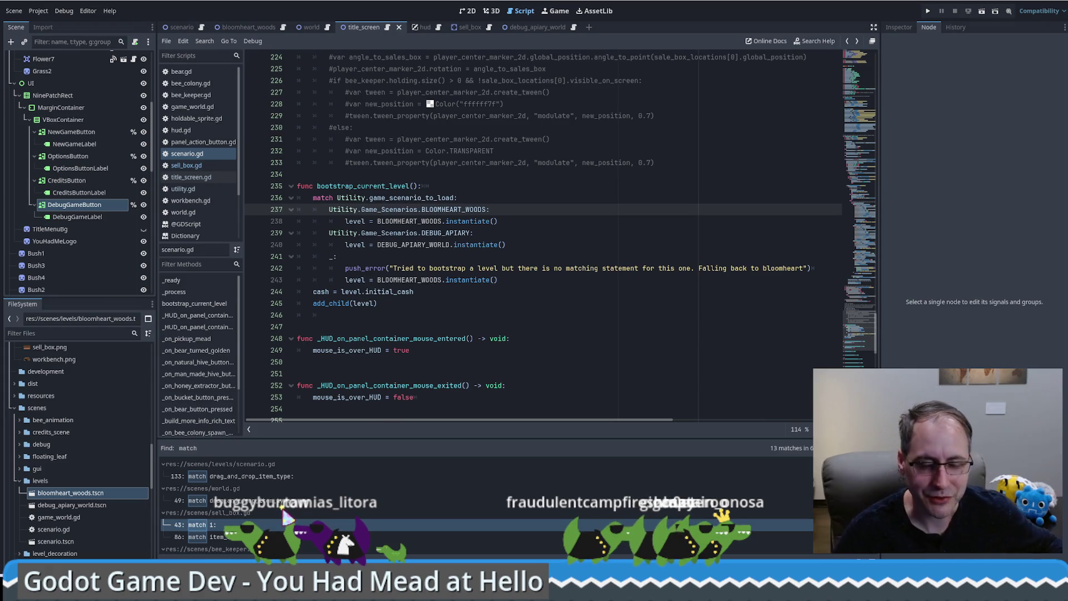
left_click(611, 291)
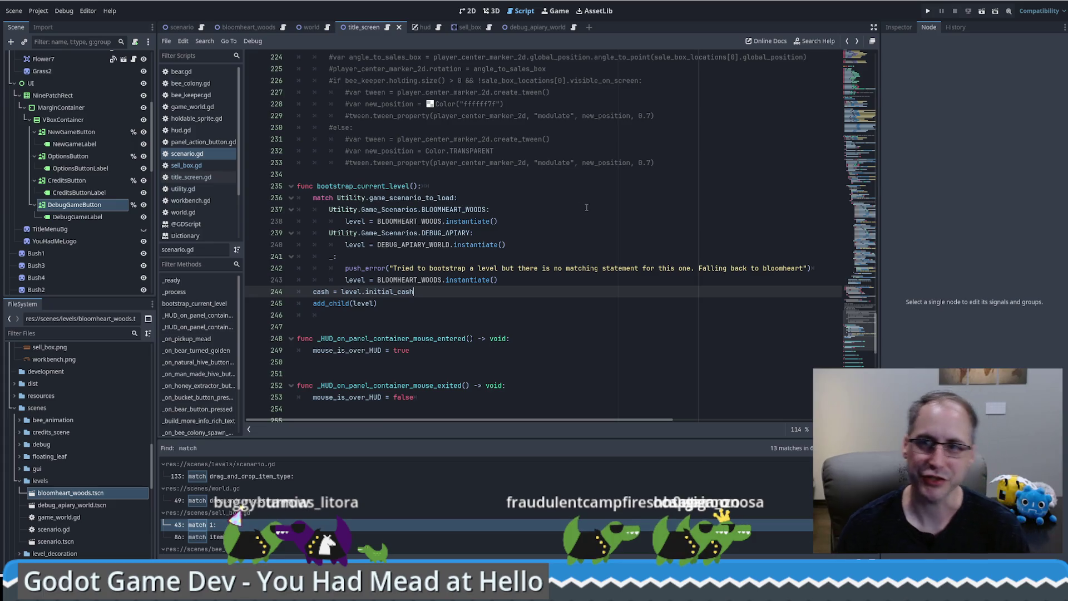
scroll(586, 207, "up", 4)
left_click(623, 268)
key("Up")
key("Up")
key("Up")
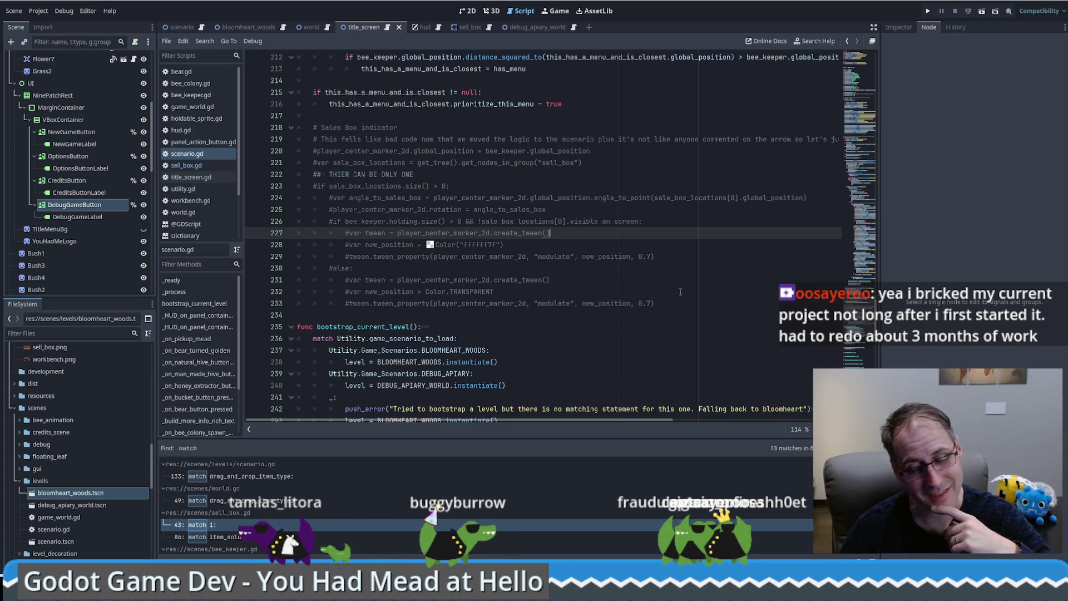
left_click(695, 383)
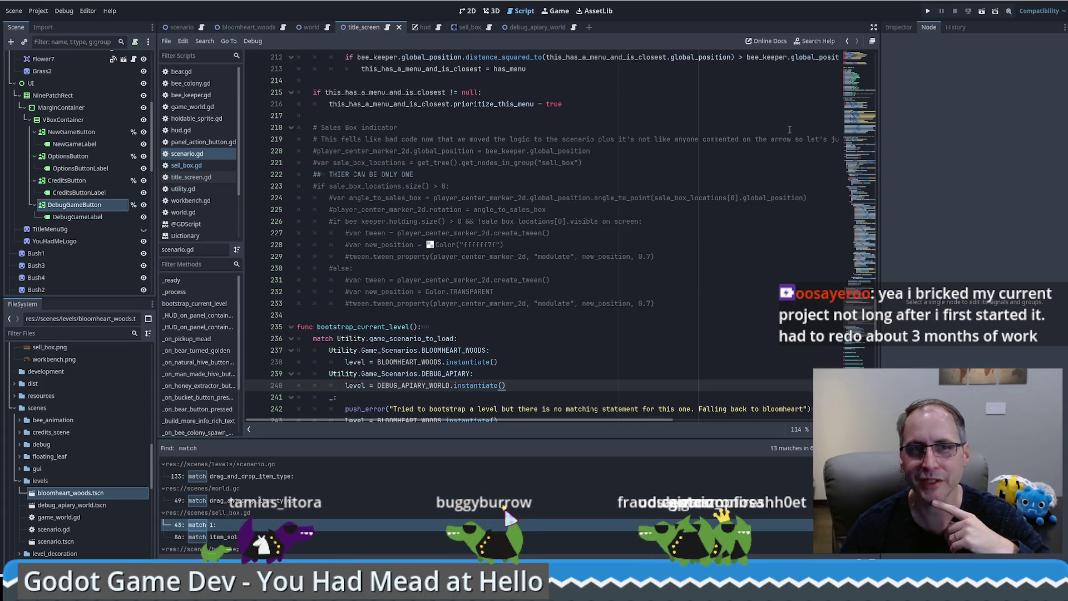
left_click(927, 12)
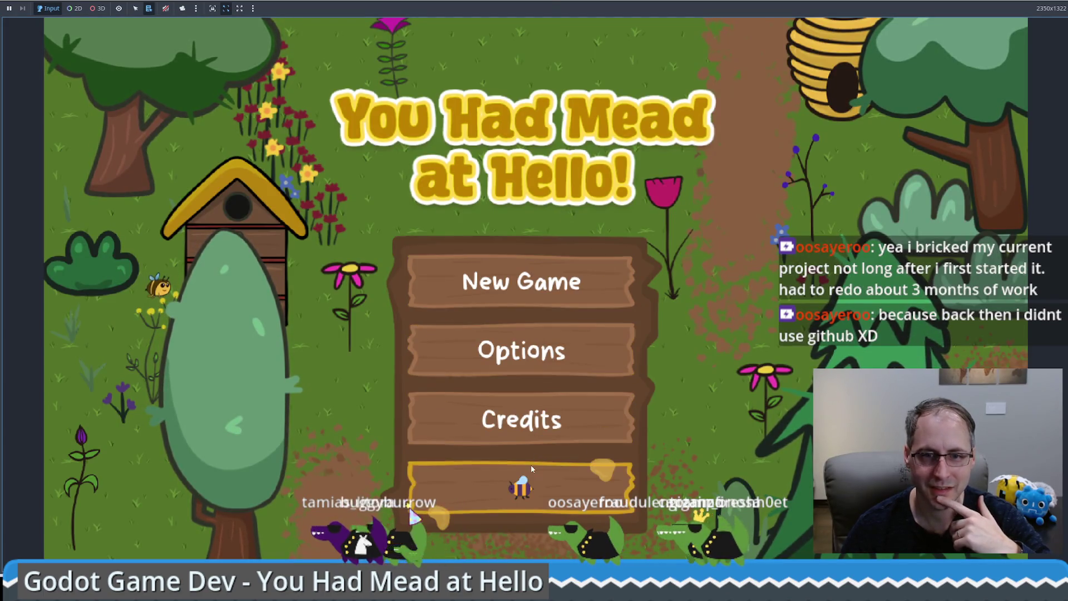
Start a new game and walk the beekeeper around Bloomheart Woods with WASD.
left_click(533, 293)
key("w")
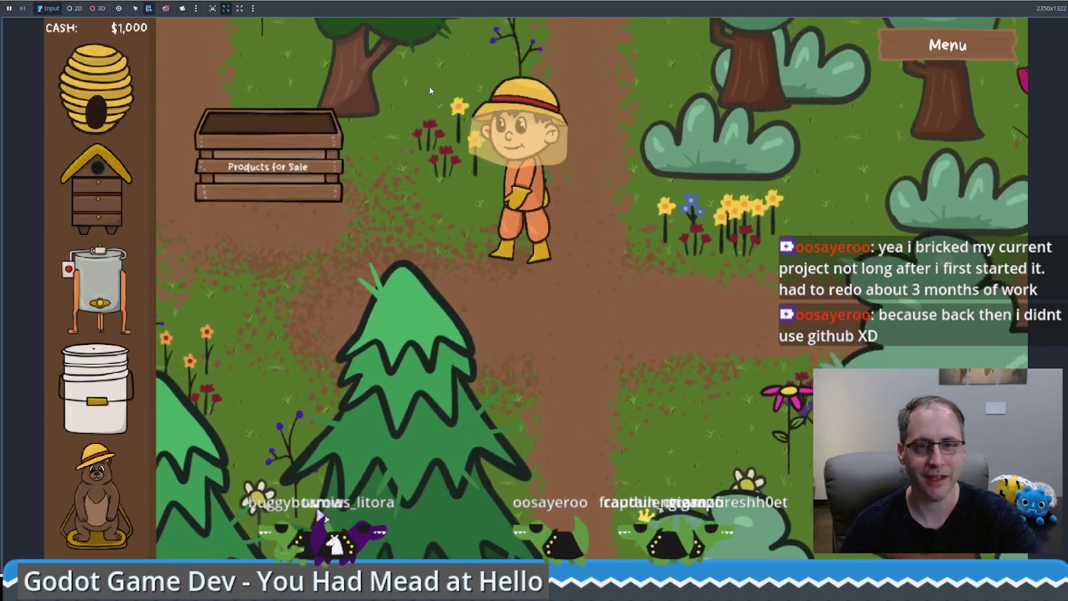
key("a")
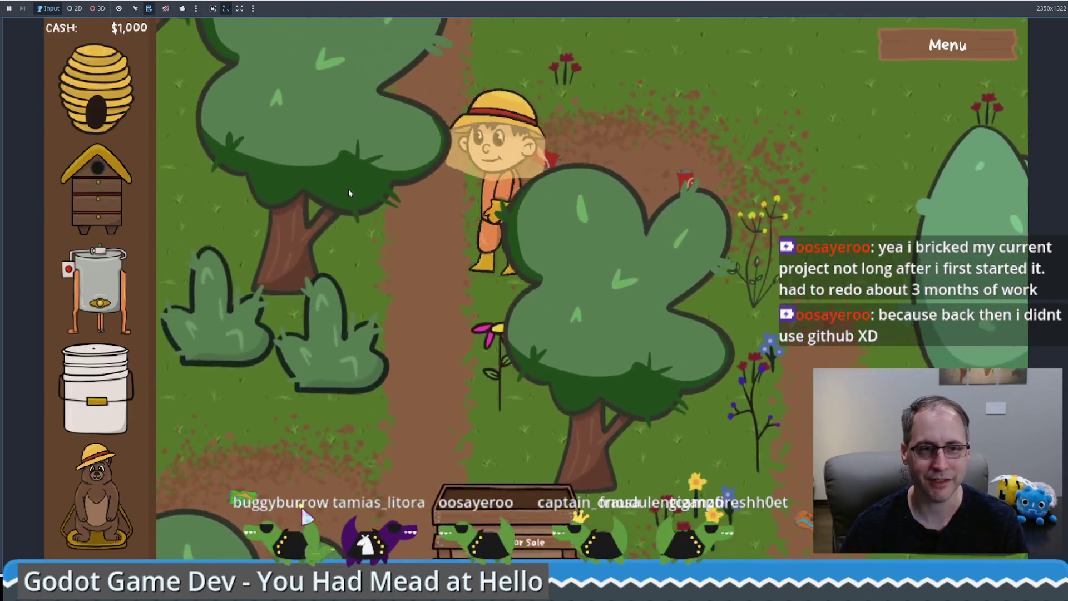
key("s")
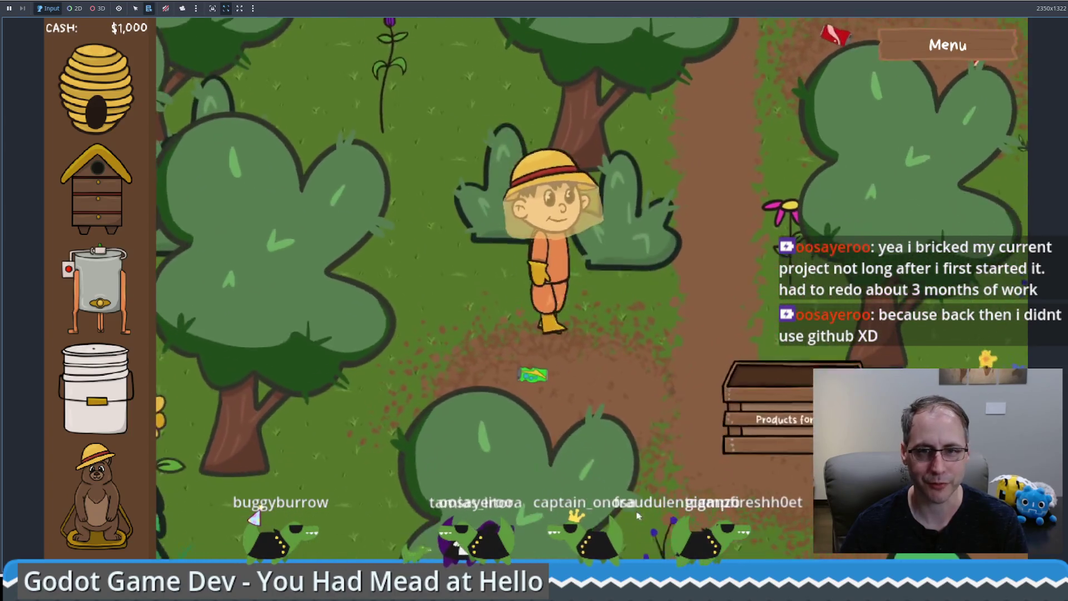
key("d")
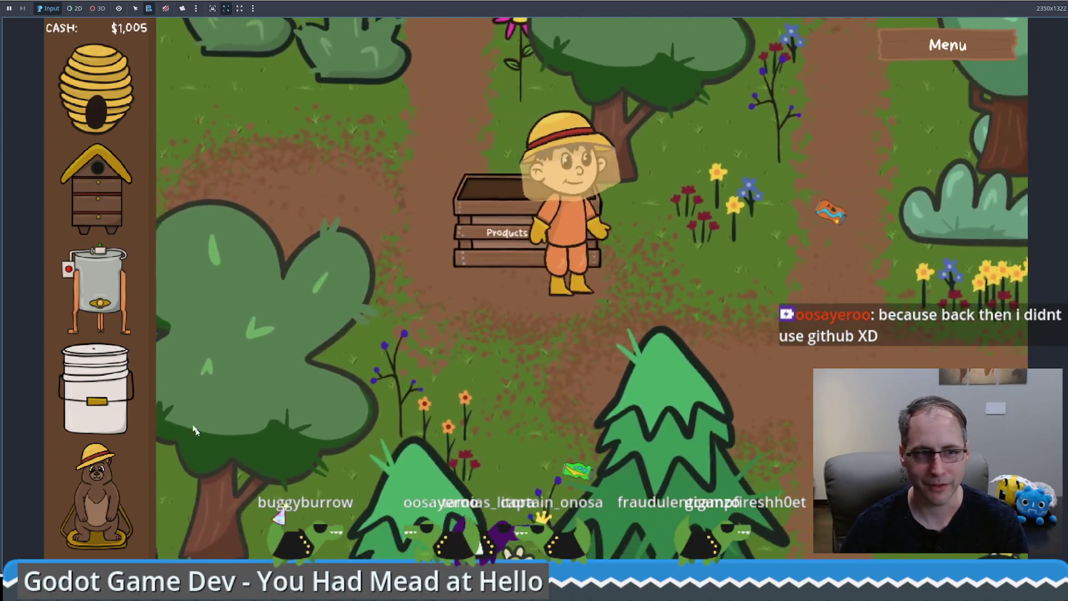
Place a bee hive beside the sale crate, walk around it, and quit to the title menu.
left_click(97, 189)
left_click(708, 289)
key("d")
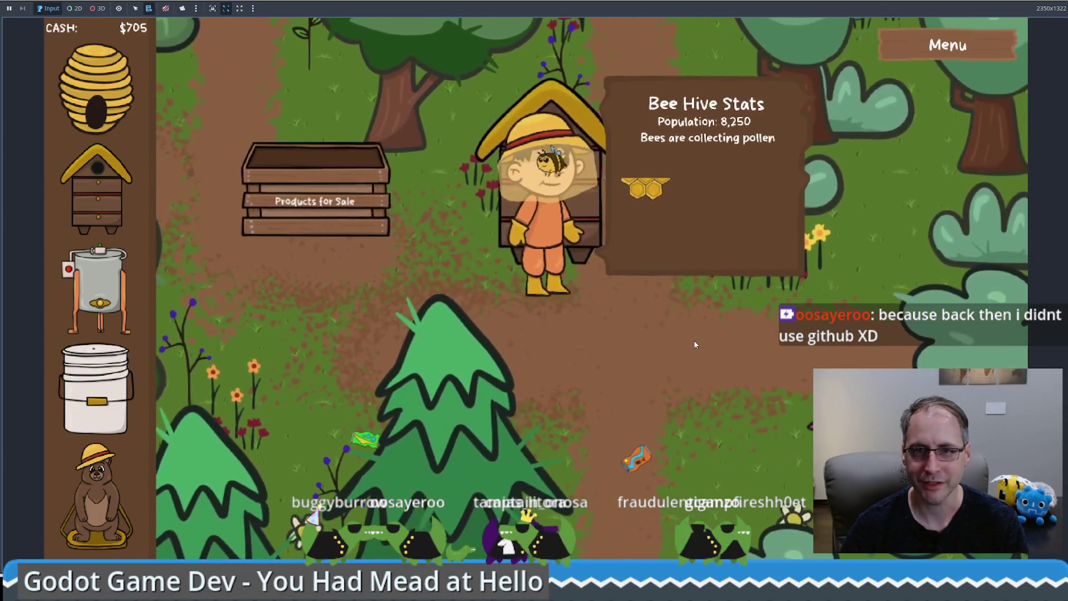
key("a")
key("w")
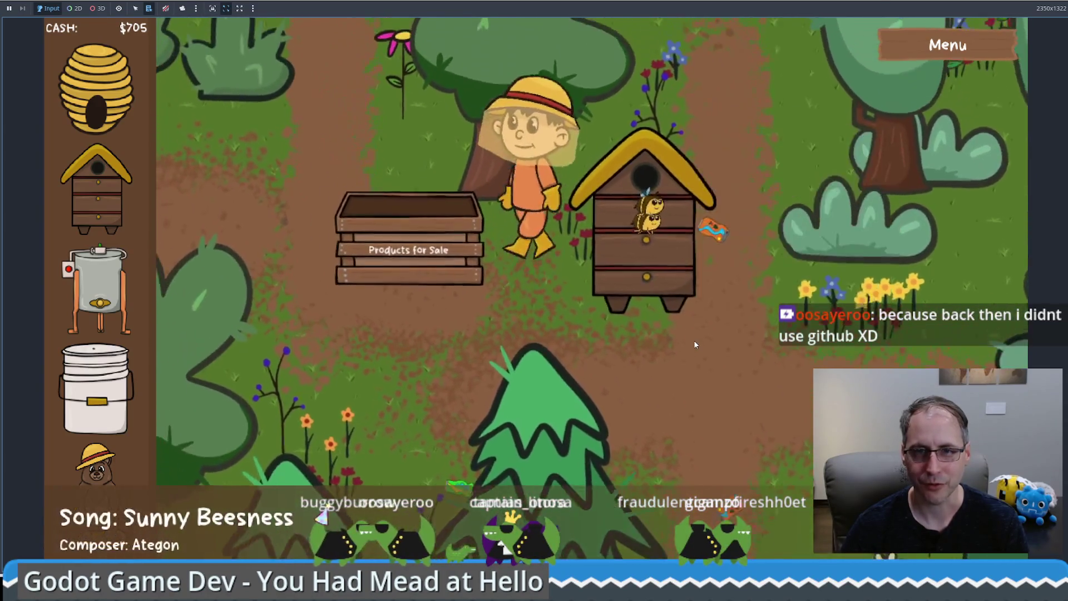
key("d")
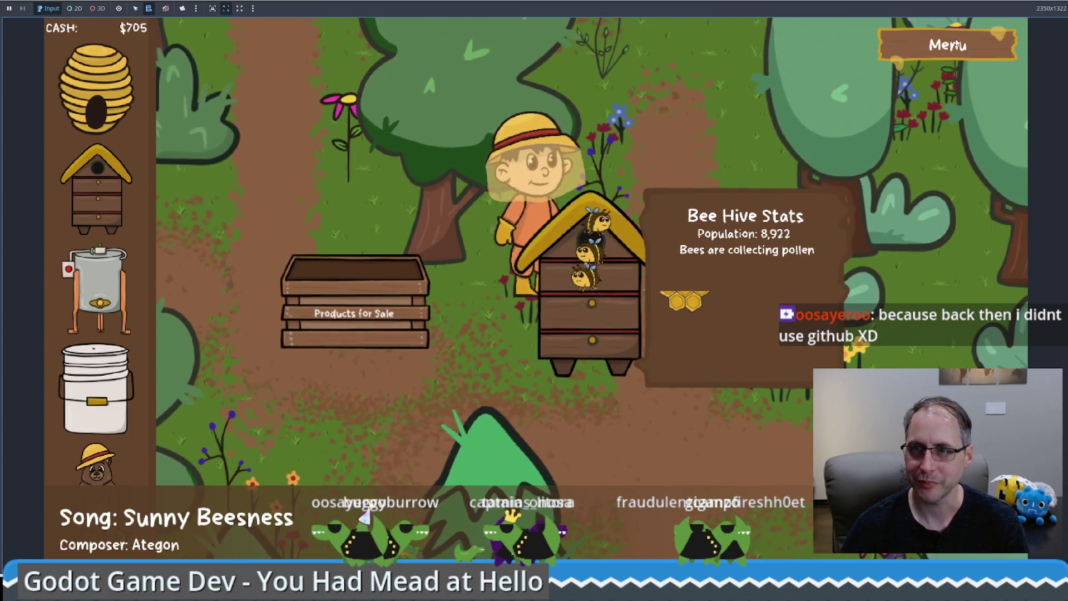
left_click(947, 45)
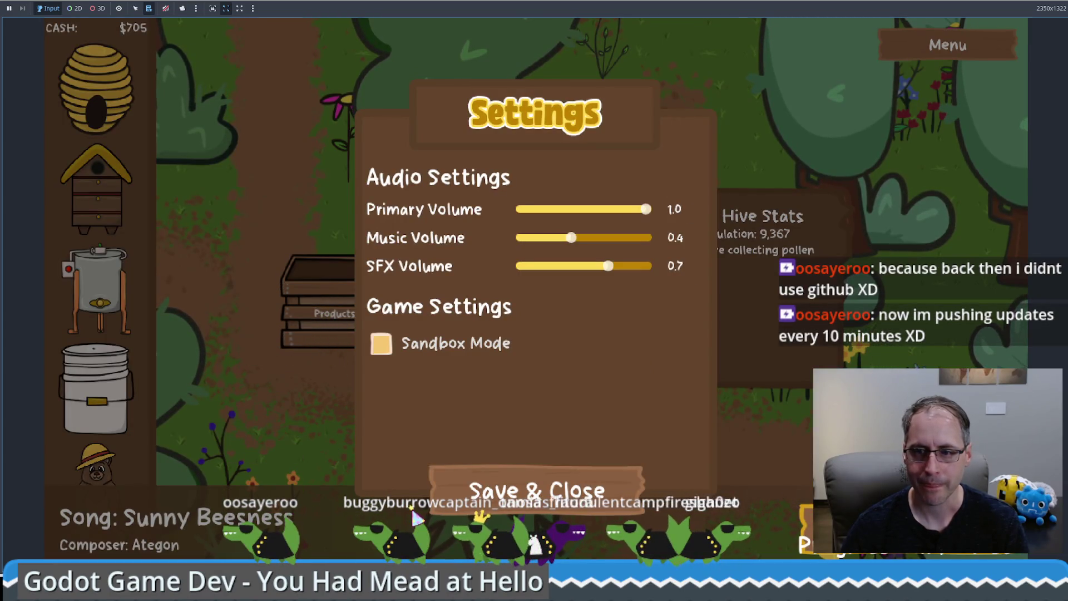
left_click(435, 484)
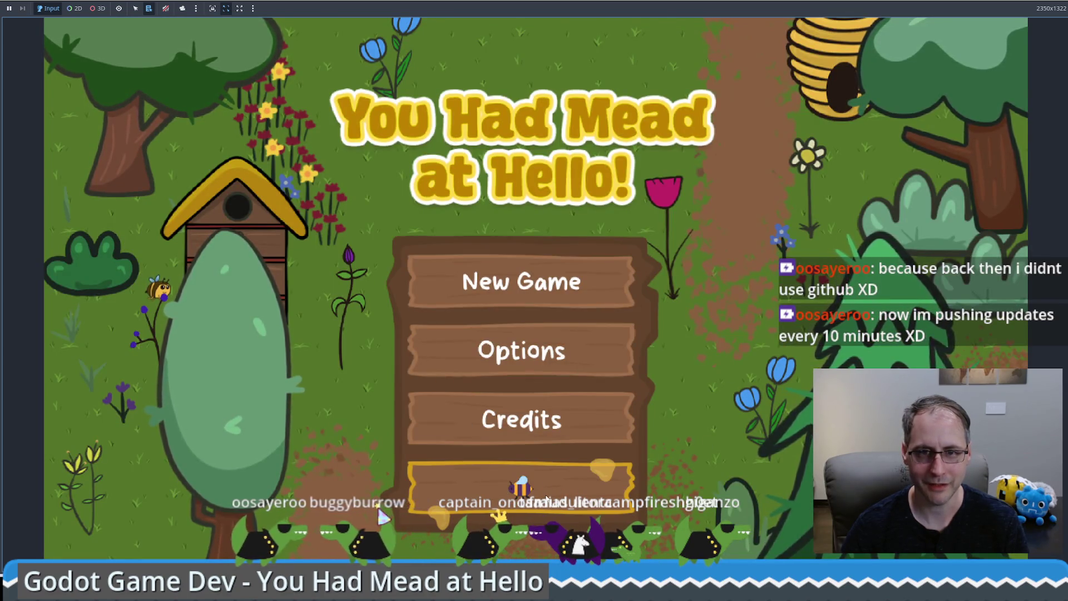
left_click(435, 484)
mouse_move(96, 389)
left_mouse_down()
mouse_move(262, 378)
mouse_move(745, 245)
left_mouse_up()
left_click_drag(96, 495, 439, 517)
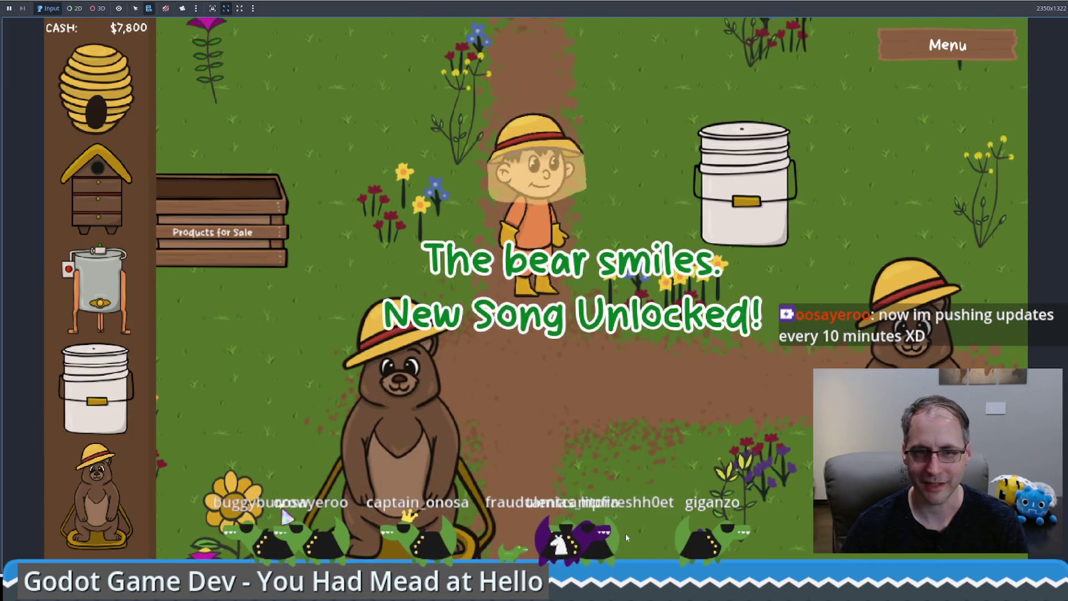
mouse_move(96, 389)
left_mouse_down()
mouse_move(239, 389)
mouse_move(650, 434)
left_mouse_up()
mouse_move(99, 192)
left_mouse_down()
mouse_move(108, 212)
mouse_move(541, 86)
left_mouse_up()
mouse_move(96, 290)
left_mouse_down()
mouse_move(540, 250)
mouse_move(565, 289)
mouse_move(651, 290)
mouse_move(639, 284)
left_mouse_up()
left_click(553, 302)
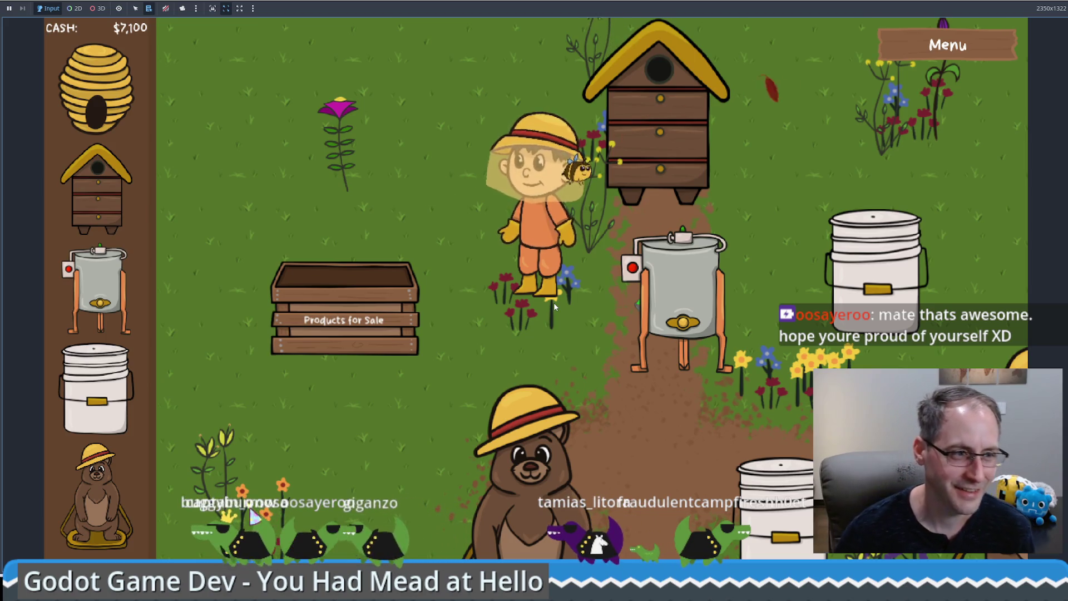
key("w")
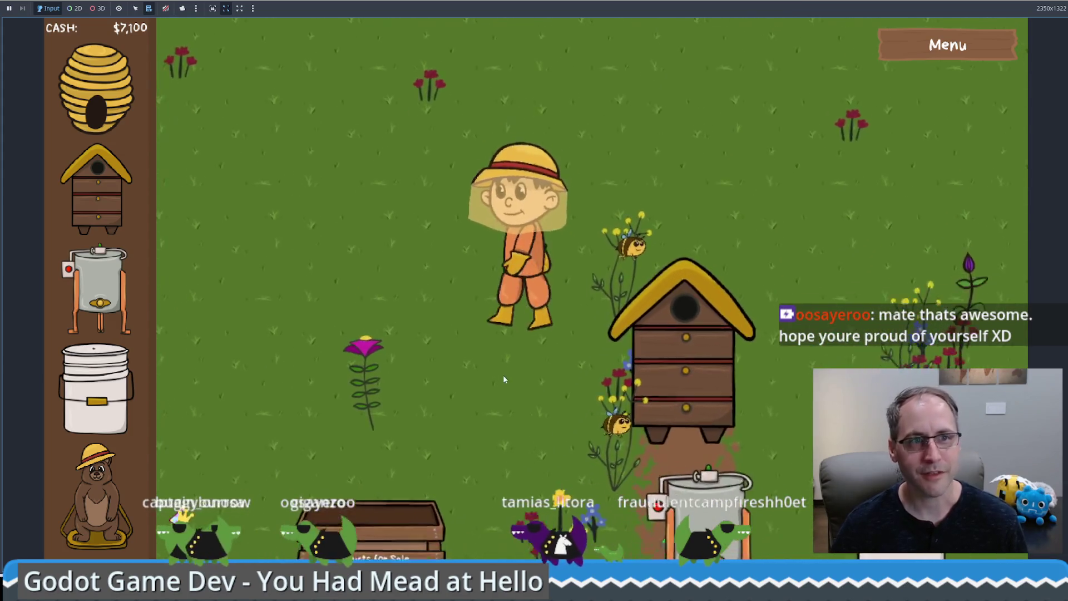
key("s")
key("a")
key("d")
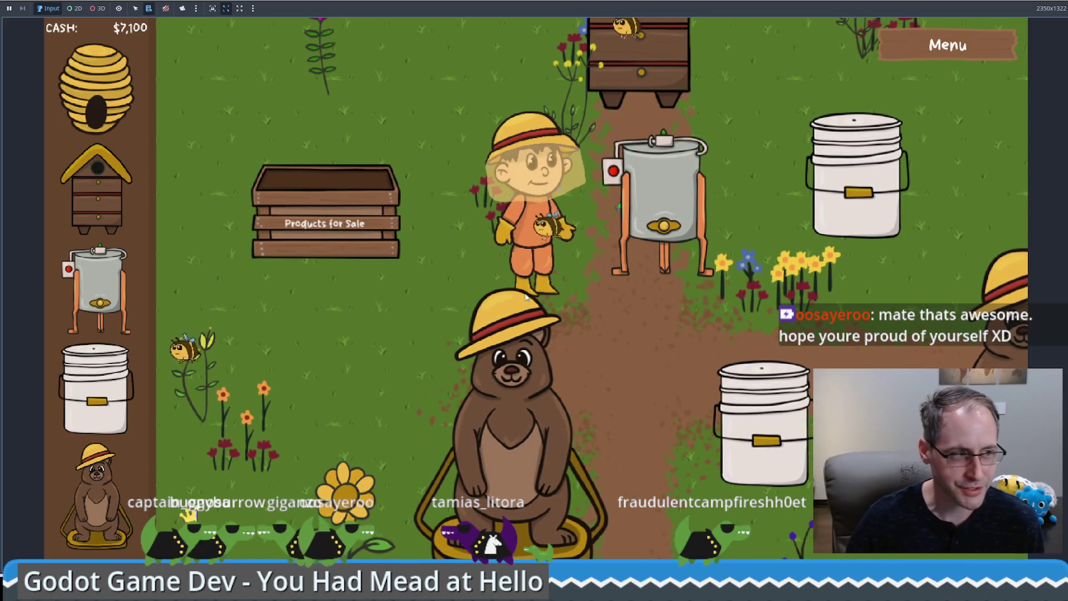
key("a")
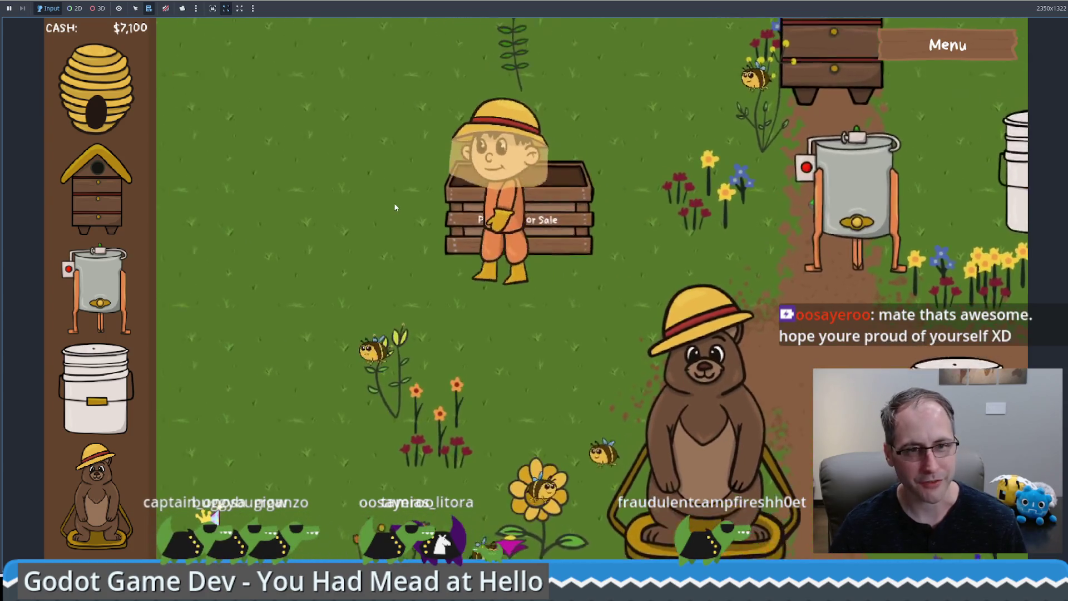
key("w")
key("d")
key("s")
key("d")
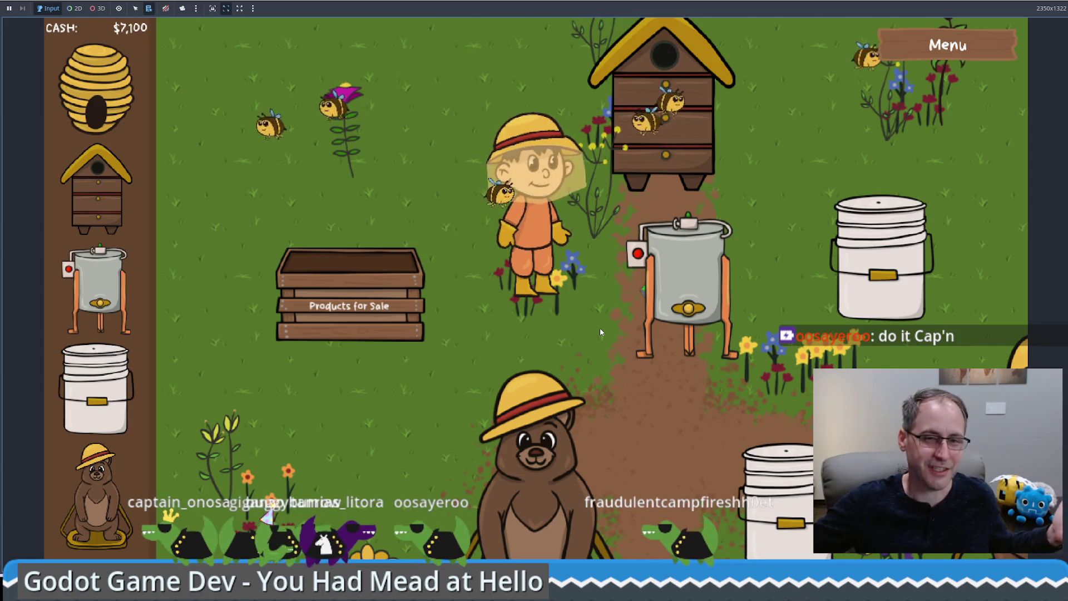
mouse_move(704, 301)
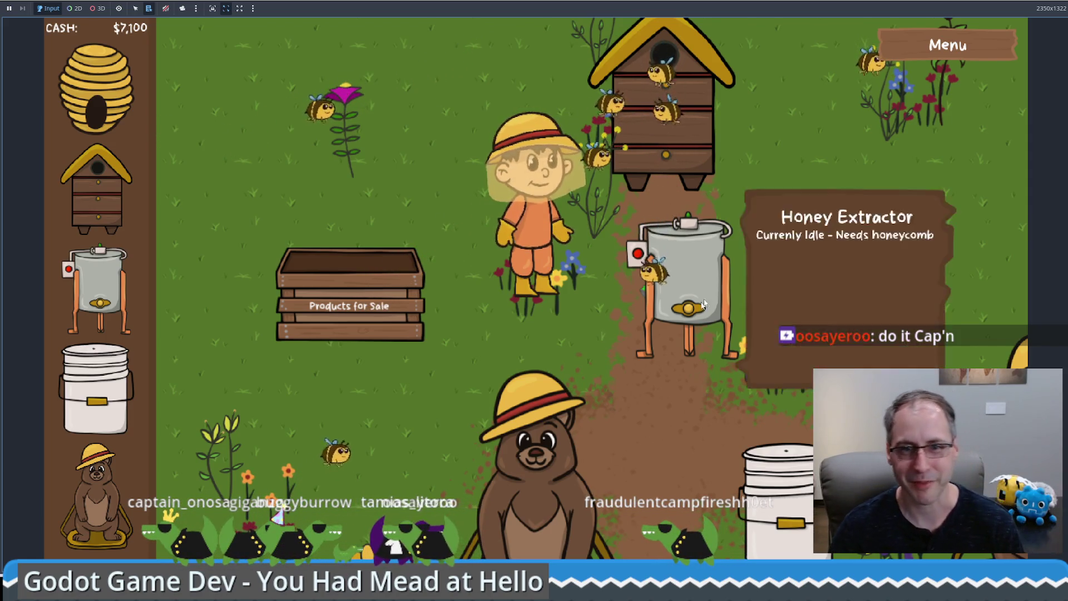
key("w")
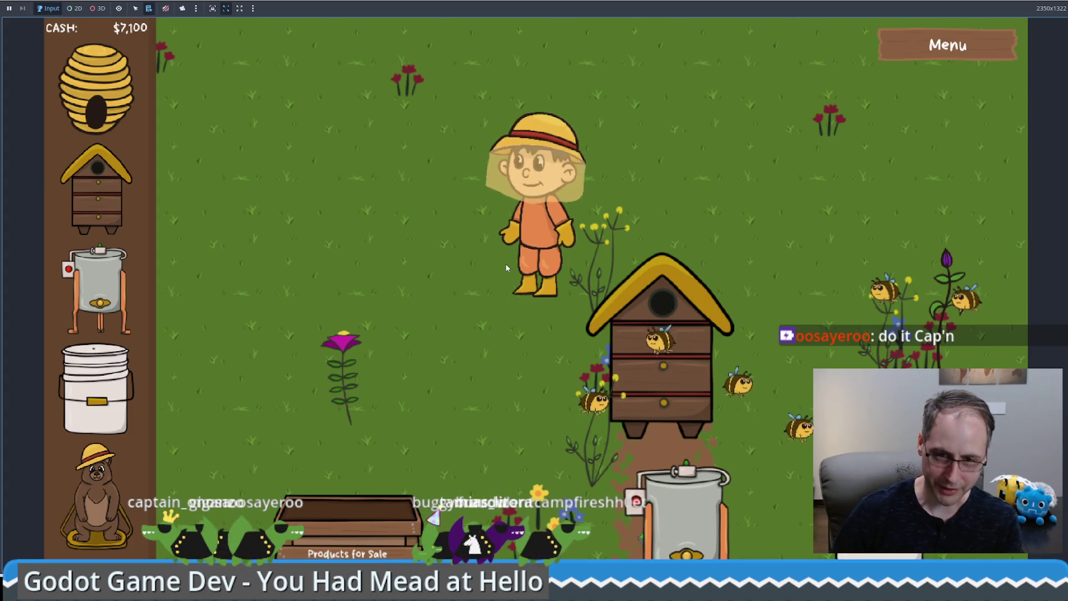
Drag a hive from the sidebar onto the grass, leaving cash at $6,805.
left_click_drag(118, 232, 376, 209)
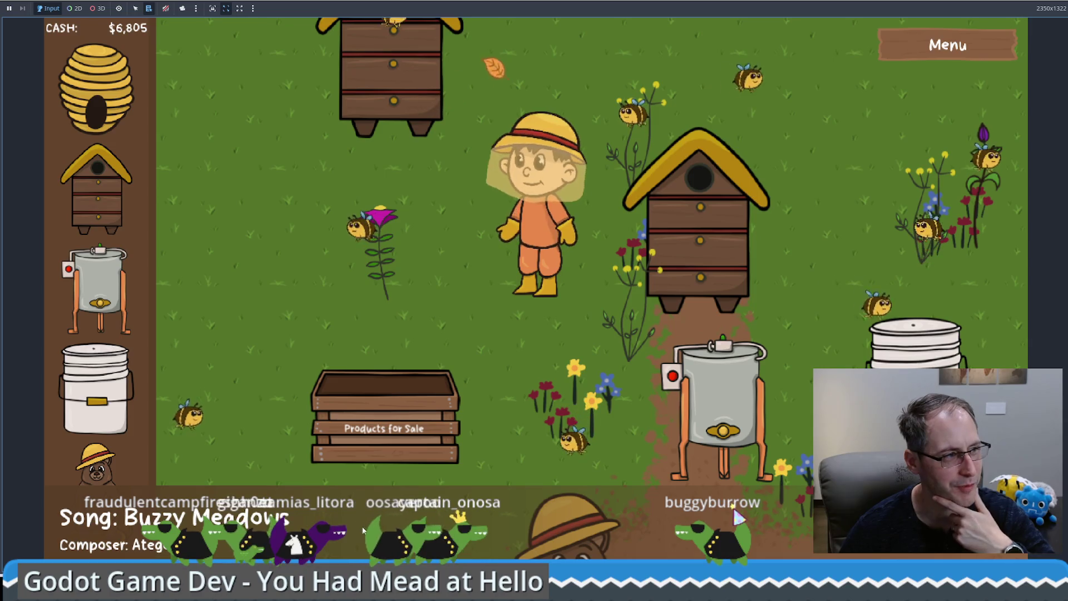
Walk the beekeeper to the bear, decline its offer, and roam around the field.
left_click(588, 440)
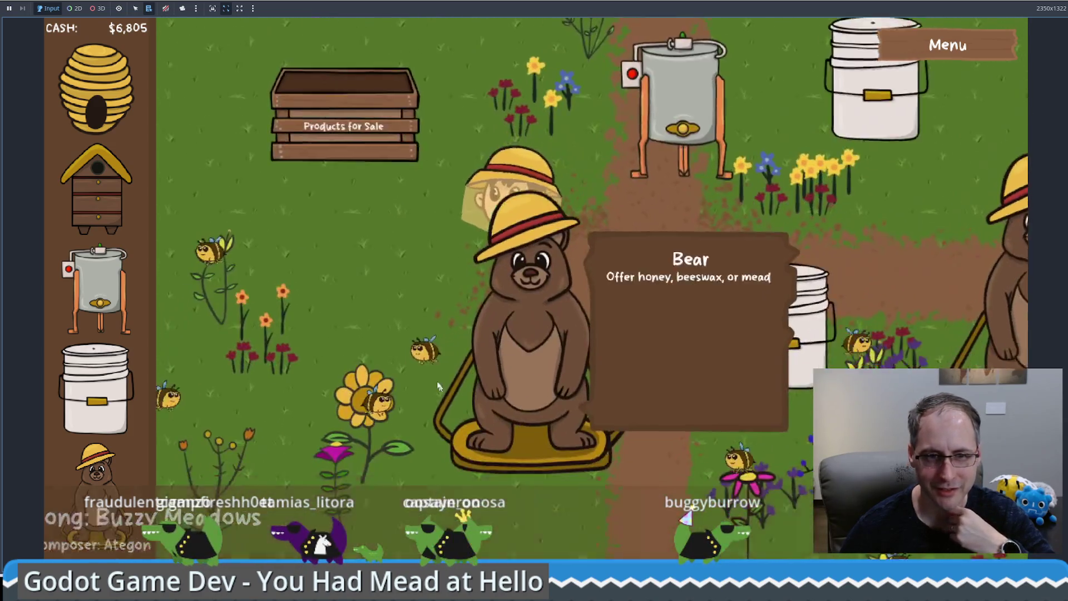
left_click(439, 386)
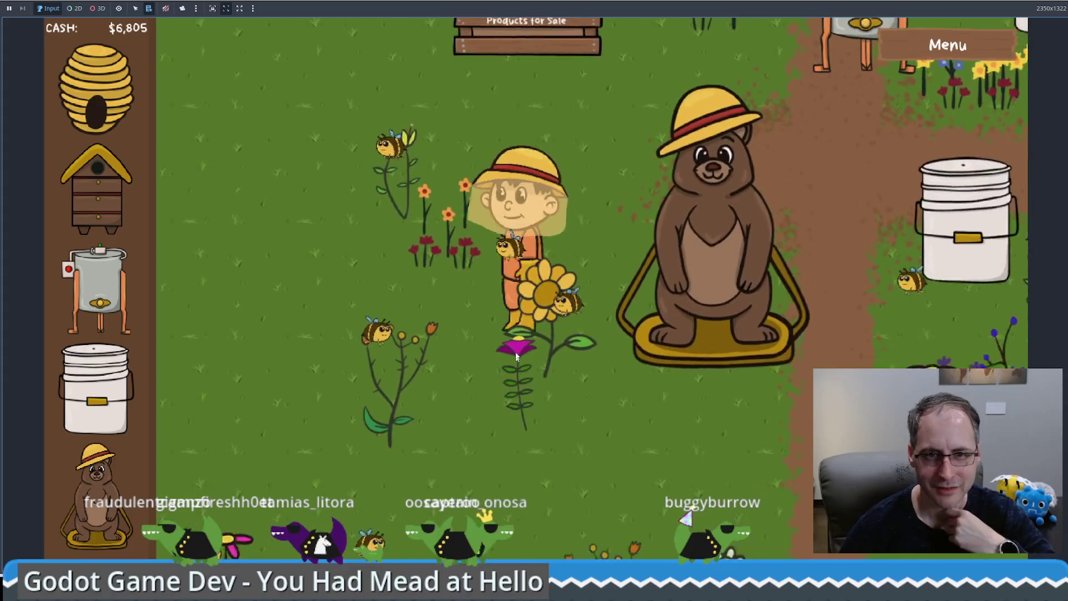
left_click(422, 228)
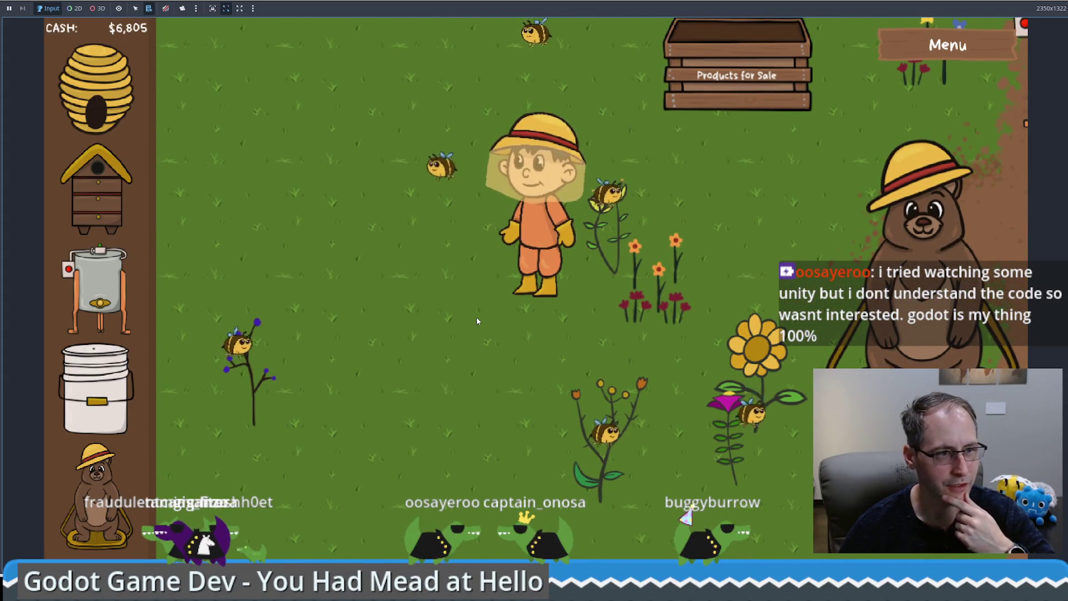
left_click(412, 243)
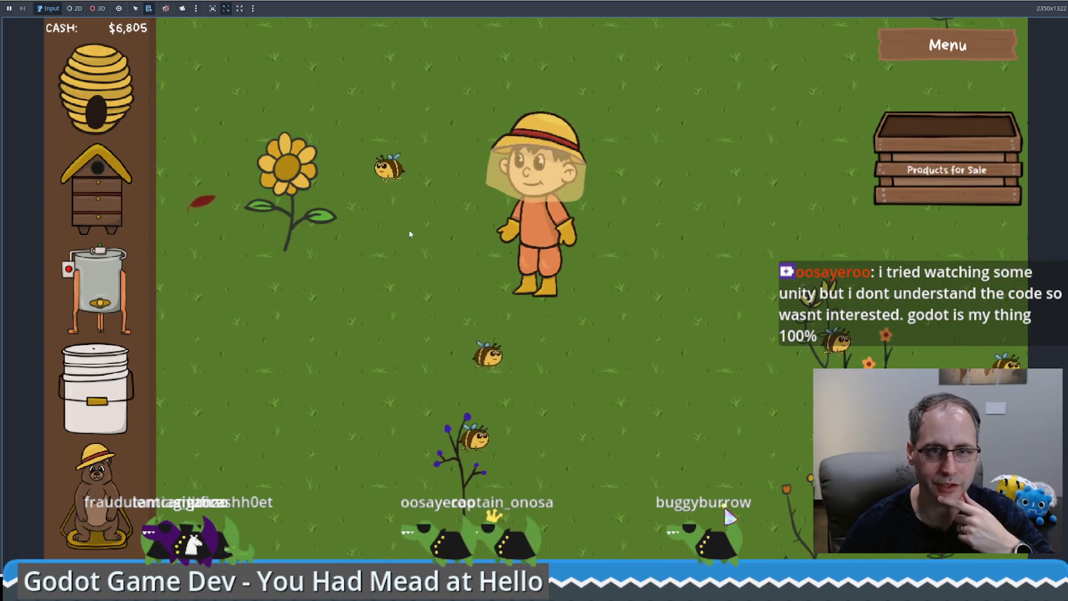
left_click(398, 211)
mouse_move(399, 211)
left_mouse_down()
mouse_move(399, 186)
mouse_move(422, 186)
mouse_move(493, 235)
mouse_move(540, 297)
mouse_move(596, 316)
mouse_move(538, 271)
left_mouse_up()
key("Up")
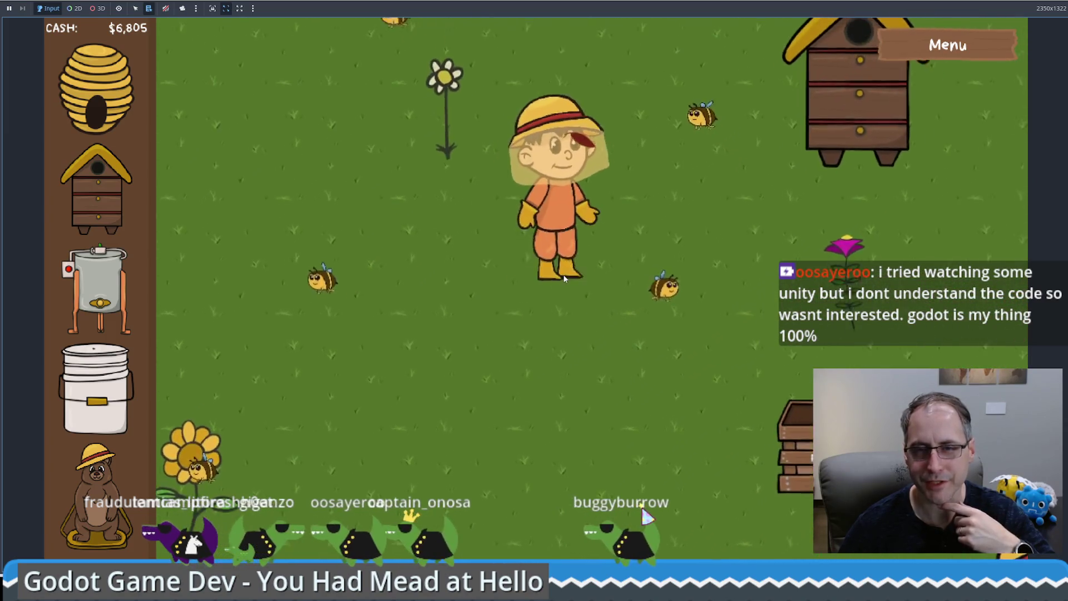
key("Right")
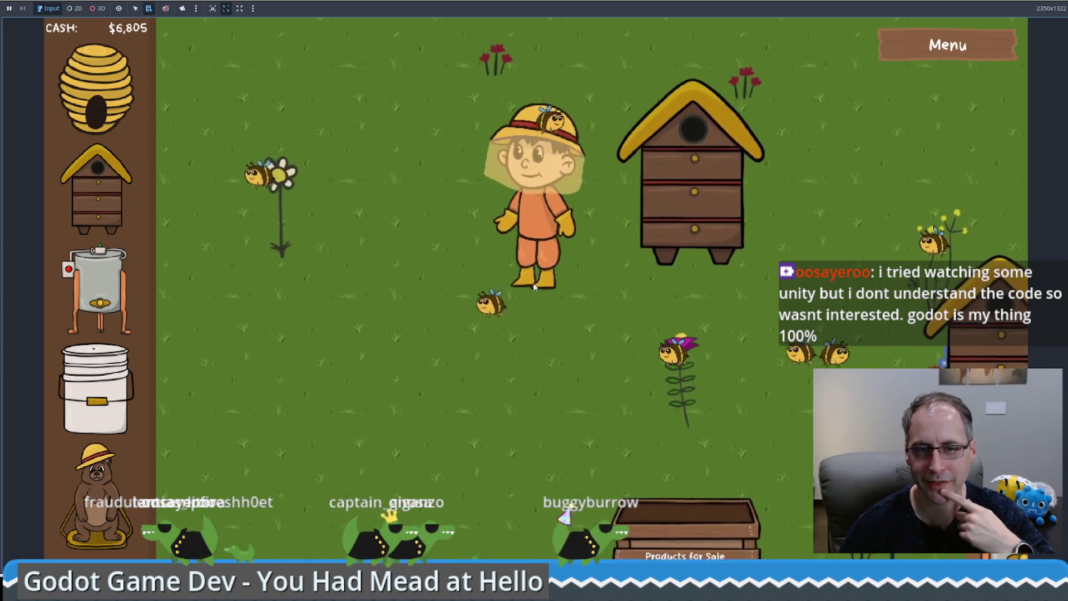
left_click(535, 335)
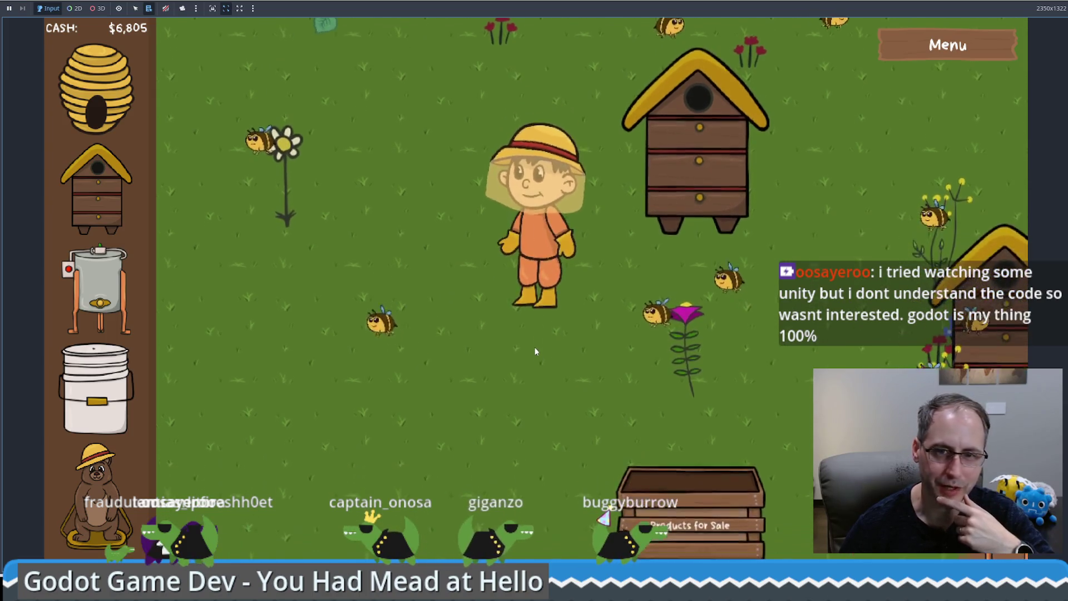
left_click(494, 360)
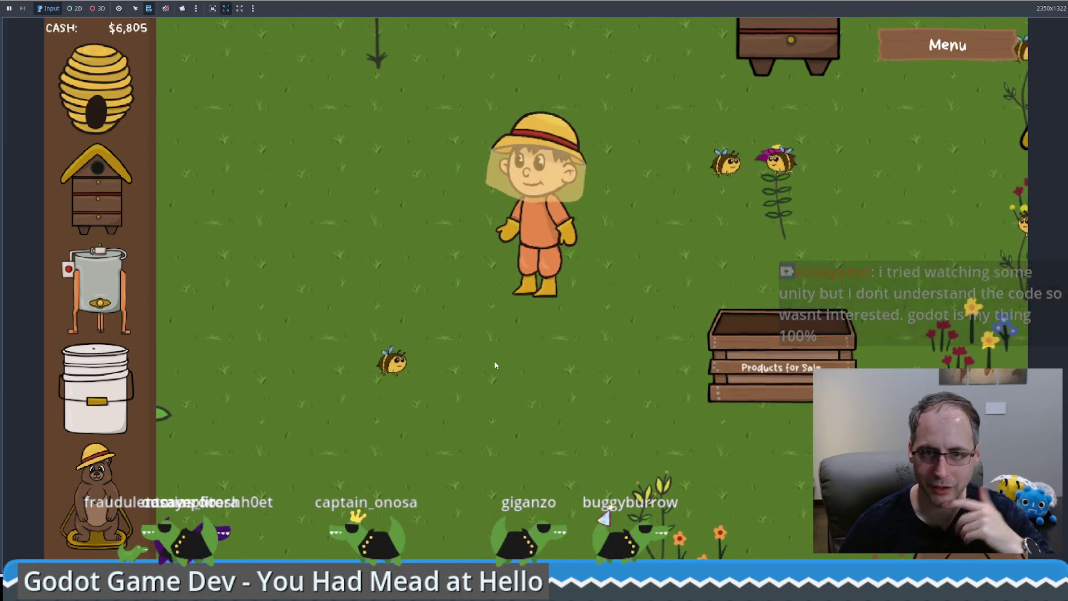
left_click(717, 427)
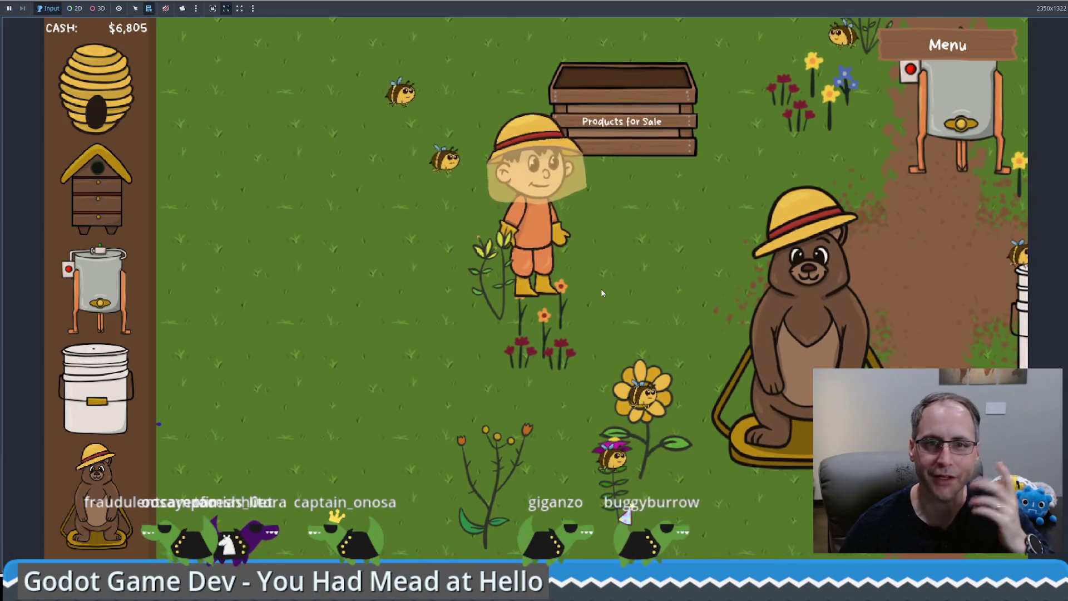
left_click(511, 333)
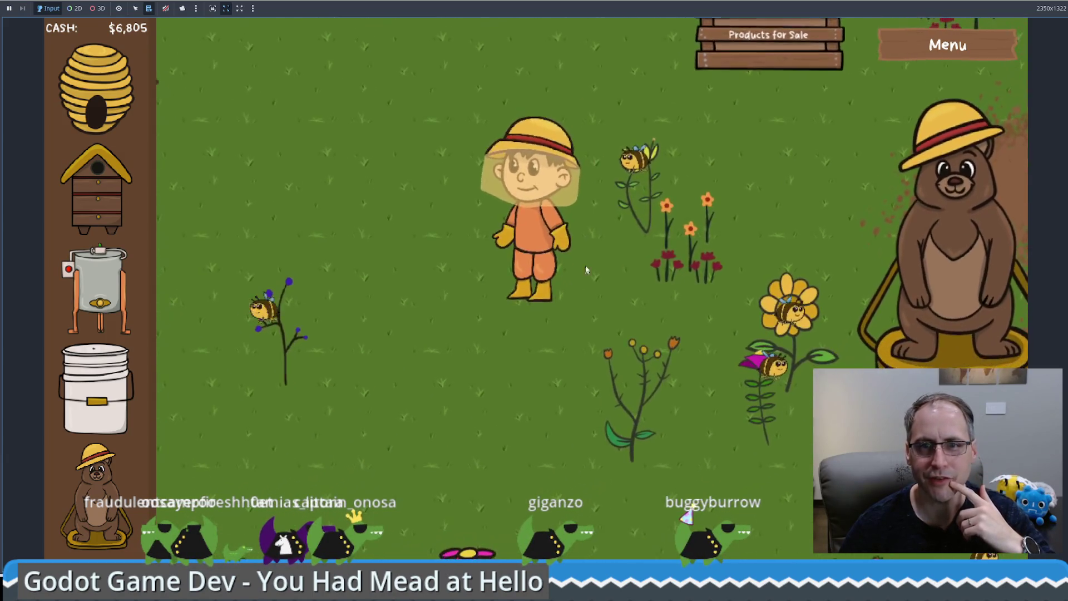
left_click(656, 367)
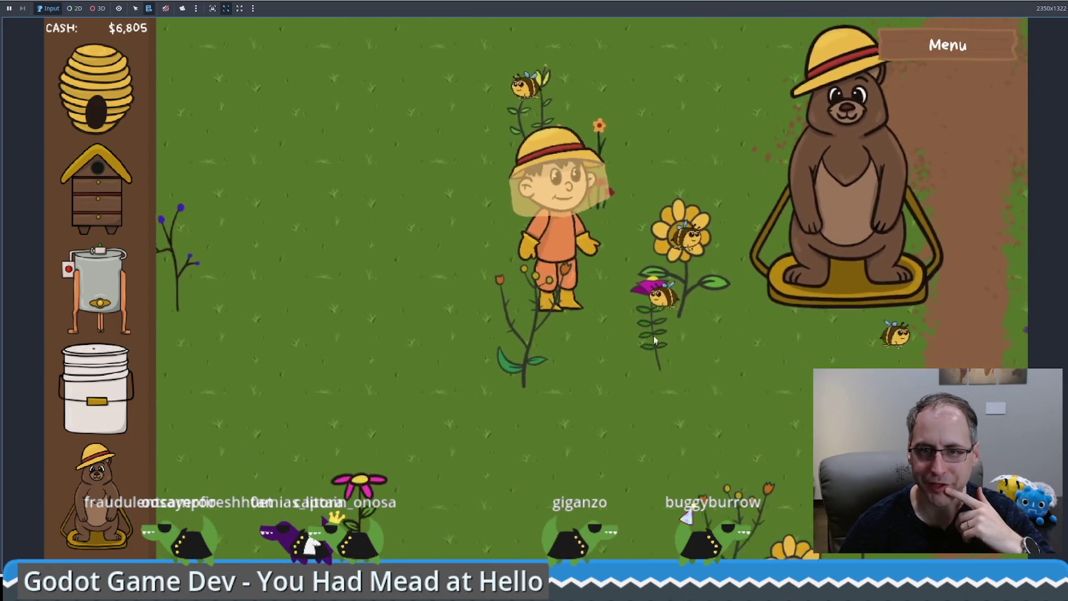
left_click(657, 100)
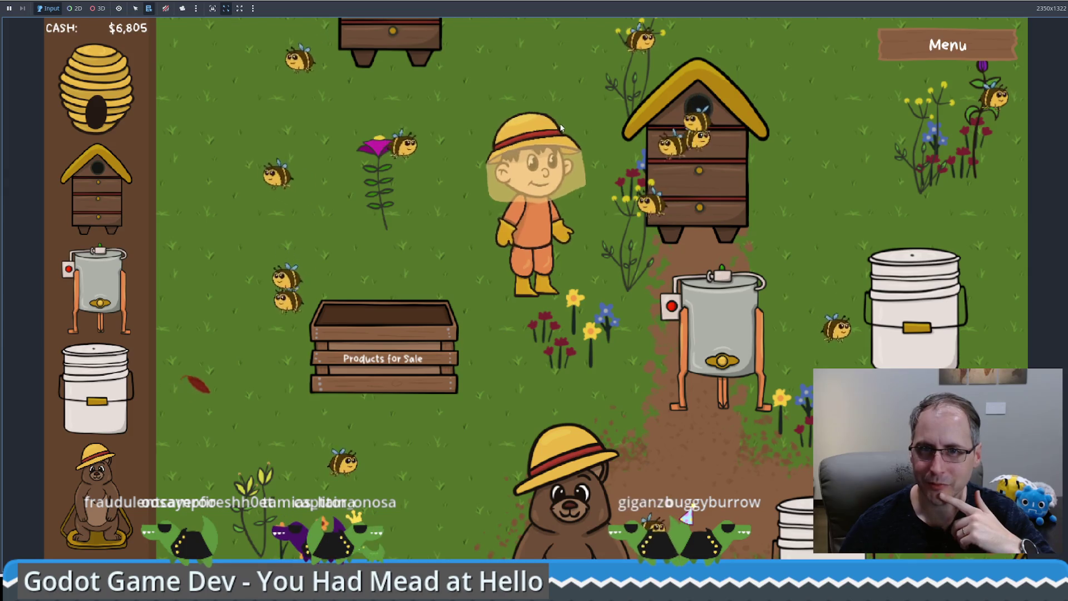
Walk back toward the sale crate, place a food-grade bucket, and stop the game with F8.
key("w")
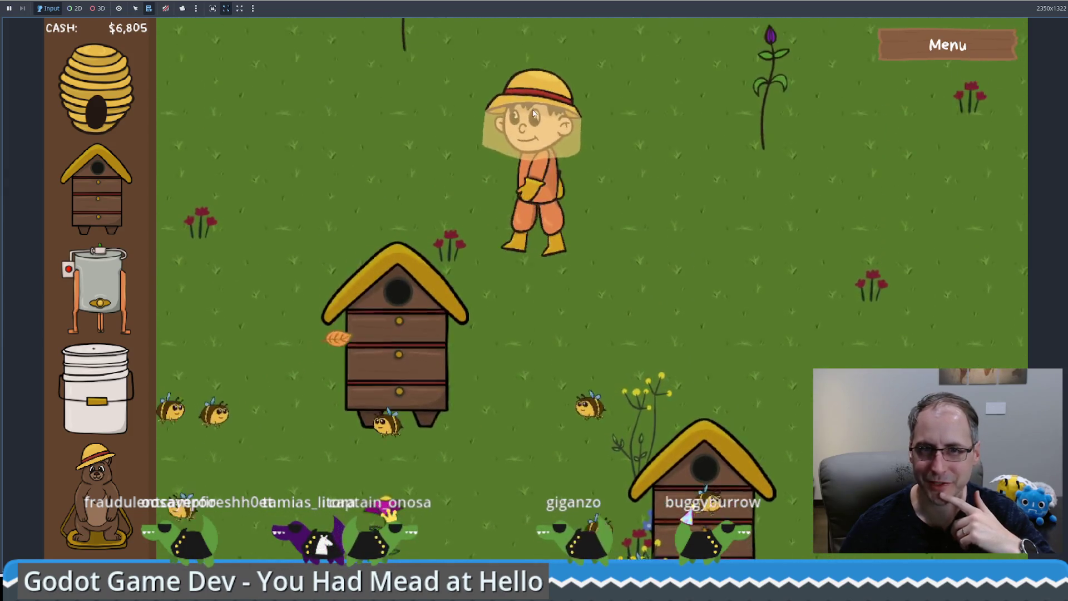
key("d")
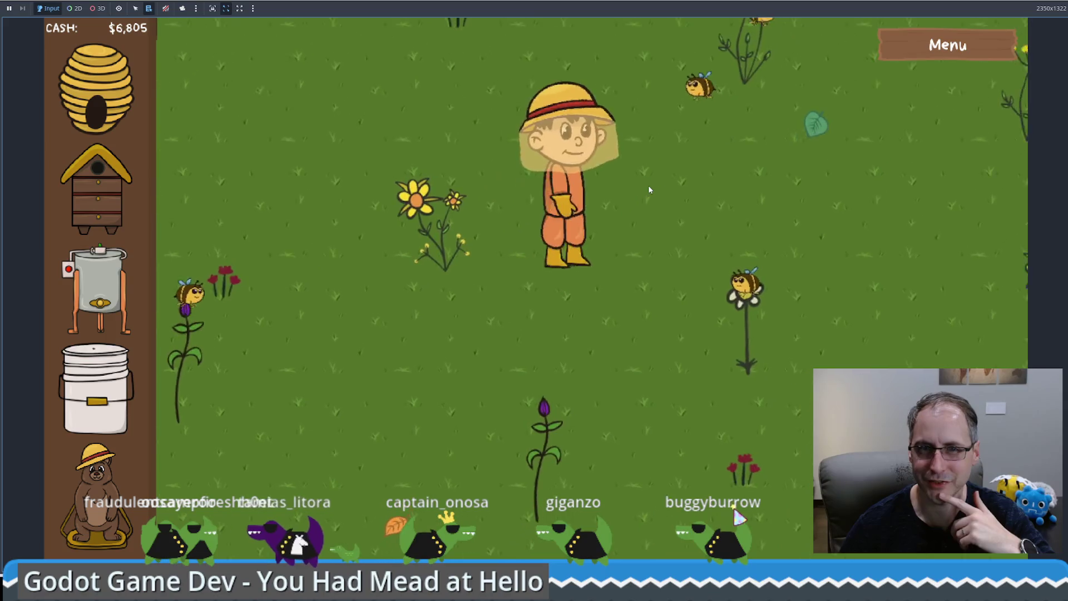
key("s")
key("a")
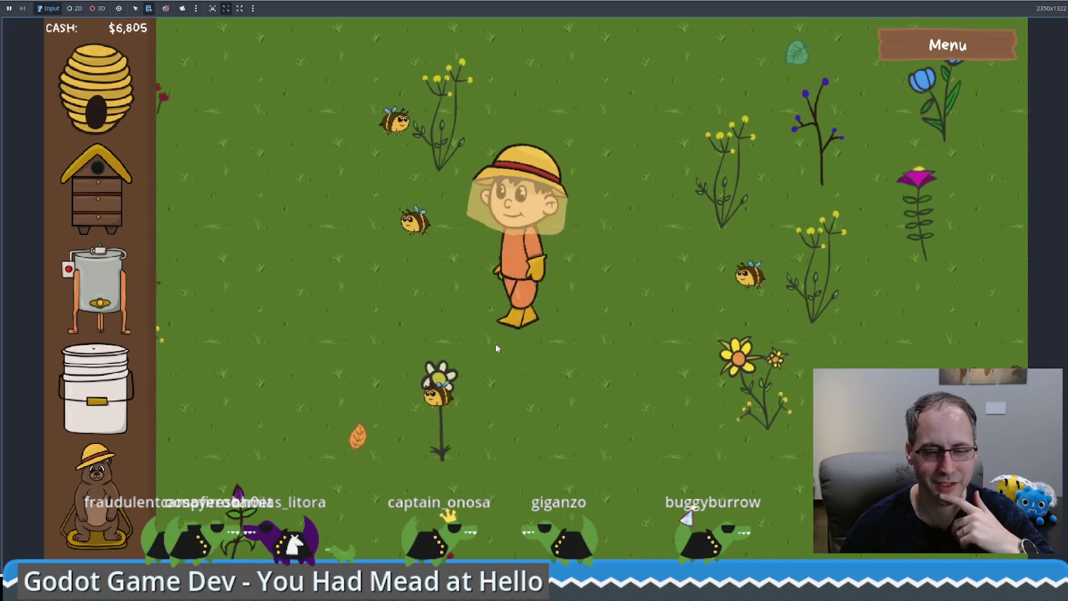
key("s")
key("a")
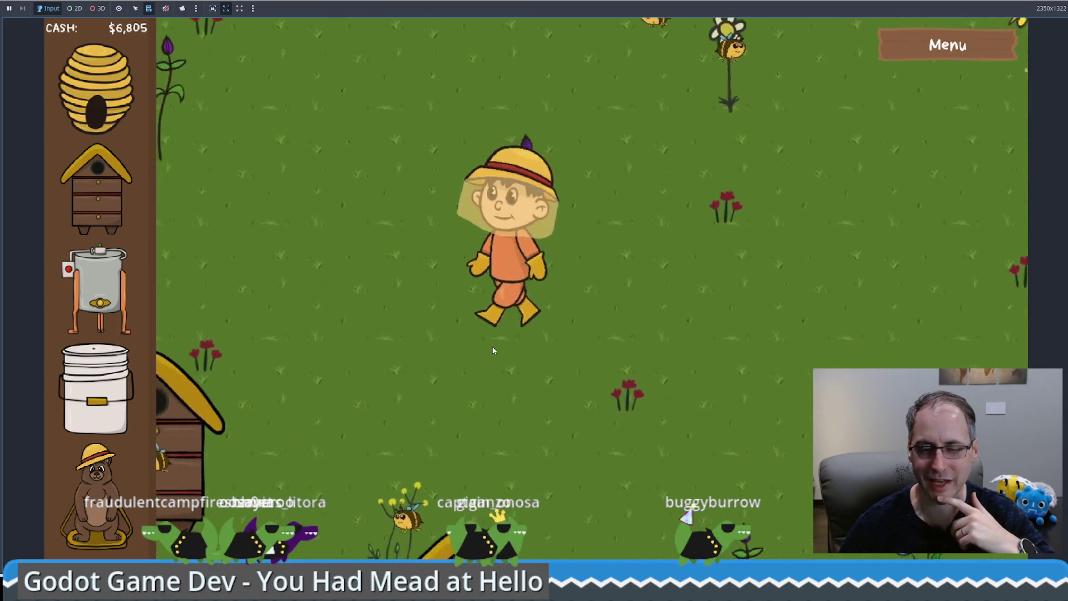
key("s")
key("a")
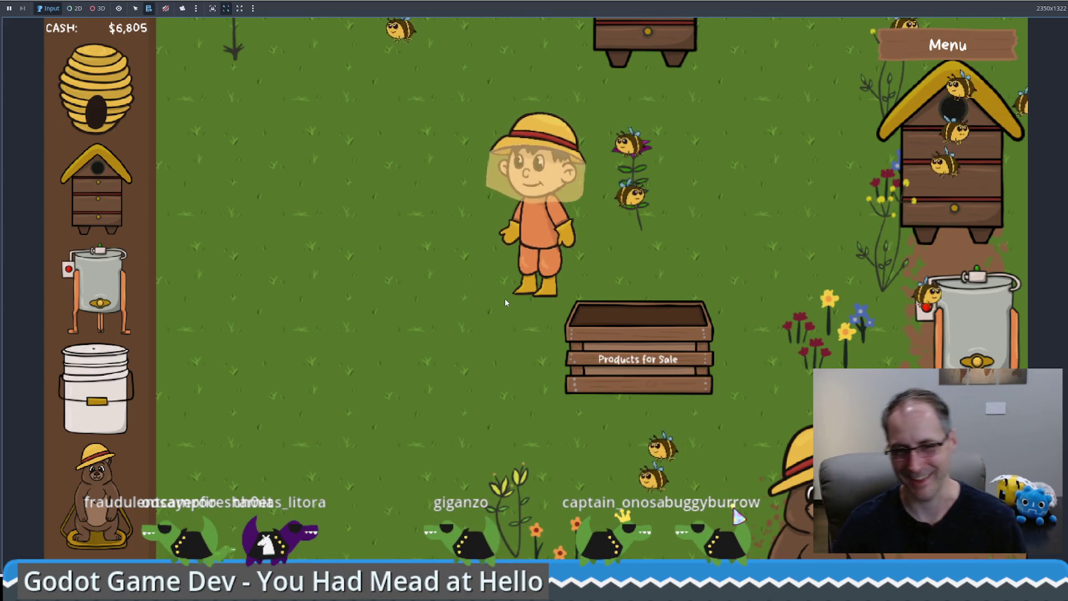
key("s")
key("a")
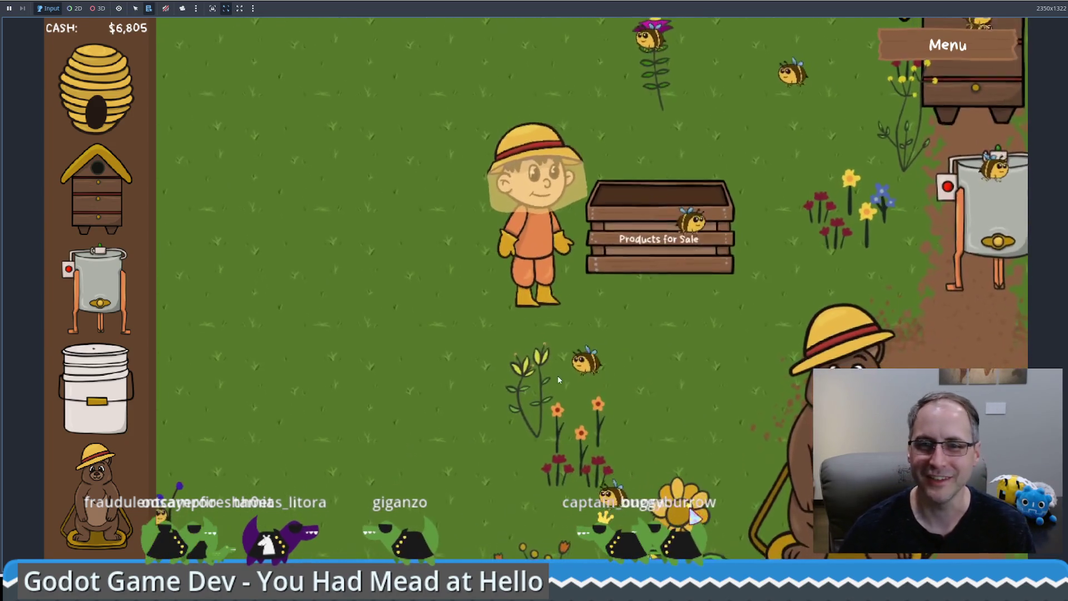
left_click_drag(96, 389, 392, 342)
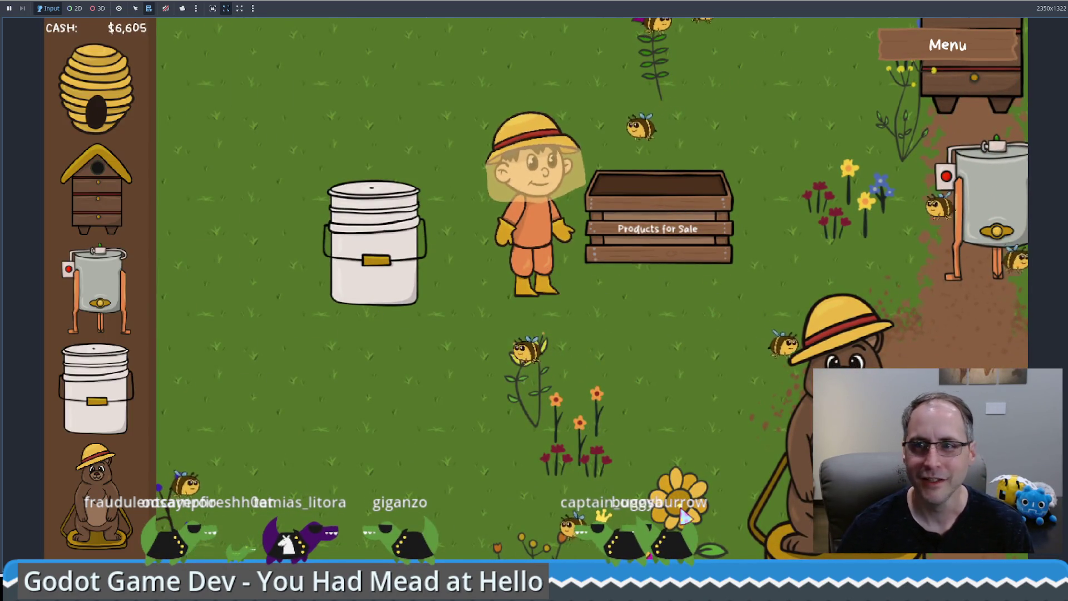
key("F8")
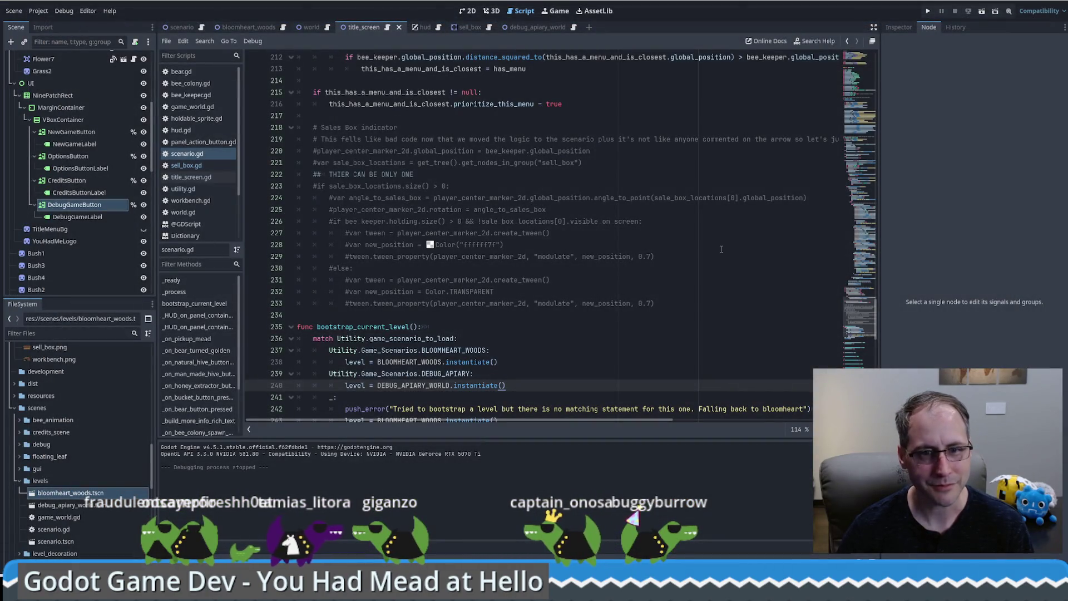
Look over the commented-out Sales Box indicator code on lines 219–222 of scenario.gd.
scroll(663, 268, "down", 2)
scroll(612, 256, "up", 3)
left_click(596, 249)
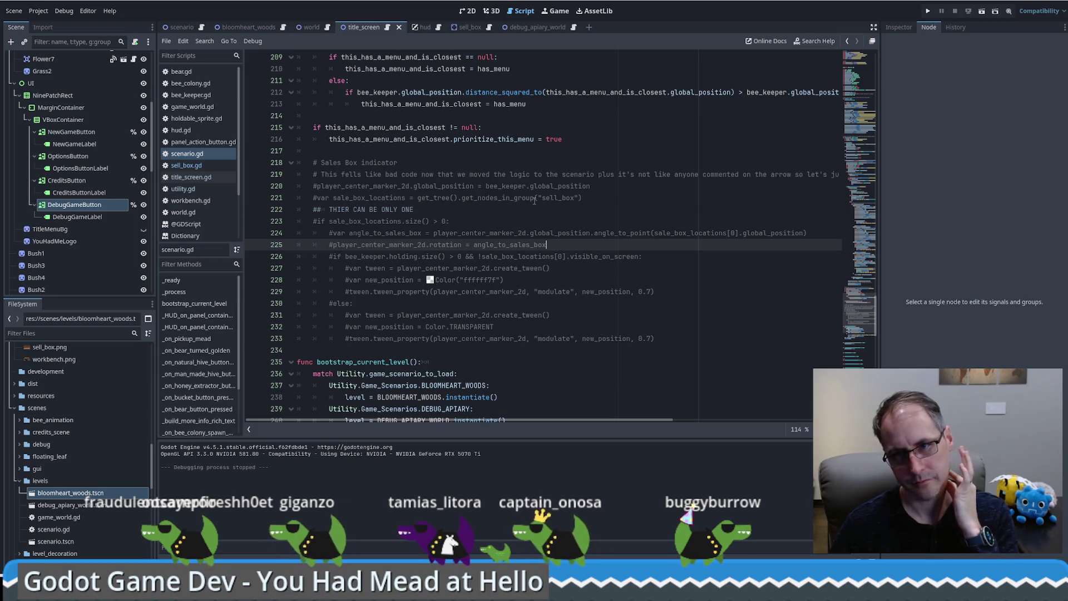
left_click(560, 214)
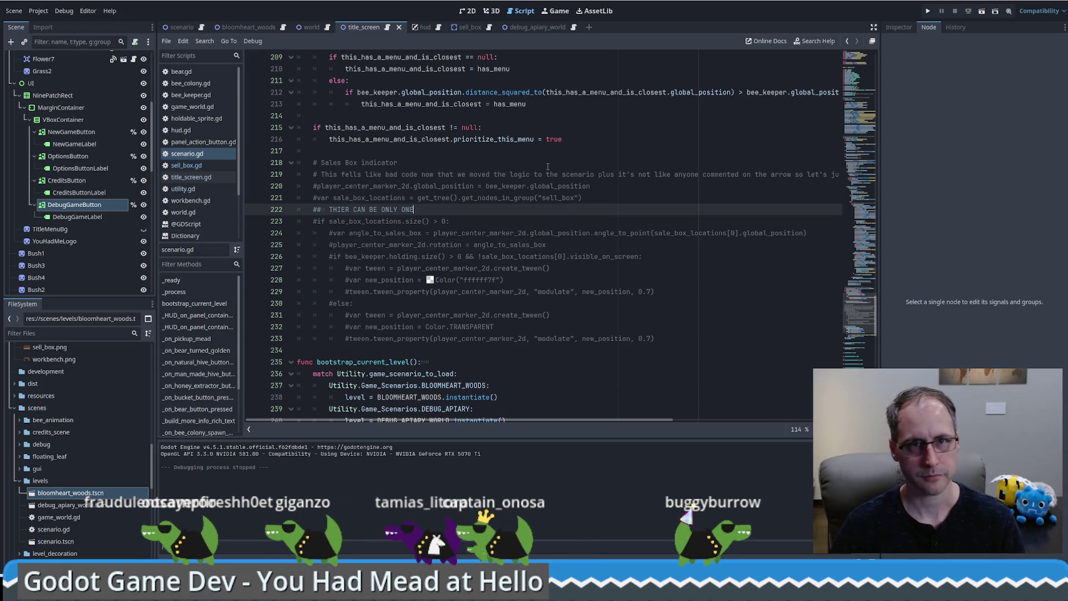
left_click(23, 10)
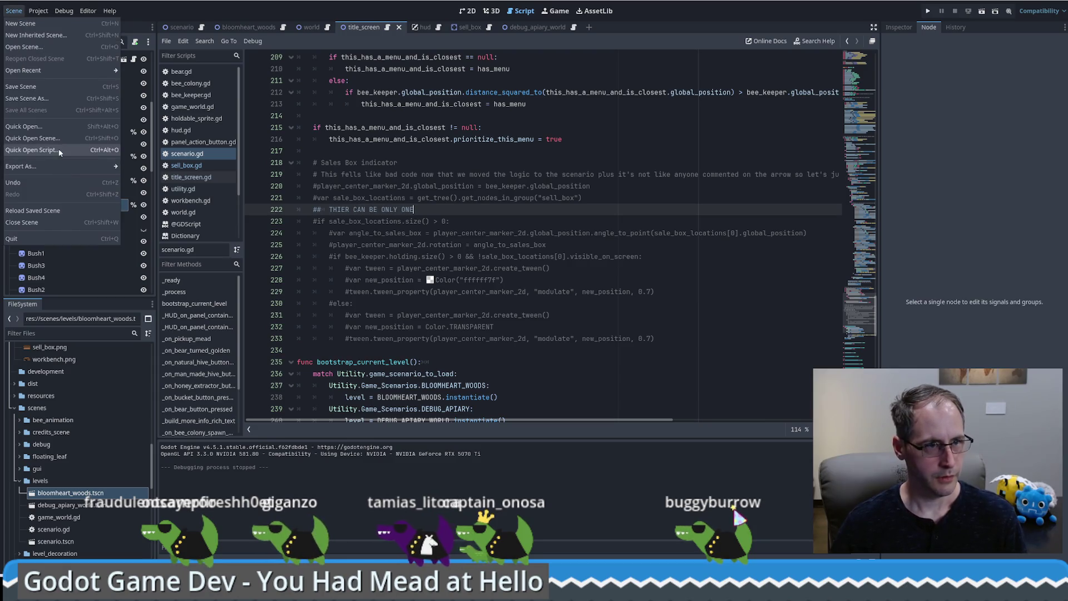
left_click(596, 174, "shift")
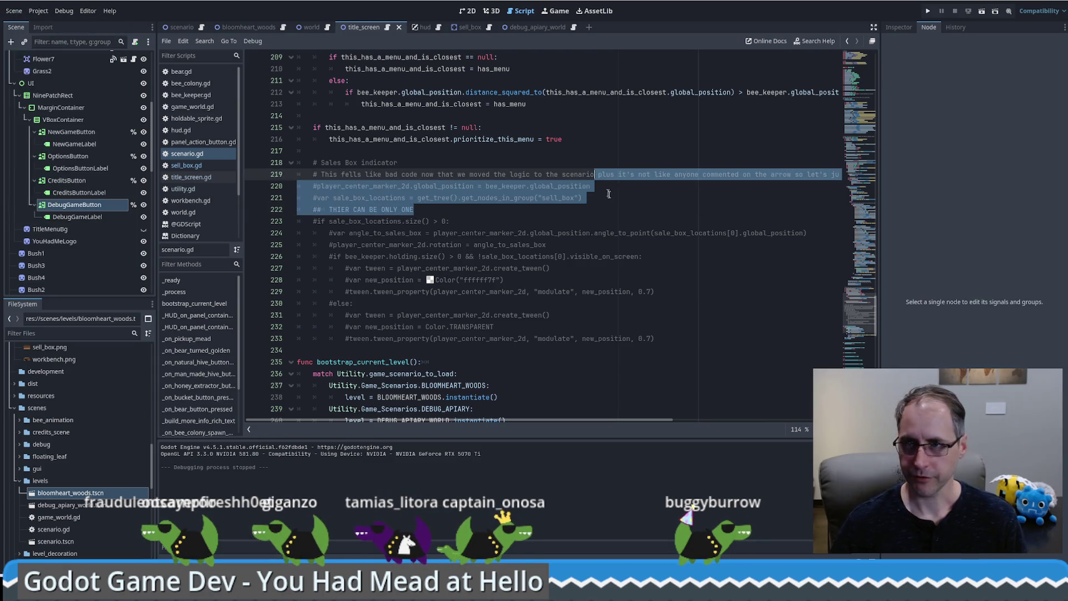
left_click(731, 172)
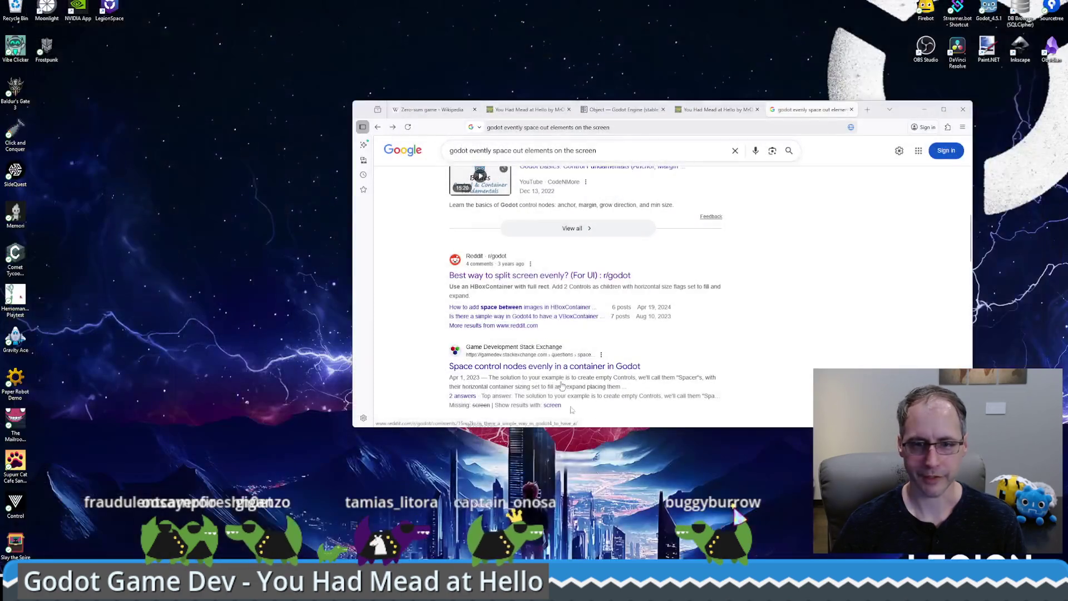